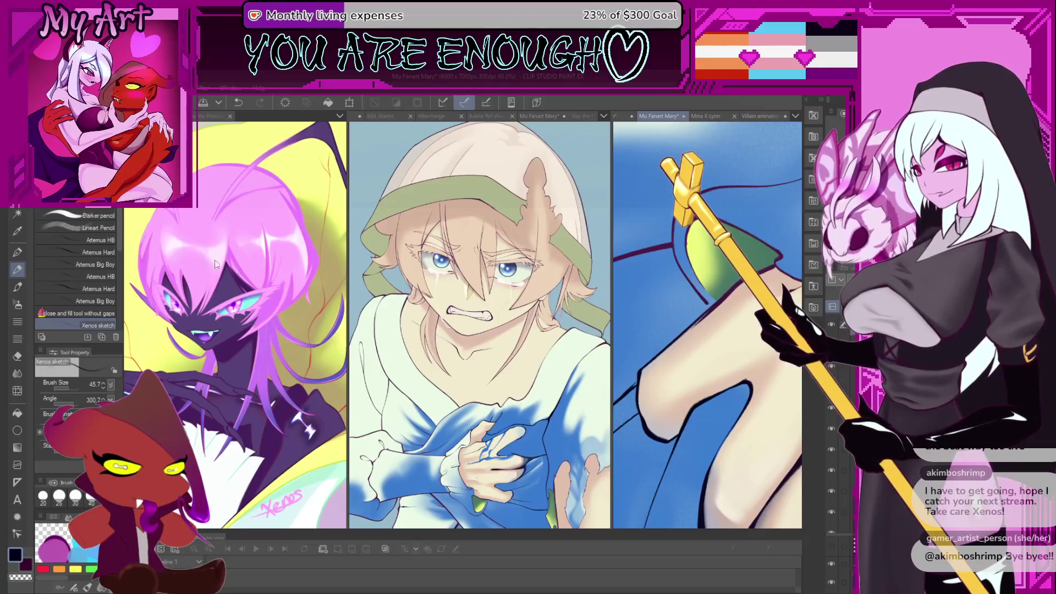
Pick dark purple with the half-texture brush and redo the undone leg change.
{"action": "scroll", "coordinate": [720, 326], "scroll_direction": "up", "scroll_amount": 2}
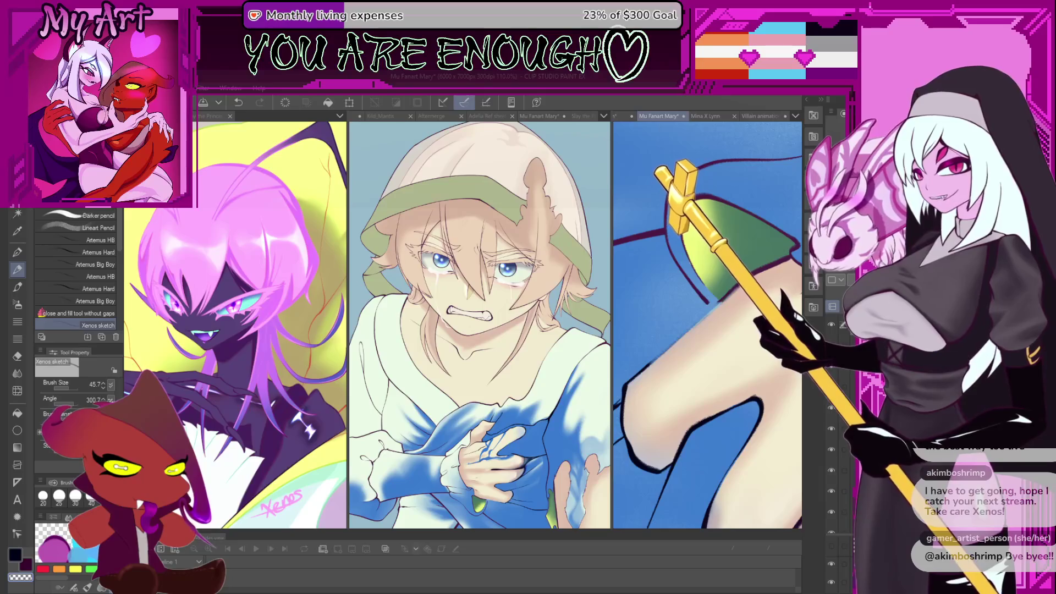
{"action": "left_click", "coordinate": [754, 272], "text": "alt"}
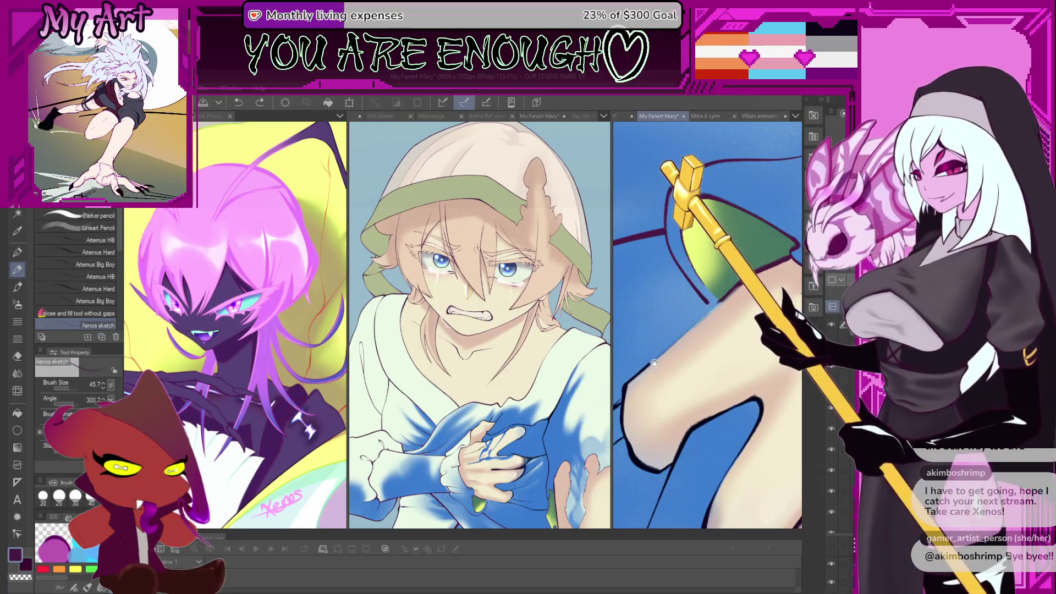
{"action": "key", "text": "period"}
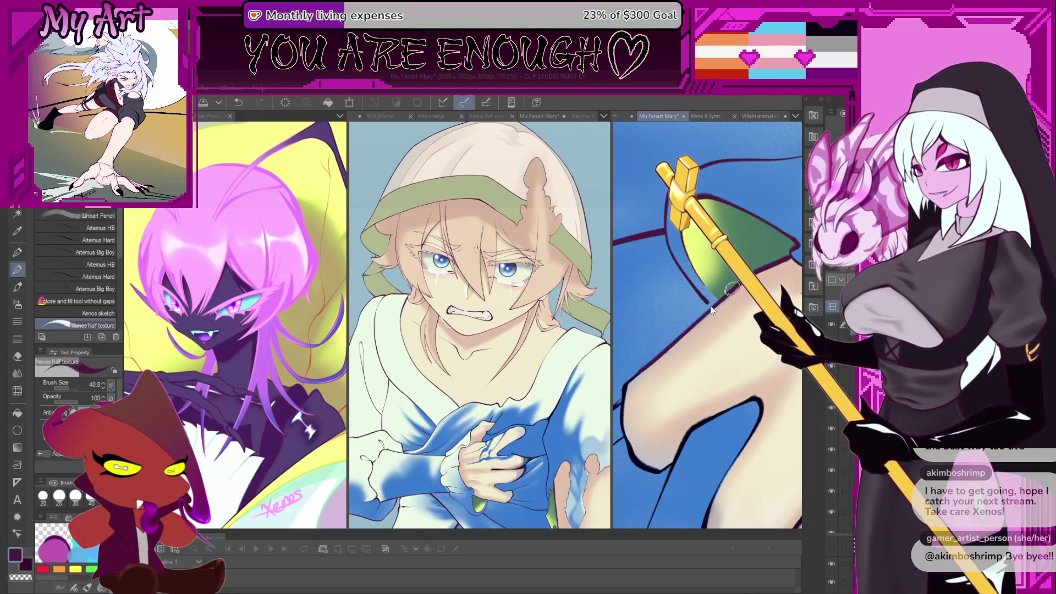
{"action": "key", "text": "ctrl+y"}
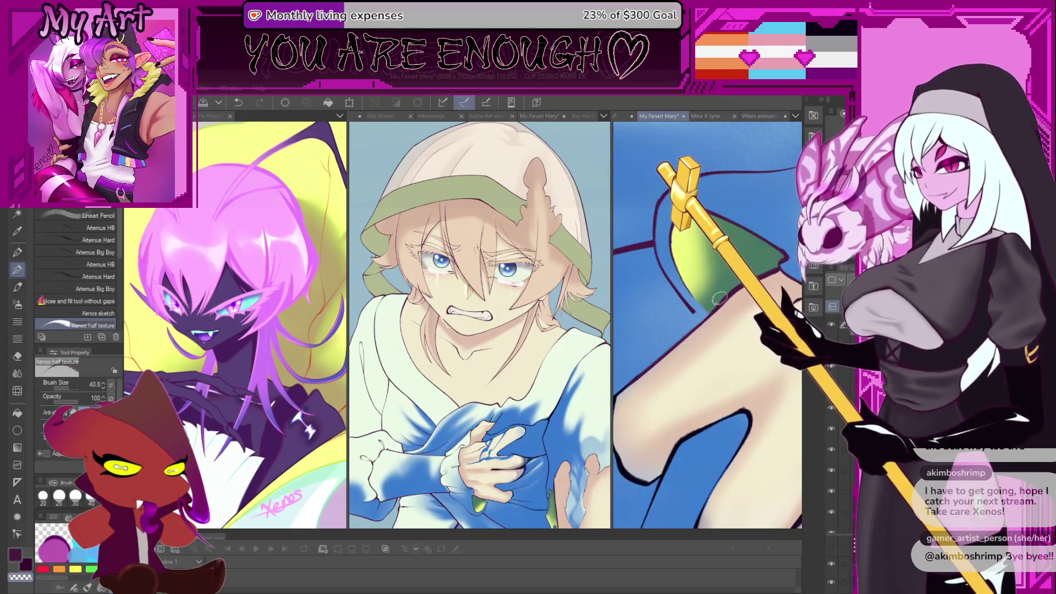
Paint a small dark purple stroke along the green dome's edge beside the leg.
{"action": "scroll", "coordinate": [711, 307], "scroll_direction": "up", "scroll_amount": 3}
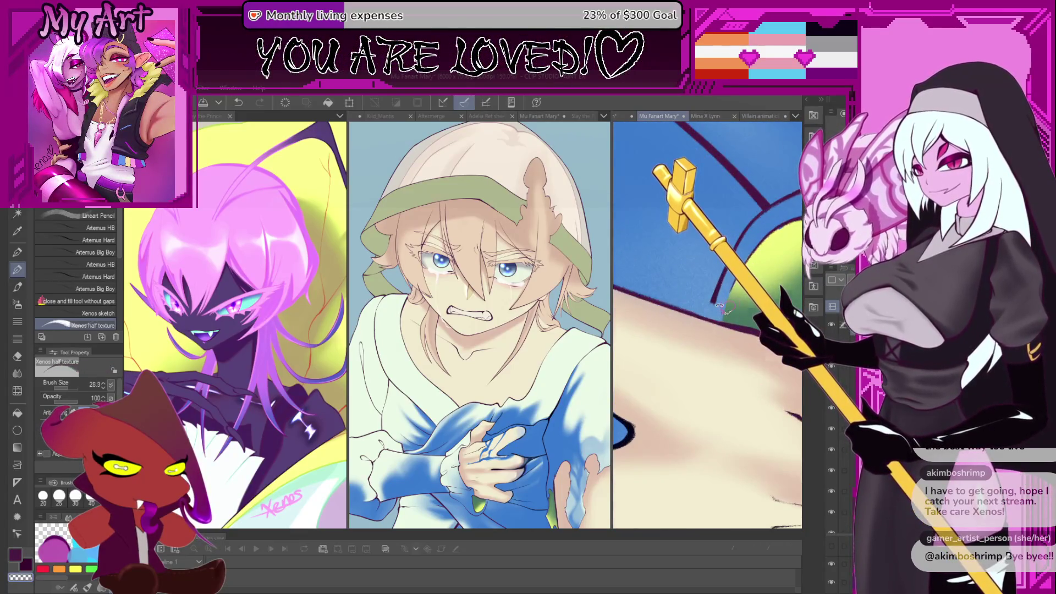
{"action": "scroll", "coordinate": [718, 308], "scroll_direction": "up", "scroll_amount": 2}
{"action": "scroll", "coordinate": [715, 314], "scroll_direction": "up", "scroll_amount": 1}
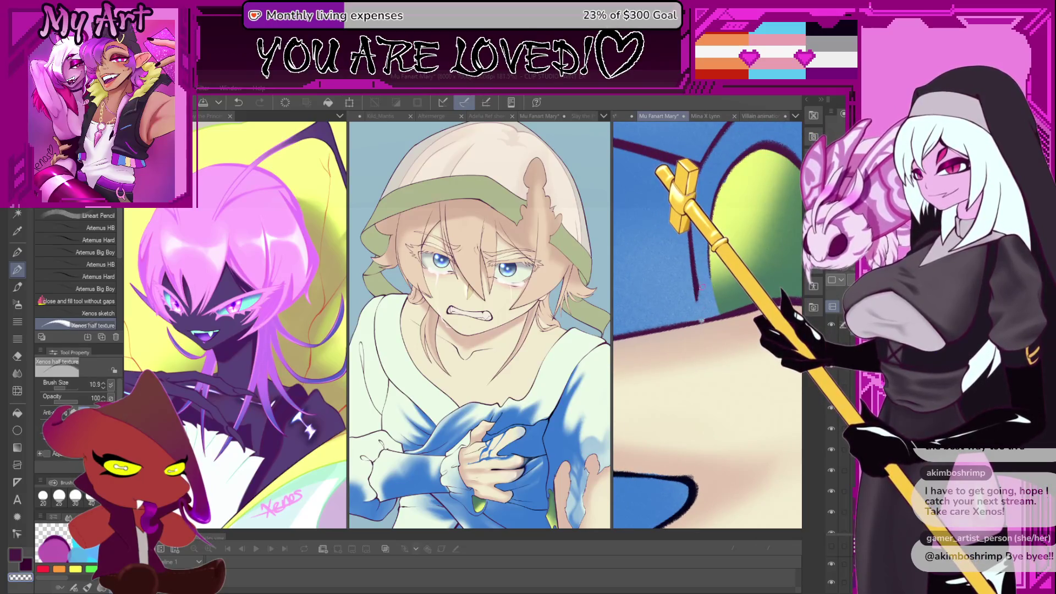
{"action": "scroll", "coordinate": [703, 319], "scroll_direction": "up", "scroll_amount": 1}
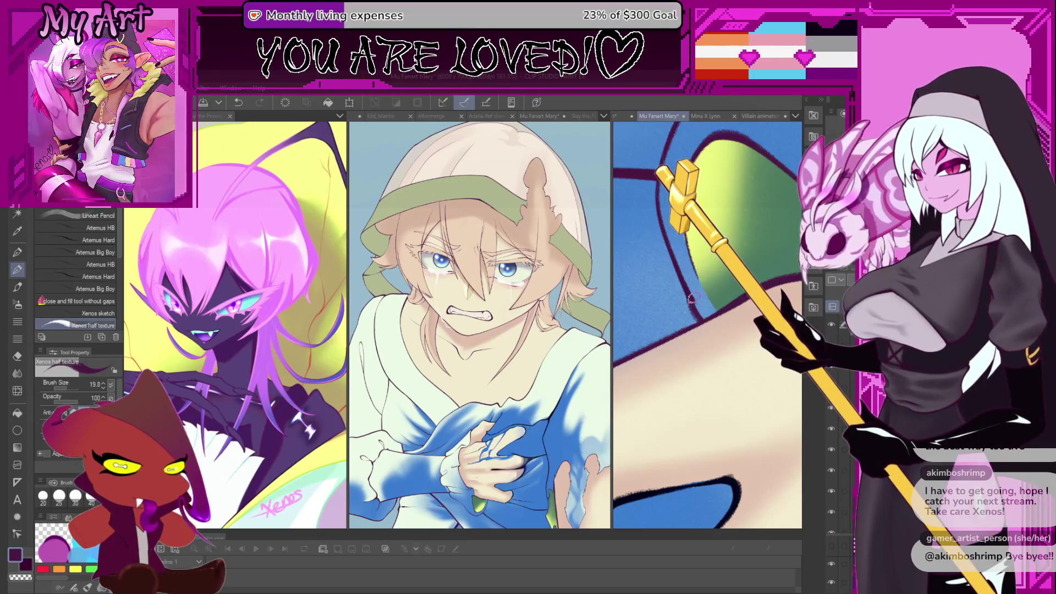
{"action": "left_click_drag", "start_coordinate": [696, 311], "coordinate": [691, 297]}
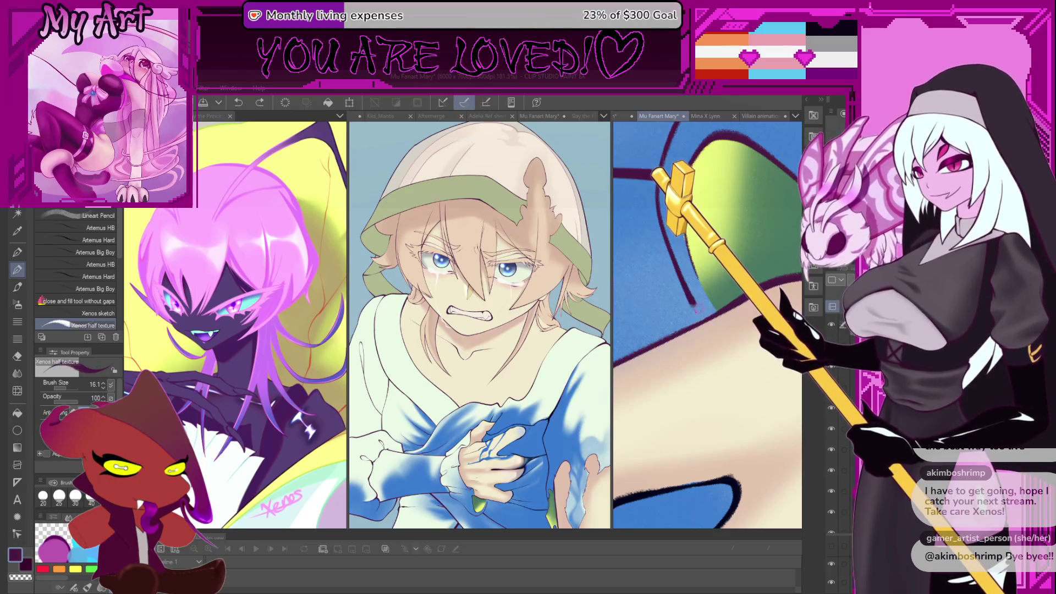
Readjust the zoom and switch back to the soft brush.
{"action": "scroll", "coordinate": [705, 319], "scroll_direction": "down", "scroll_amount": 5}
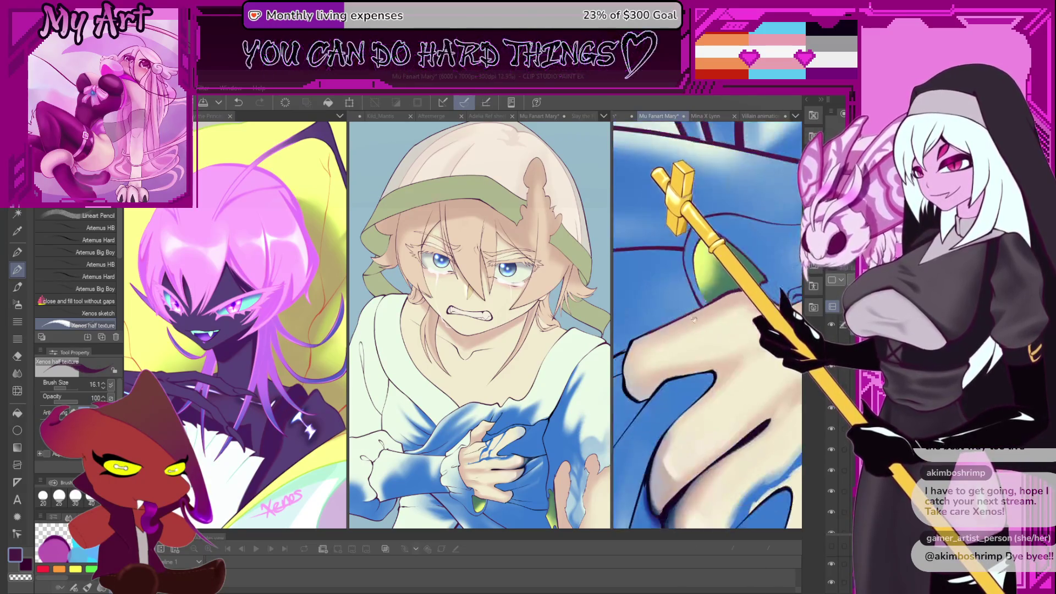
{"action": "scroll", "coordinate": [715, 309], "scroll_direction": "down", "scroll_amount": 5}
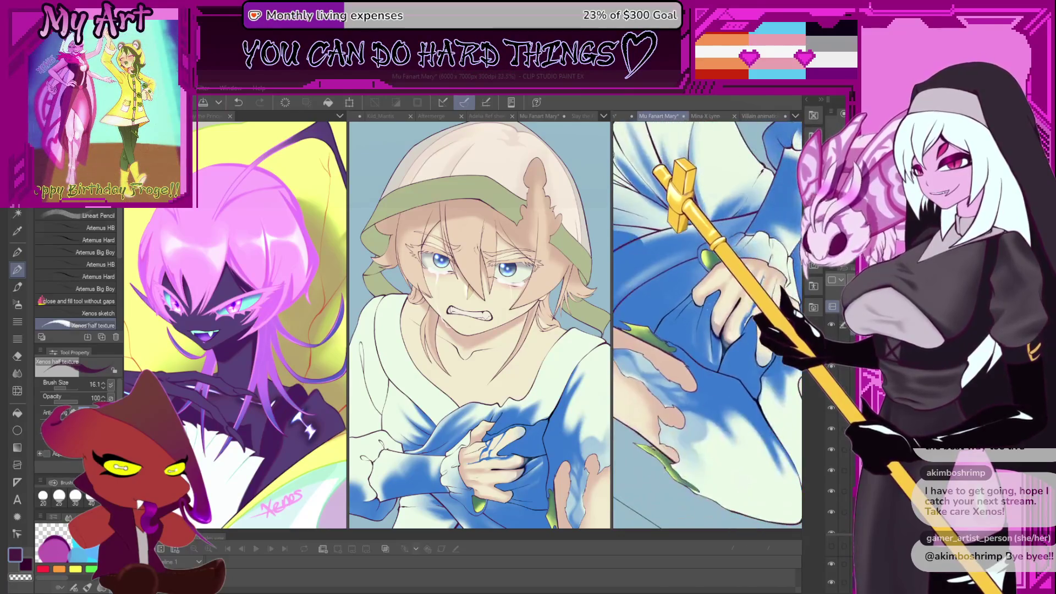
{"action": "scroll", "coordinate": [711, 331], "scroll_direction": "up", "scroll_amount": 1}
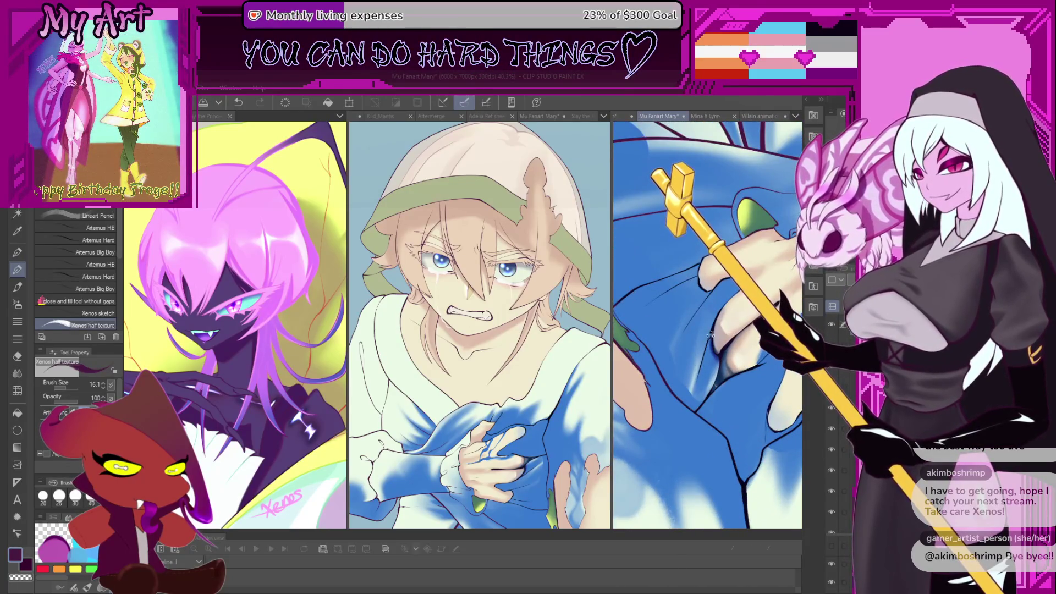
{"action": "key", "text": "b"}
{"action": "scroll", "coordinate": [709, 330], "scroll_direction": "up", "scroll_amount": 3}
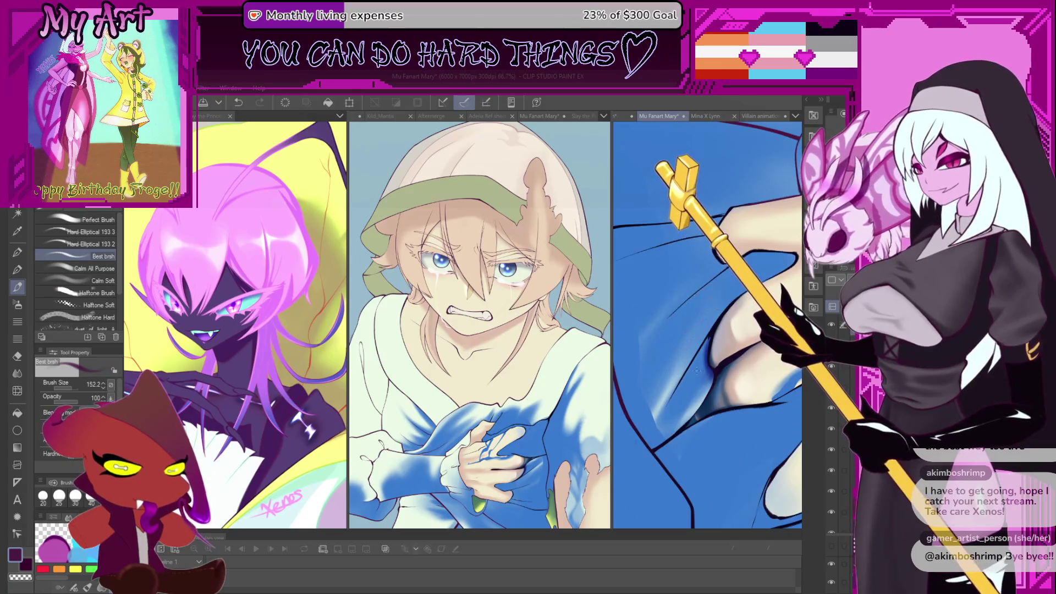
Shrink the brush, undo a stroke, and paint a soft stroke onto the fabric fold.
{"action": "left_click_drag", "start_coordinate": [697, 371], "coordinate": [710, 342]}
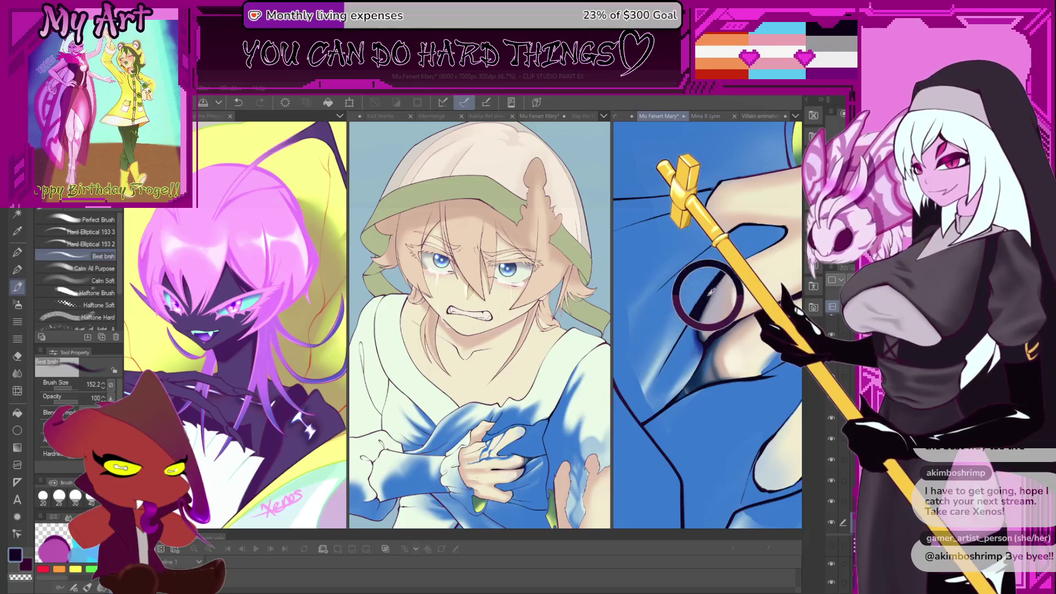
{"action": "key", "text": "bracketleft"}
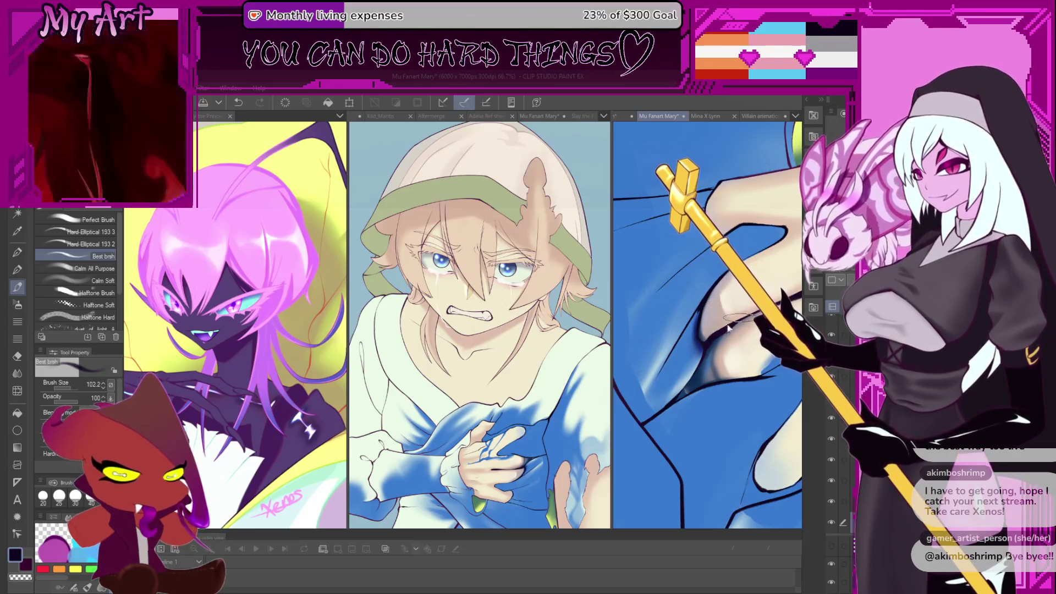
{"action": "left_click_drag", "start_coordinate": [706, 333], "coordinate": [699, 331]}
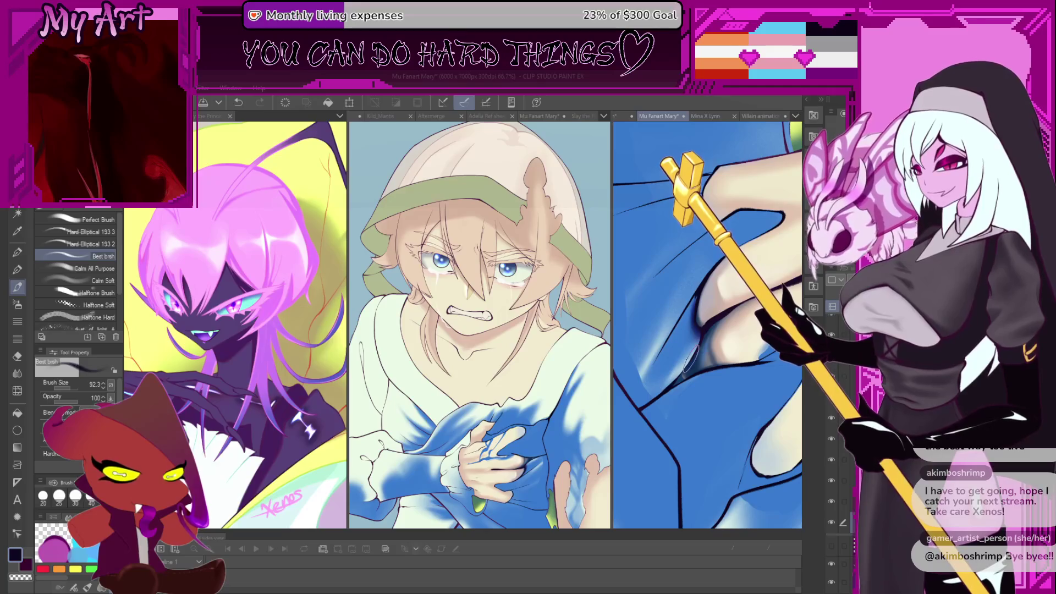
{"action": "scroll", "coordinate": [660, 341], "scroll_direction": "up", "scroll_amount": 2}
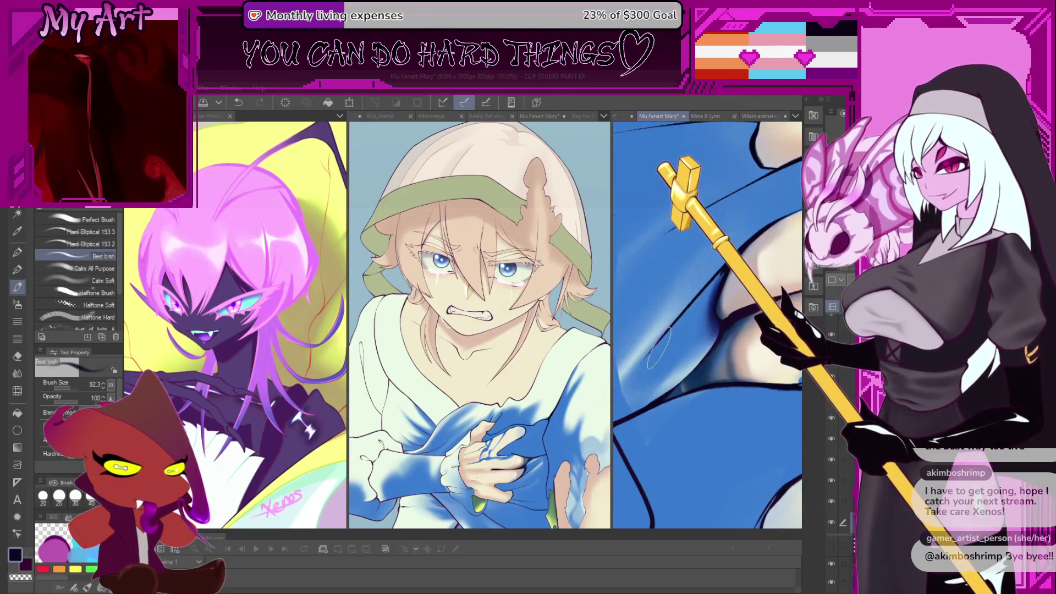
{"action": "key", "text": "bracketleft"}
{"action": "key", "text": "ctrl+z"}
{"action": "mouse_move", "coordinate": [678, 326]}
{"action": "left_mouse_down"}
{"action": "mouse_move", "coordinate": [668, 340]}
{"action": "mouse_move", "coordinate": [699, 341]}
{"action": "mouse_move", "coordinate": [690, 352]}
{"action": "left_mouse_up"}
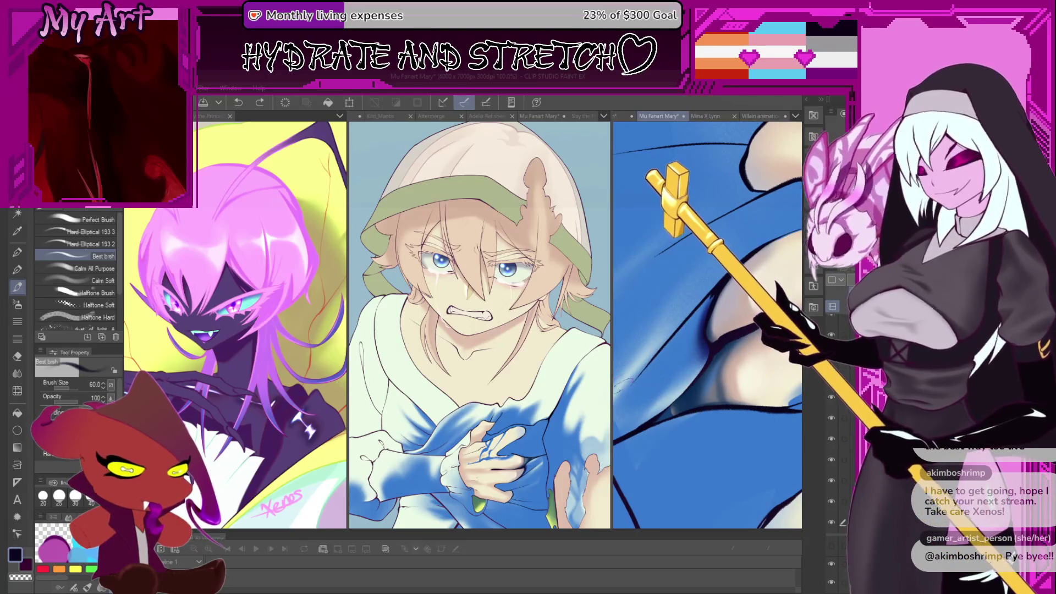
{"action": "left_click_drag", "start_coordinate": [624, 399], "coordinate": [685, 328]}
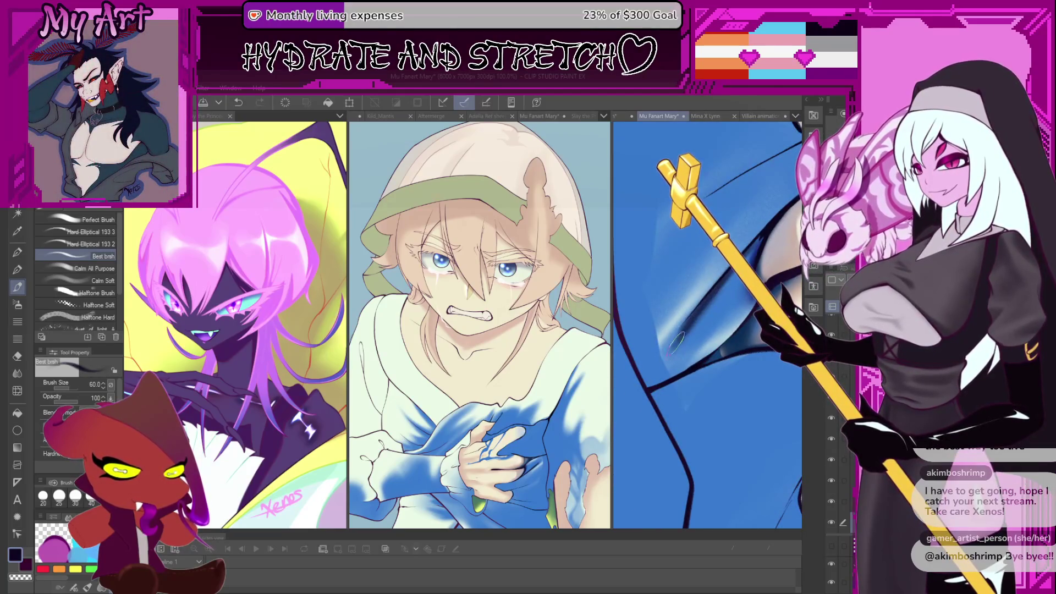
Sample the dress blue and paint it over the fold's light sheen, repainting a stray stroke.
{"action": "left_click_drag", "start_coordinate": [725, 288], "coordinate": [695, 315]}
{"action": "left_click", "coordinate": [695, 335], "text": "alt"}
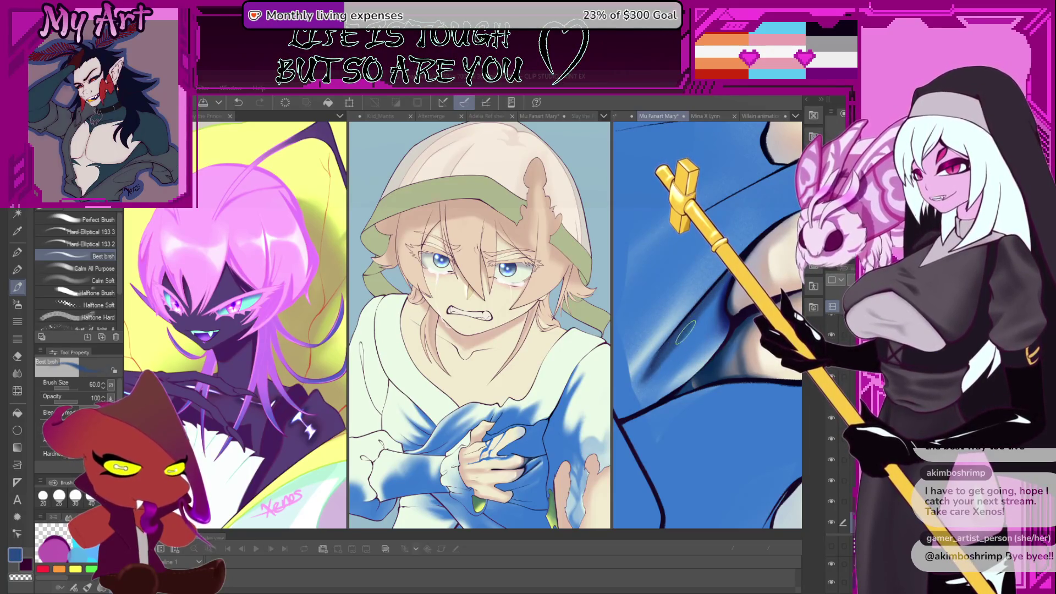
{"action": "mouse_move", "coordinate": [686, 332]}
{"action": "left_mouse_down"}
{"action": "mouse_move", "coordinate": [660, 341]}
{"action": "mouse_move", "coordinate": [669, 374]}
{"action": "left_mouse_up"}
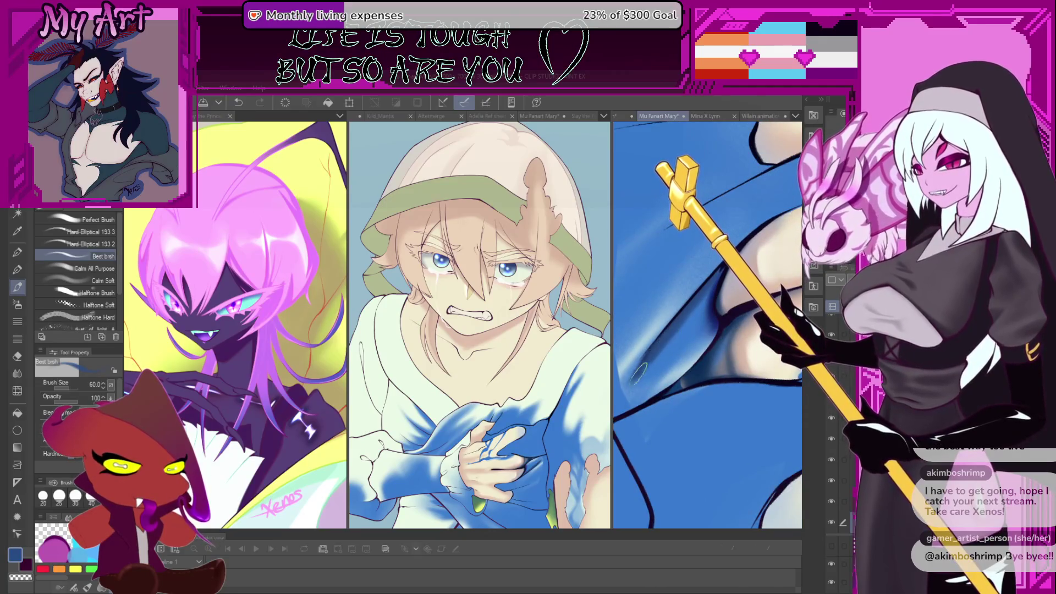
{"action": "scroll", "coordinate": [660, 338], "scroll_direction": "down", "scroll_amount": 2}
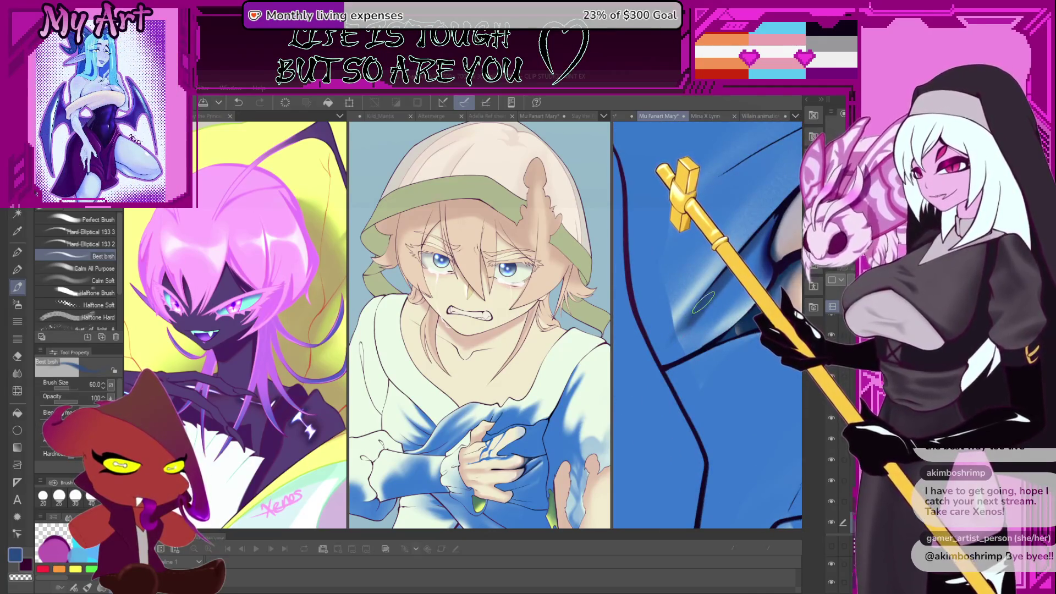
{"action": "scroll", "coordinate": [701, 302], "scroll_direction": "up", "scroll_amount": 2}
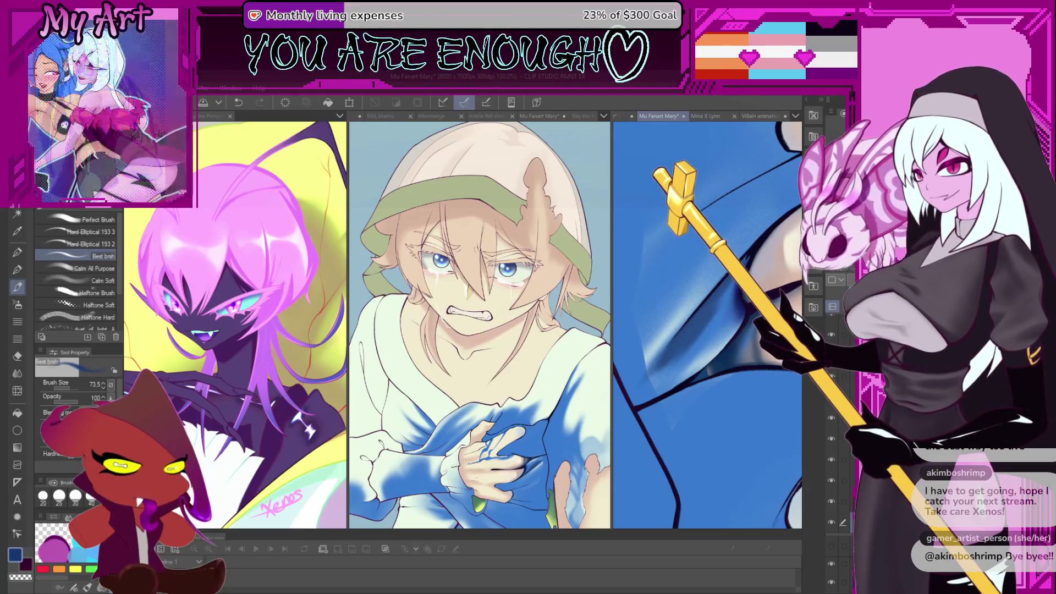
{"action": "key", "text": "ctrl+z"}
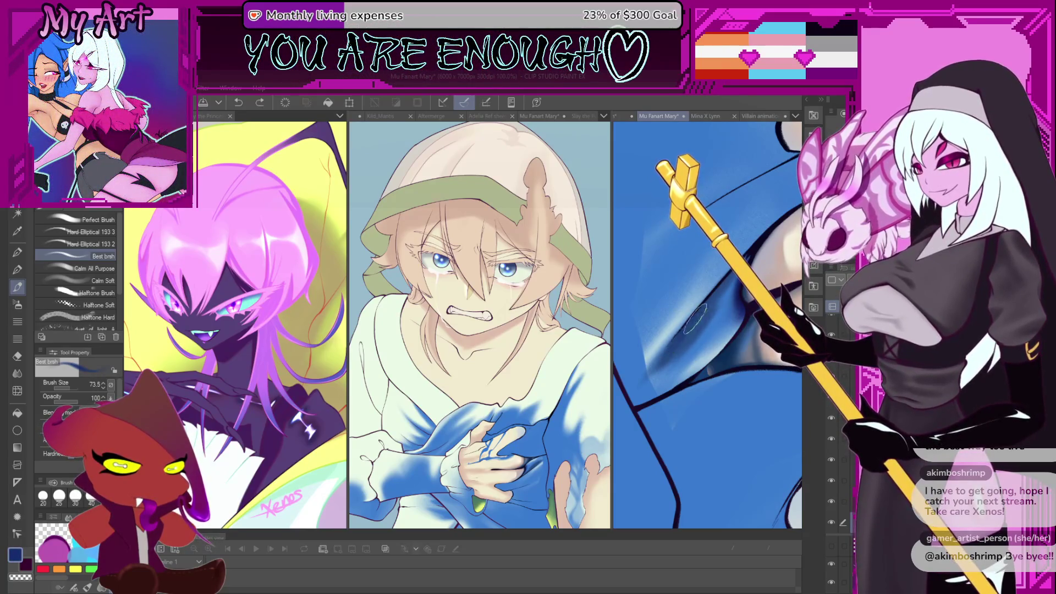
{"action": "left_click_drag", "start_coordinate": [715, 294], "coordinate": [735, 275]}
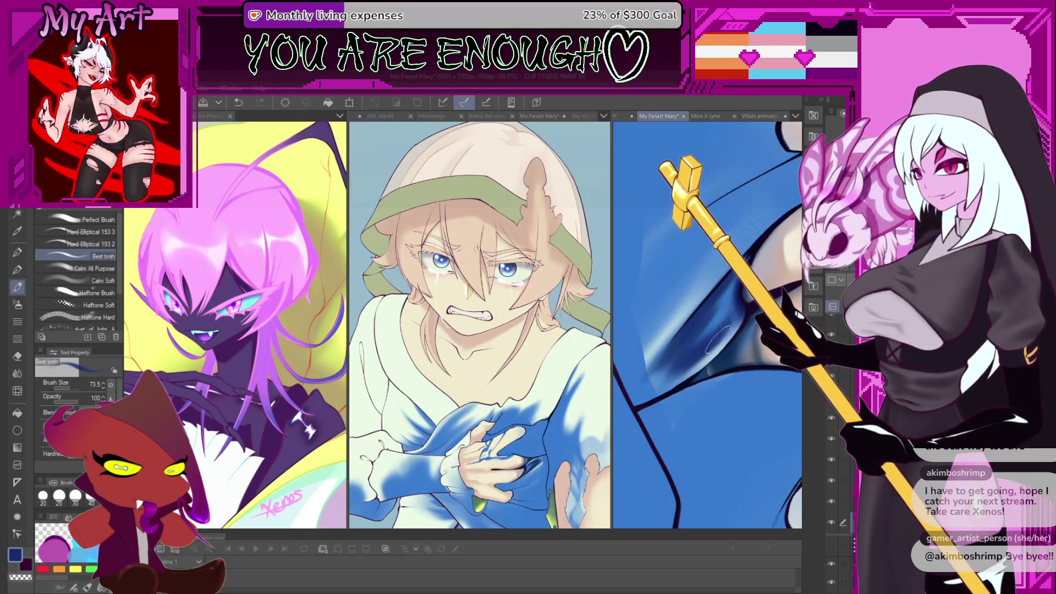
{"action": "scroll", "coordinate": [729, 325], "scroll_direction": "up", "scroll_amount": 5}
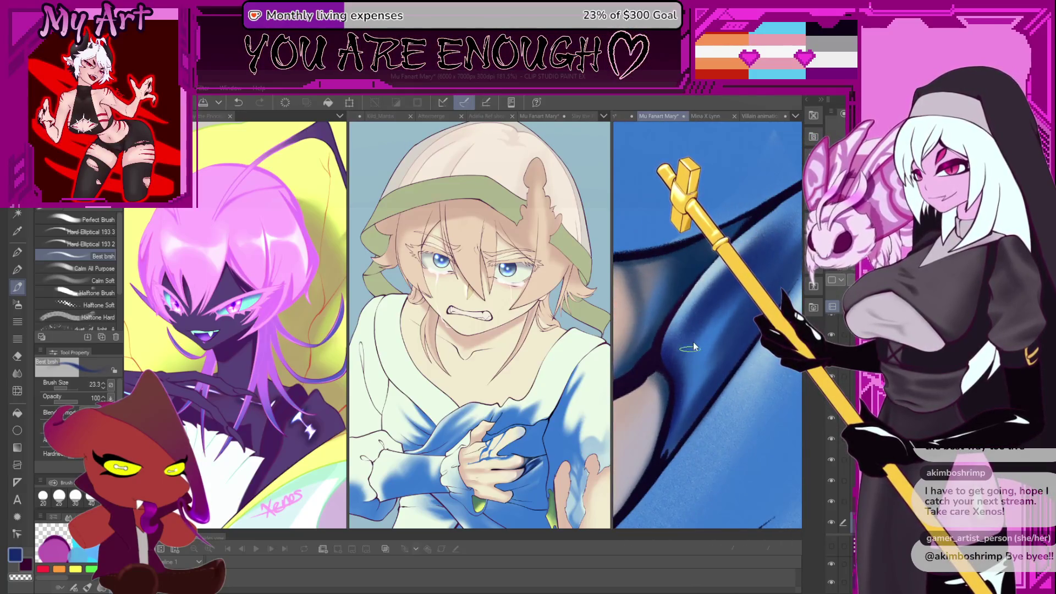
{"action": "left_click_drag", "start_coordinate": [684, 346], "coordinate": [706, 292]}
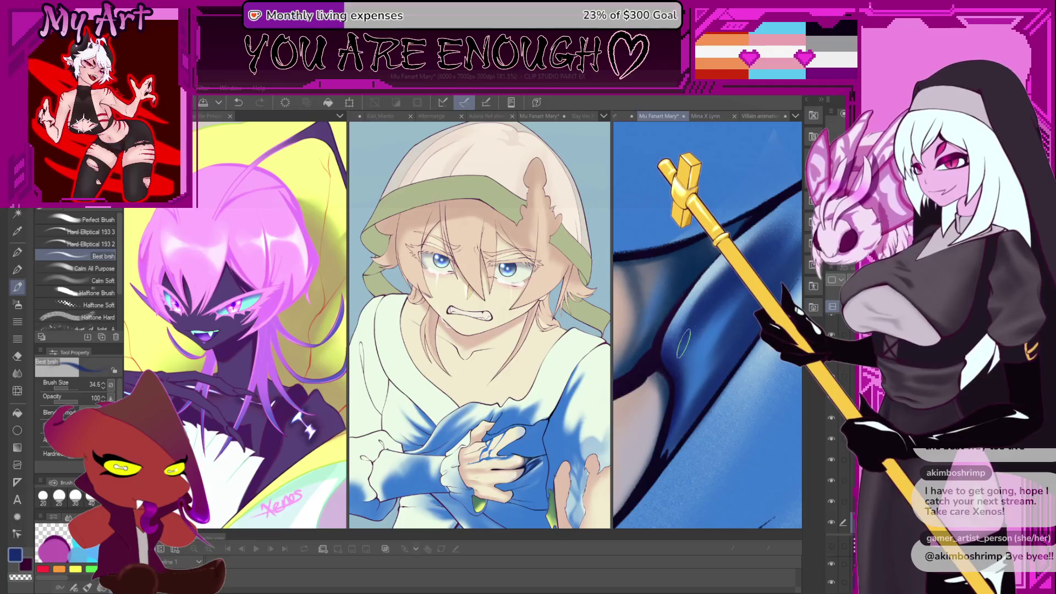
Paint a stroke on the blue fold, then undo back to the blue cloth over the leg.
{"action": "mouse_move", "coordinate": [692, 331]}
{"action": "left_mouse_down"}
{"action": "mouse_move", "coordinate": [694, 341]}
{"action": "mouse_move", "coordinate": [762, 265]}
{"action": "mouse_move", "coordinate": [737, 270]}
{"action": "left_mouse_up"}
{"action": "scroll", "coordinate": [702, 323], "scroll_direction": "down", "scroll_amount": 1}
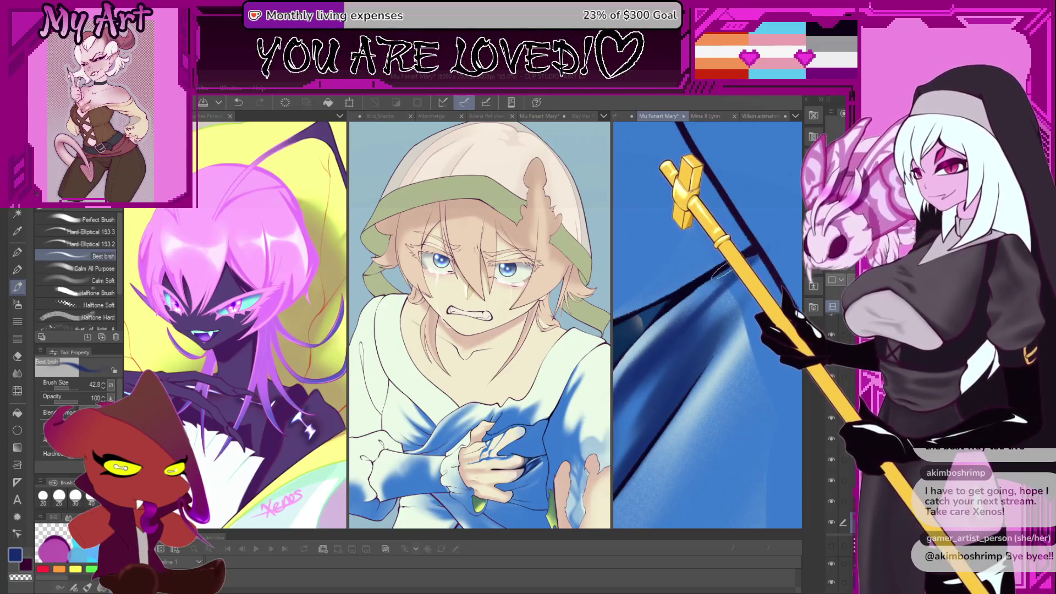
{"action": "key", "text": "ctrl+z"}
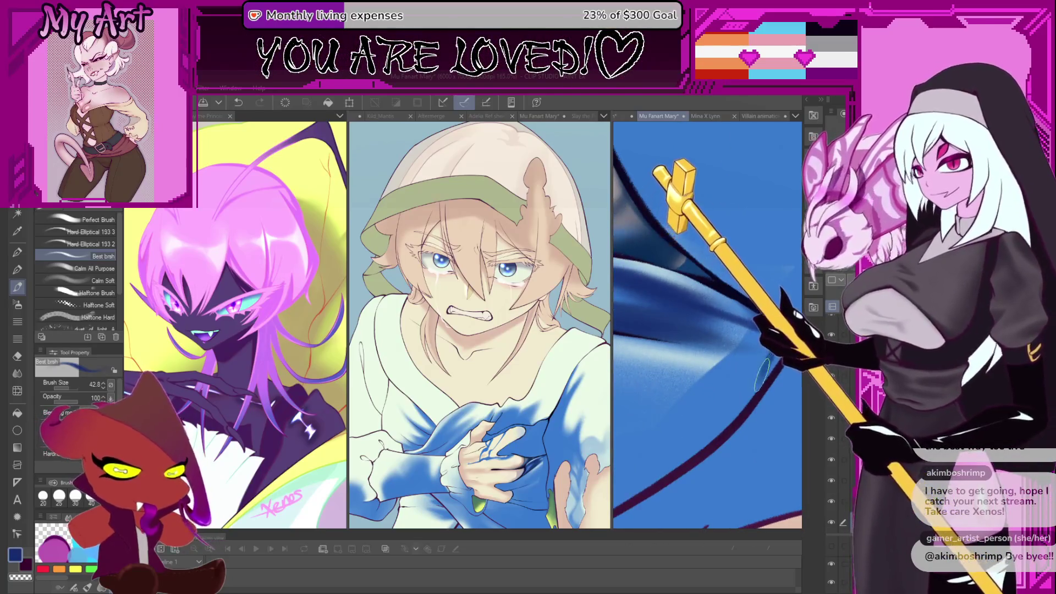
{"action": "left_click_drag", "start_coordinate": [776, 357], "coordinate": [761, 385]}
{"action": "scroll", "coordinate": [761, 379], "scroll_direction": "down", "scroll_amount": 6}
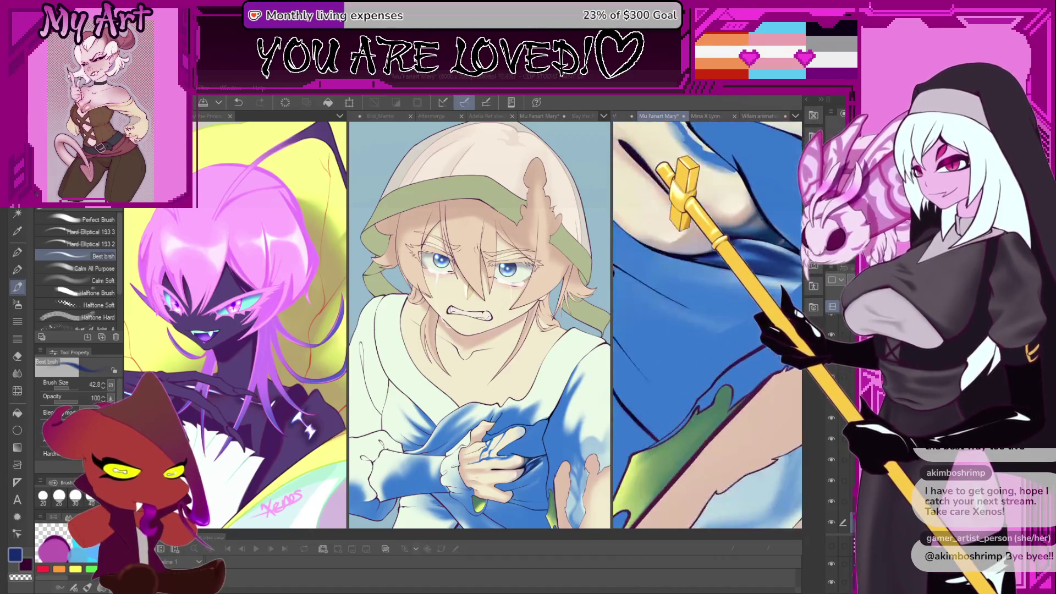
{"action": "scroll", "coordinate": [707, 325], "scroll_direction": "up", "scroll_amount": 5}
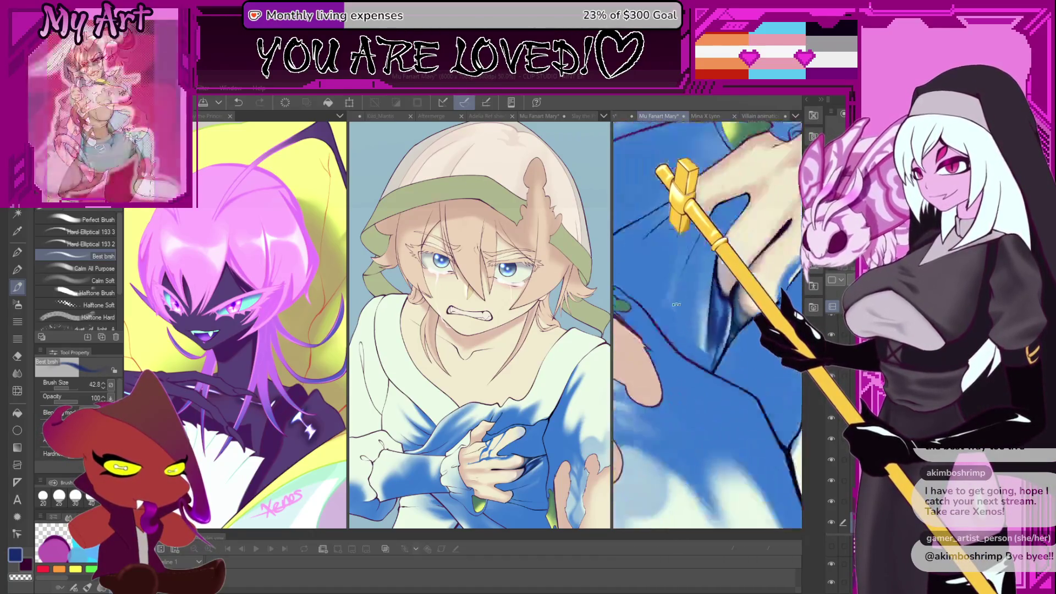
{"action": "scroll", "coordinate": [671, 314], "scroll_direction": "up", "scroll_amount": 3}
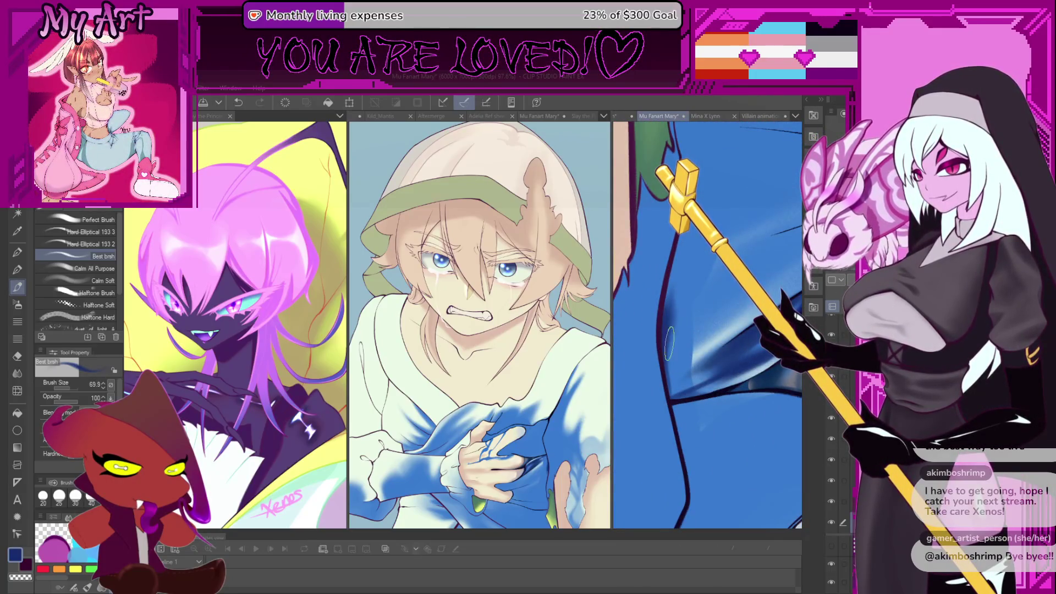
{"action": "mouse_move", "coordinate": [669, 344]}
{"action": "left_mouse_down"}
{"action": "mouse_move", "coordinate": [649, 355]}
{"action": "mouse_move", "coordinate": [653, 379]}
{"action": "left_mouse_up"}
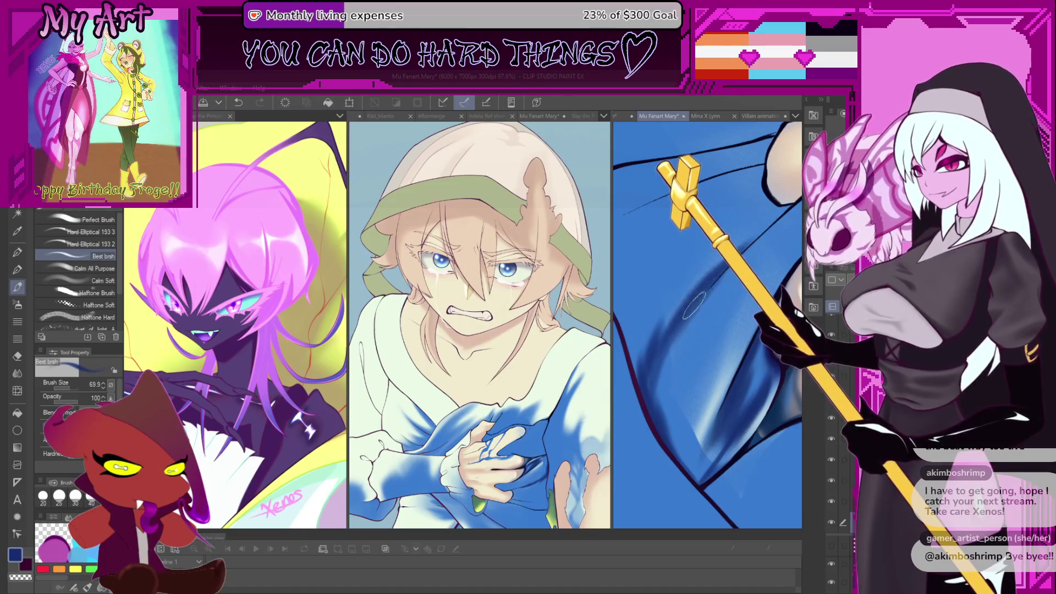
{"action": "key", "text": "ctrl+z"}
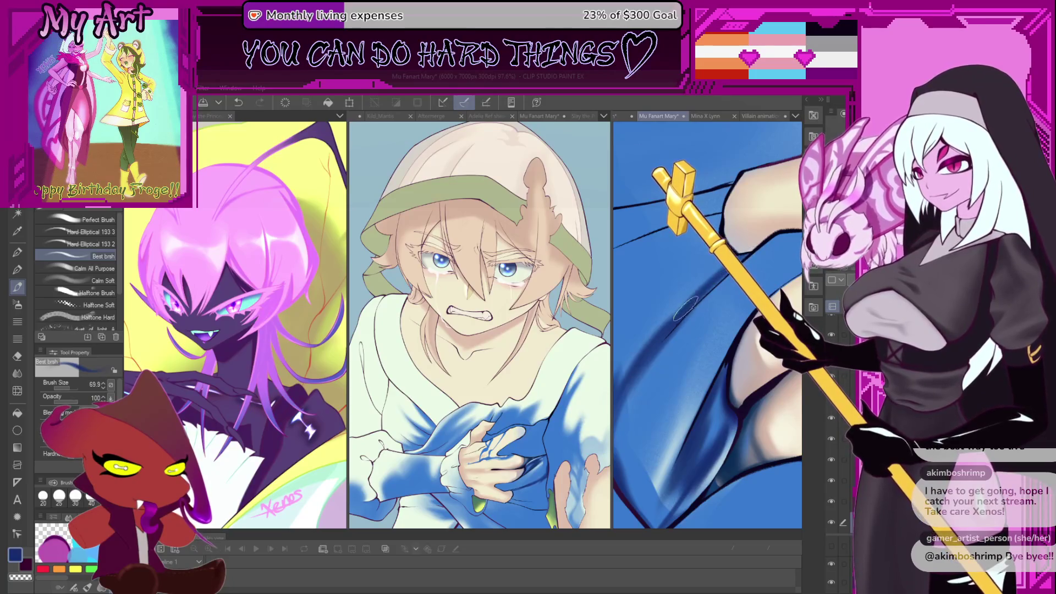
{"action": "key", "text": "ctrl+z"}
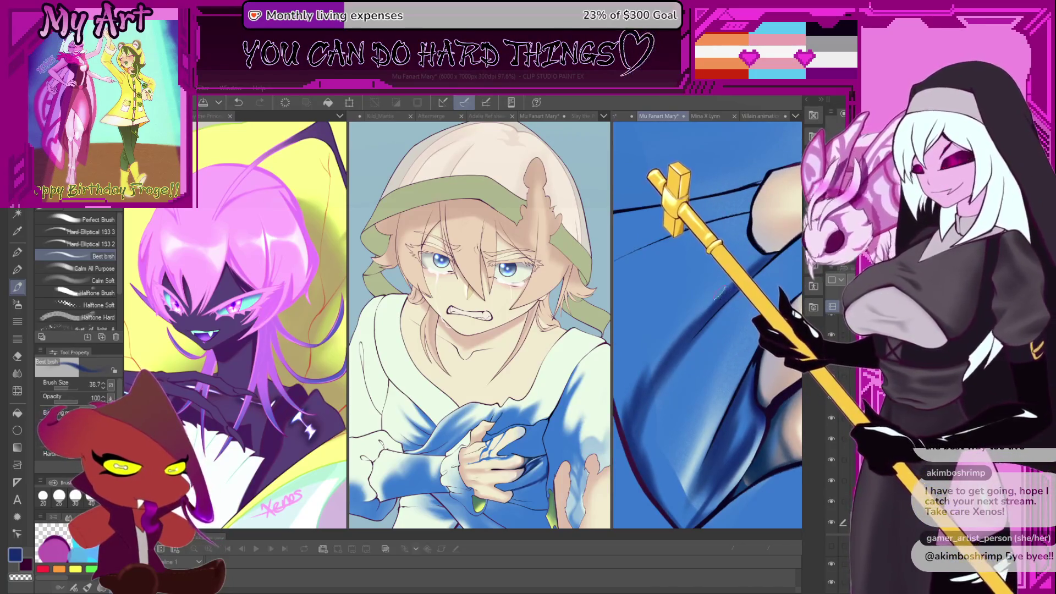
Resize the brush to about 82, 32, then 66, and switch to the G-pen.
{"action": "left_click_drag", "start_coordinate": [747, 258], "coordinate": [746, 294]}
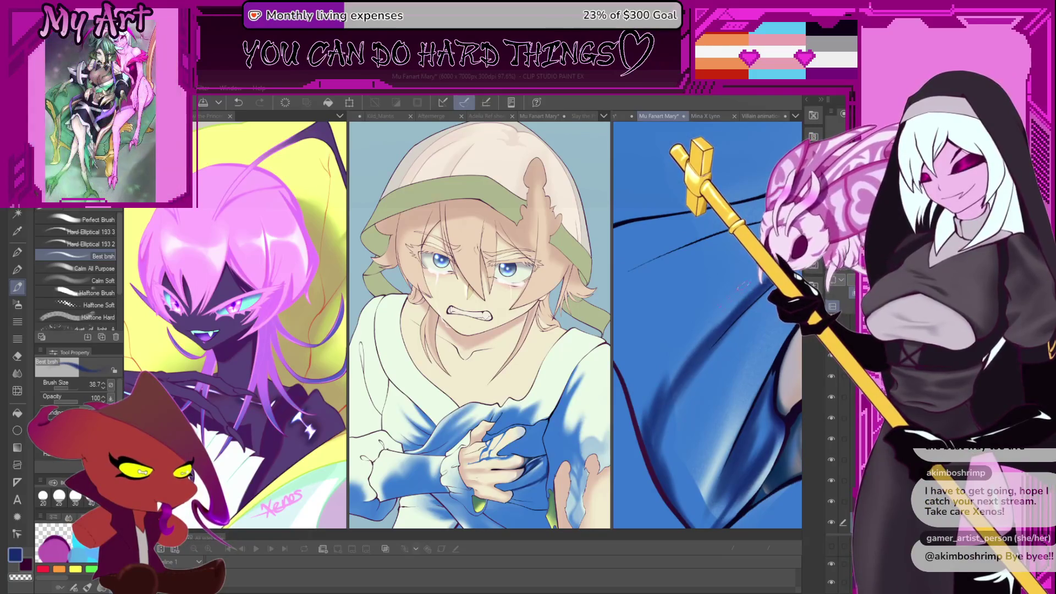
{"action": "key", "text": "bracketright"}
{"action": "key", "text": "bracketright"}
{"action": "key", "text": "bracketright"}
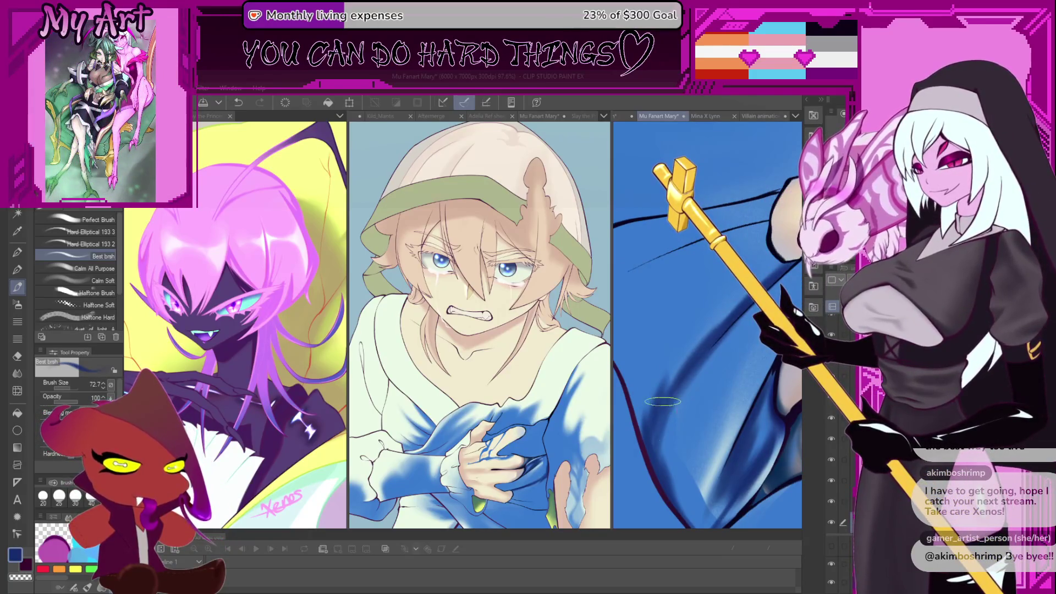
{"action": "left_click_drag", "start_coordinate": [660, 409], "coordinate": [674, 424]}
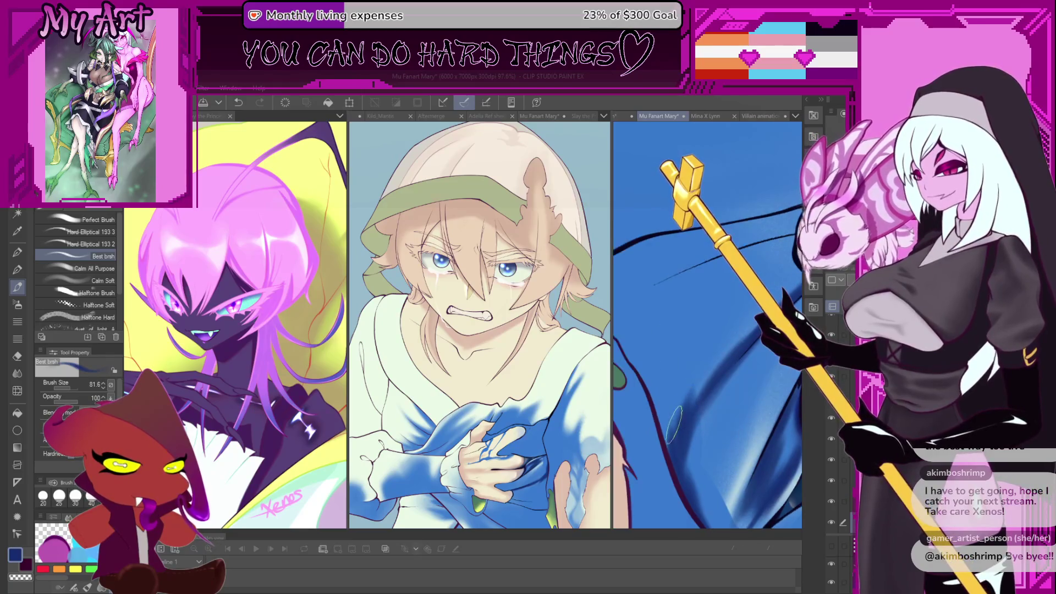
{"action": "key", "text": "bracketleft"}
{"action": "key", "text": "bracketleft"}
{"action": "key", "text": "bracketleft"}
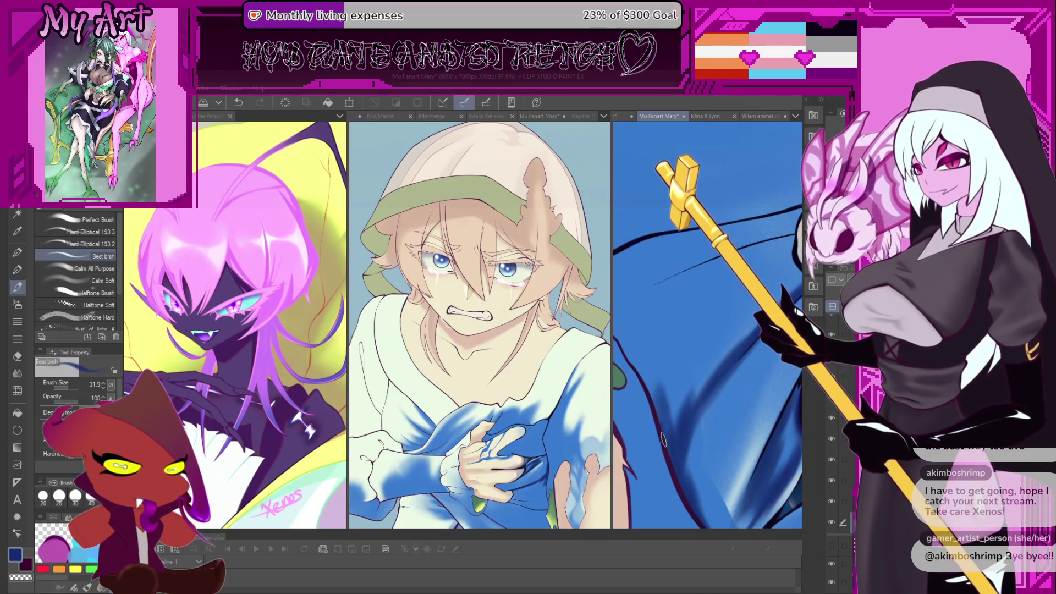
{"action": "key", "text": "bracketright"}
{"action": "key", "text": "bracketright"}
{"action": "key", "text": "bracketright"}
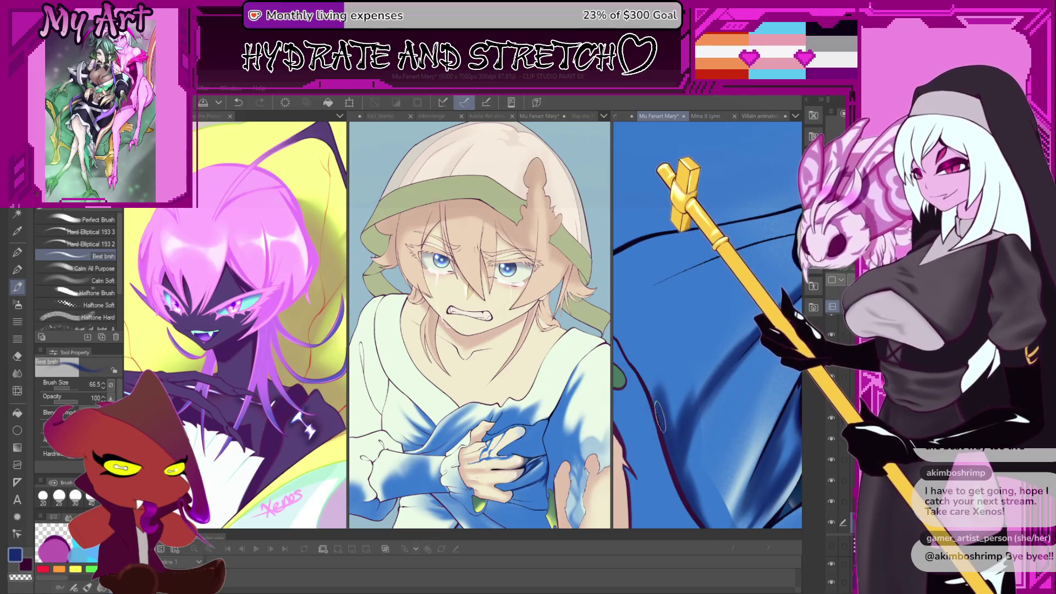
{"action": "mouse_move", "coordinate": [663, 435]}
{"action": "left_mouse_down"}
{"action": "mouse_move", "coordinate": [686, 394]}
{"action": "mouse_move", "coordinate": [721, 382]}
{"action": "left_mouse_up"}
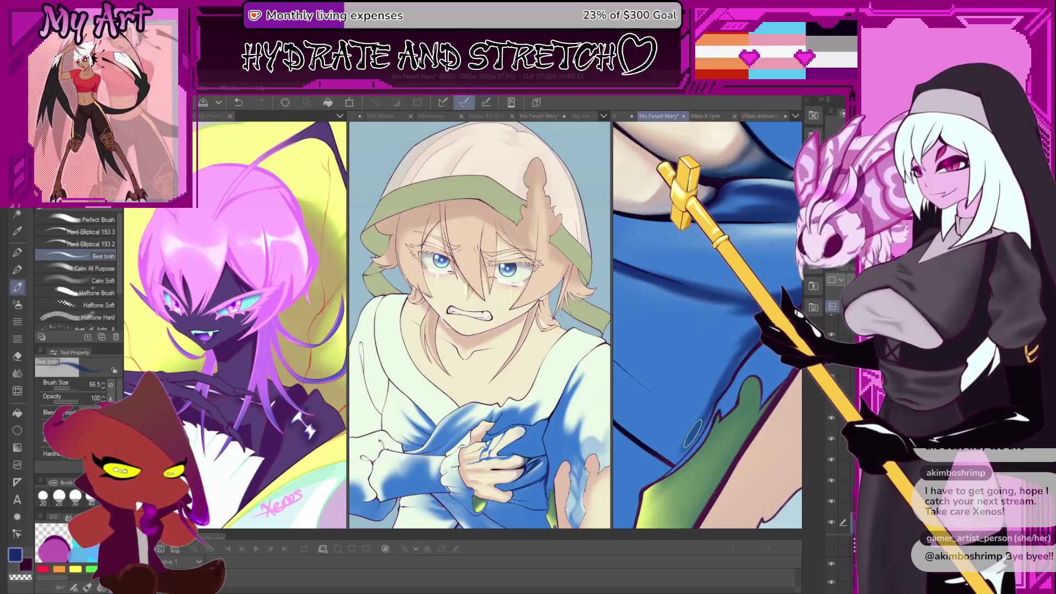
{"action": "key", "text": "p"}
{"action": "mouse_move", "coordinate": [693, 421]}
{"action": "left_mouse_down"}
{"action": "mouse_move", "coordinate": [687, 341]}
{"action": "mouse_move", "coordinate": [726, 392]}
{"action": "left_mouse_up"}
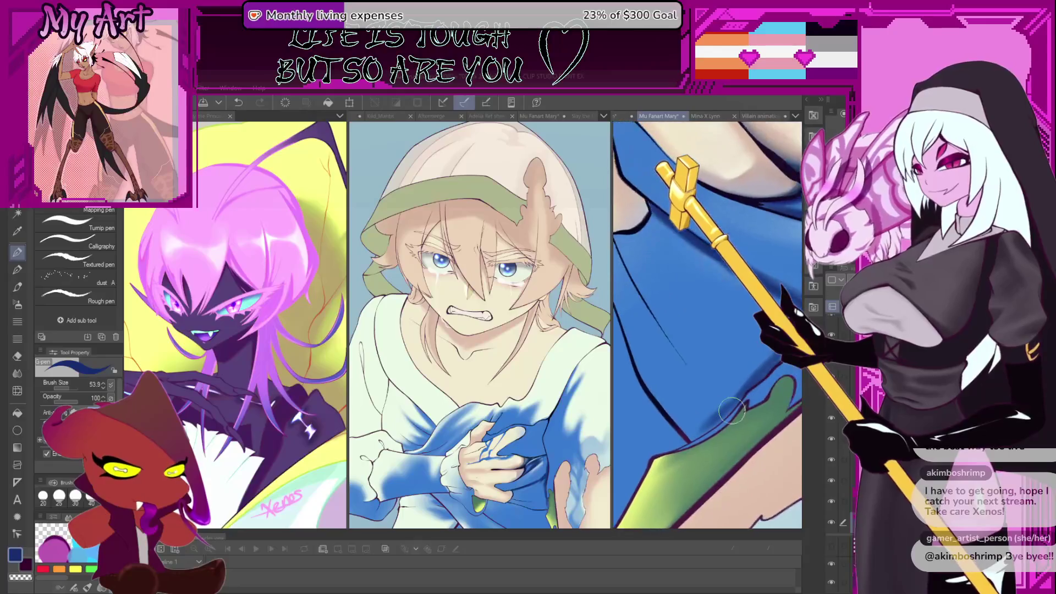
Draw dark blue fold lines along the fabric edges, undoing the unwanted strokes.
{"action": "mouse_move", "coordinate": [694, 434]}
{"action": "left_mouse_down"}
{"action": "mouse_move", "coordinate": [758, 378]}
{"action": "mouse_move", "coordinate": [704, 330]}
{"action": "mouse_move", "coordinate": [669, 420]}
{"action": "mouse_move", "coordinate": [715, 327]}
{"action": "left_mouse_up"}
{"action": "key", "text": "ctrl+z"}
{"action": "mouse_move", "coordinate": [665, 427]}
{"action": "left_mouse_down"}
{"action": "mouse_move", "coordinate": [726, 291]}
{"action": "mouse_move", "coordinate": [699, 316]}
{"action": "mouse_move", "coordinate": [740, 255]}
{"action": "left_mouse_up"}
{"action": "key", "text": "ctrl+z"}
{"action": "key", "text": "ctrl+z"}
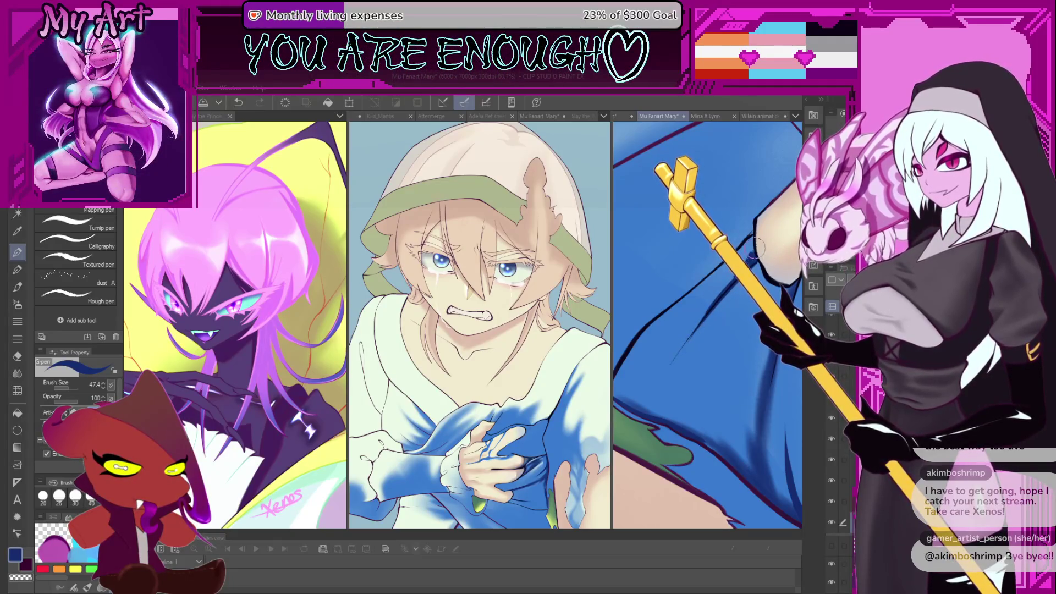
{"action": "scroll", "coordinate": [751, 242], "scroll_direction": "up", "scroll_amount": 2}
{"action": "key", "text": "ctrl+z"}
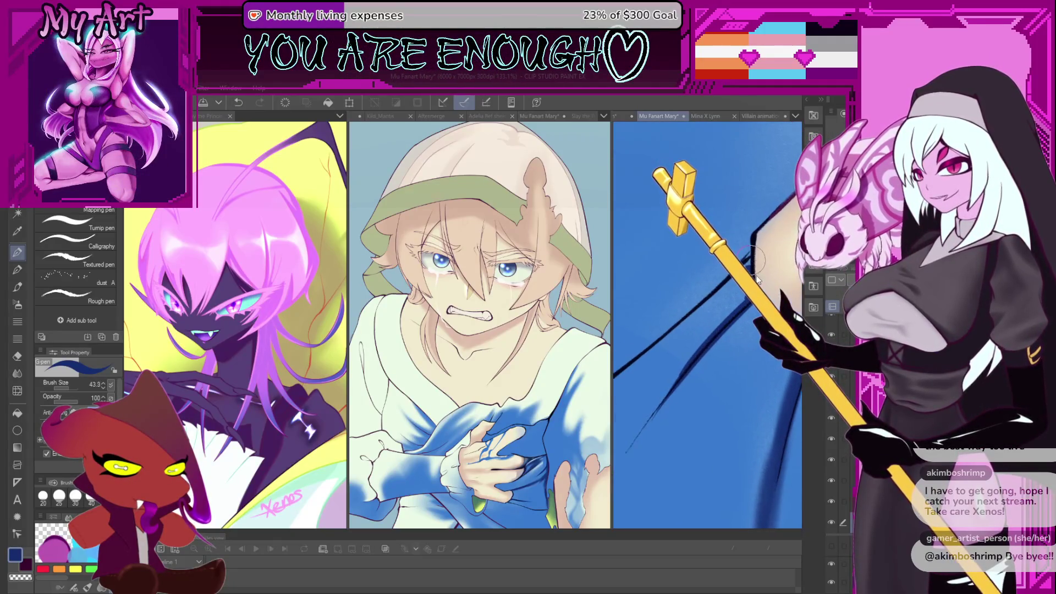
Make the pen finer, about size 18, and switch to freehand selection.
{"action": "left_click_drag", "start_coordinate": [751, 248], "coordinate": [758, 280]}
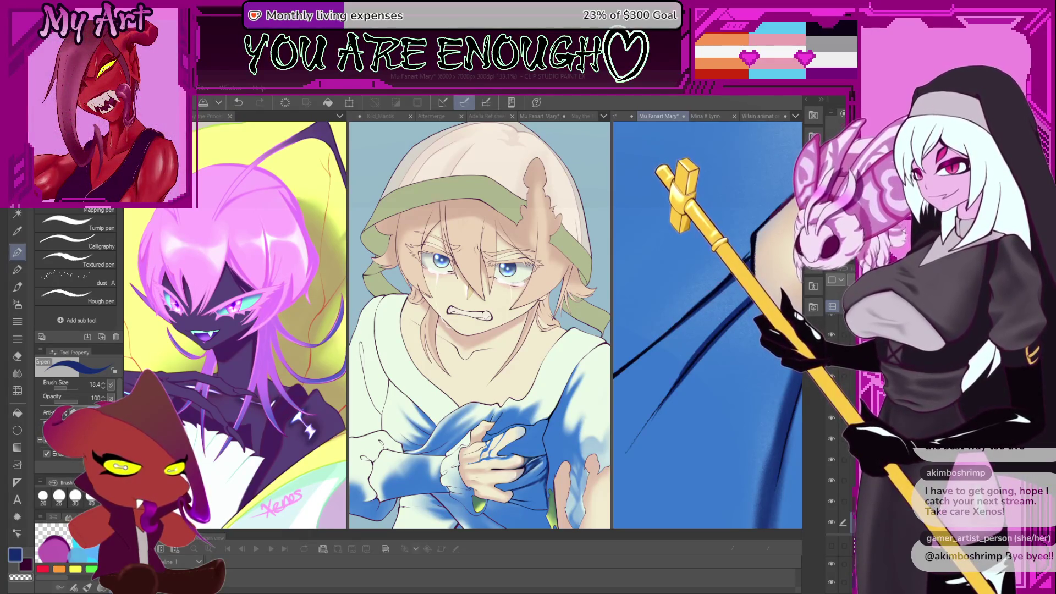
{"action": "left_click_drag", "start_coordinate": [772, 297], "coordinate": [718, 297]}
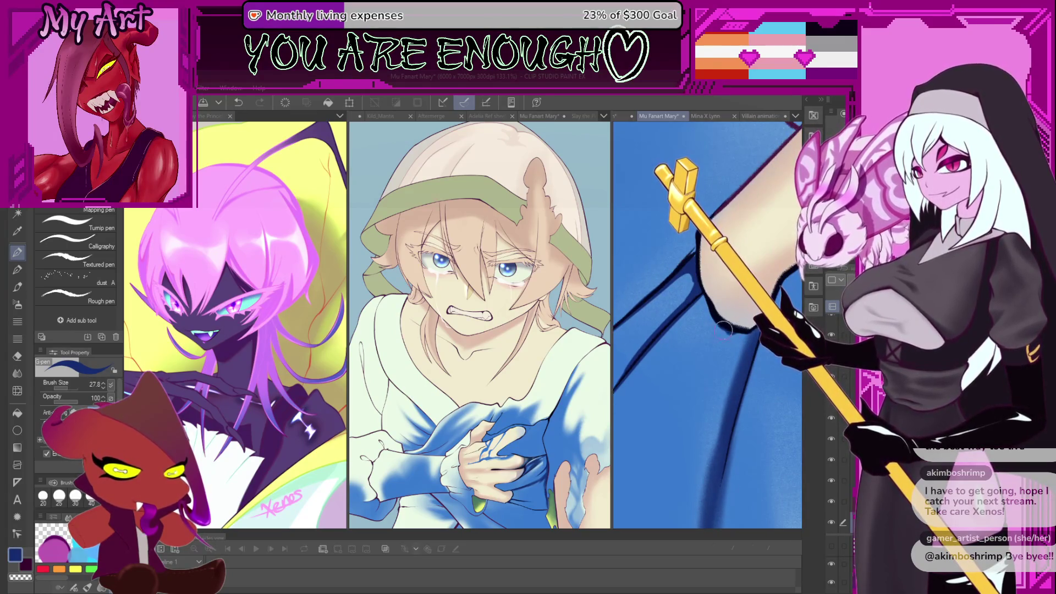
{"action": "scroll", "coordinate": [731, 319], "scroll_direction": "down", "scroll_amount": 3}
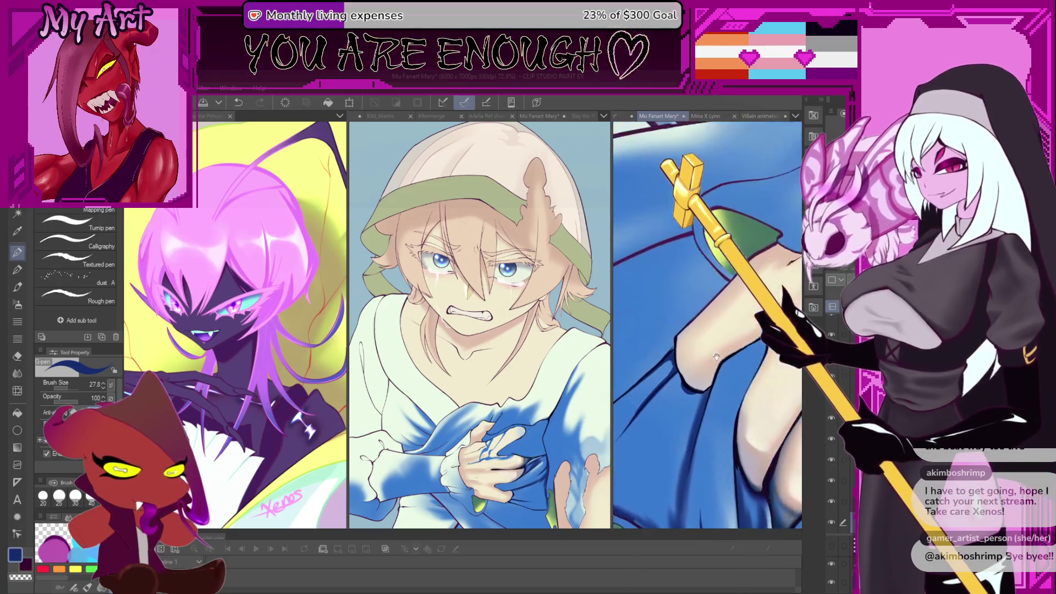
{"action": "scroll", "coordinate": [720, 350], "scroll_direction": "up", "scroll_amount": 2}
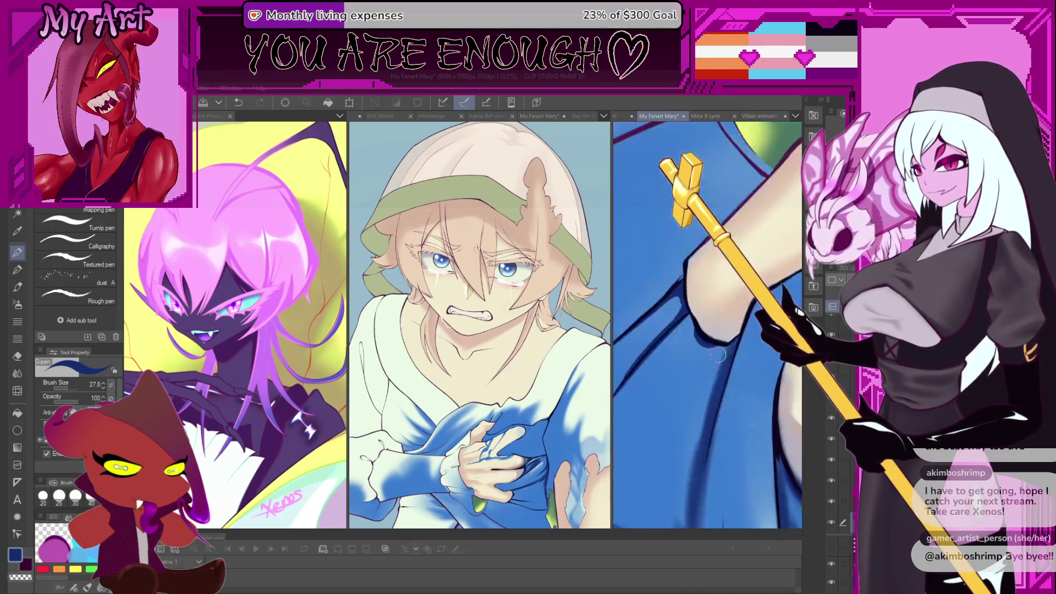
{"action": "scroll", "coordinate": [722, 357], "scroll_direction": "down", "scroll_amount": 4}
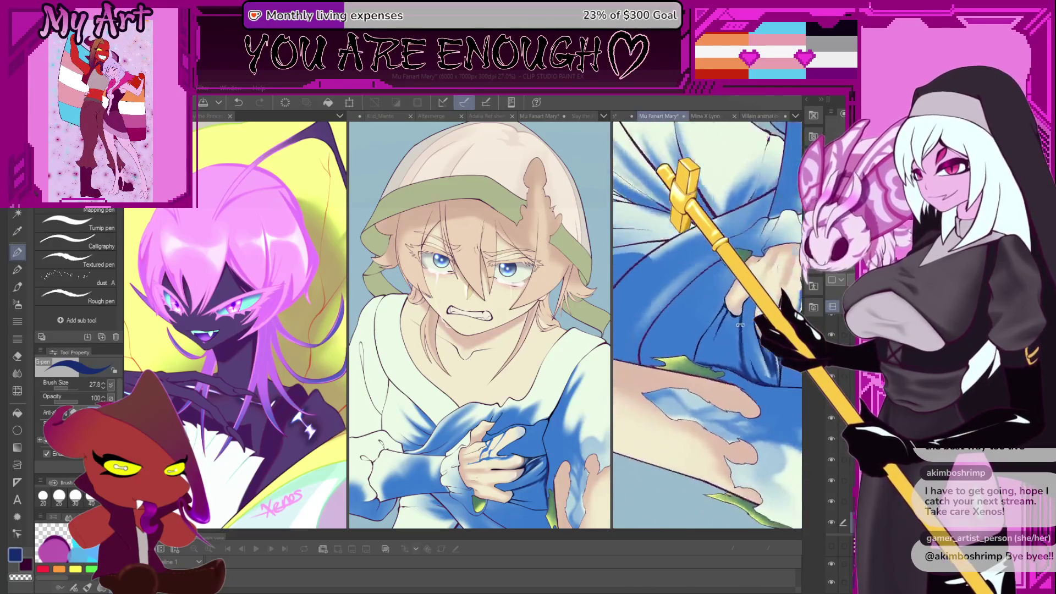
{"action": "scroll", "coordinate": [698, 322], "scroll_direction": "up", "scroll_amount": 2}
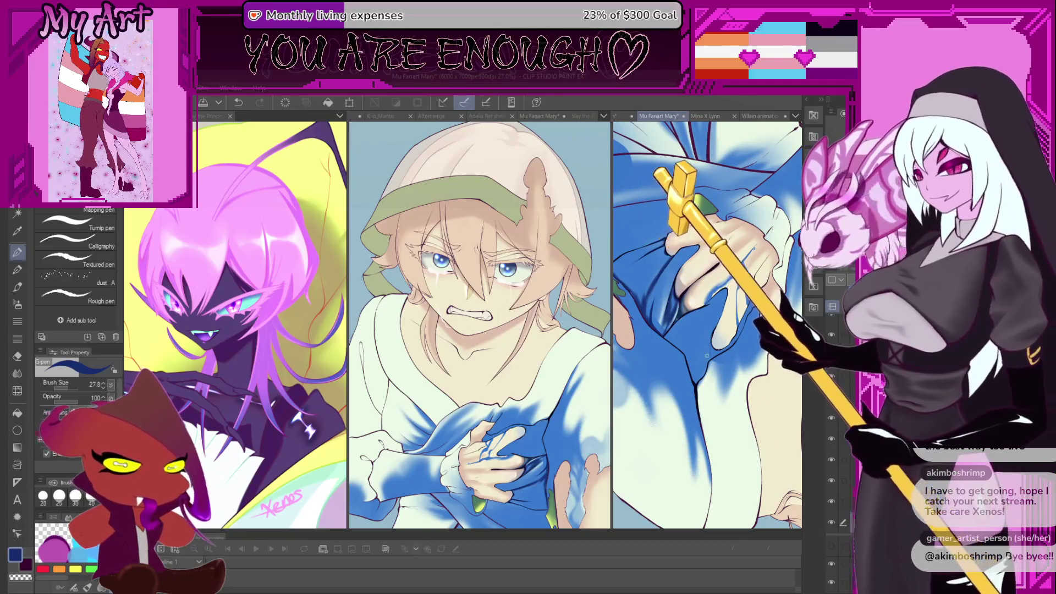
{"action": "key", "text": "m"}
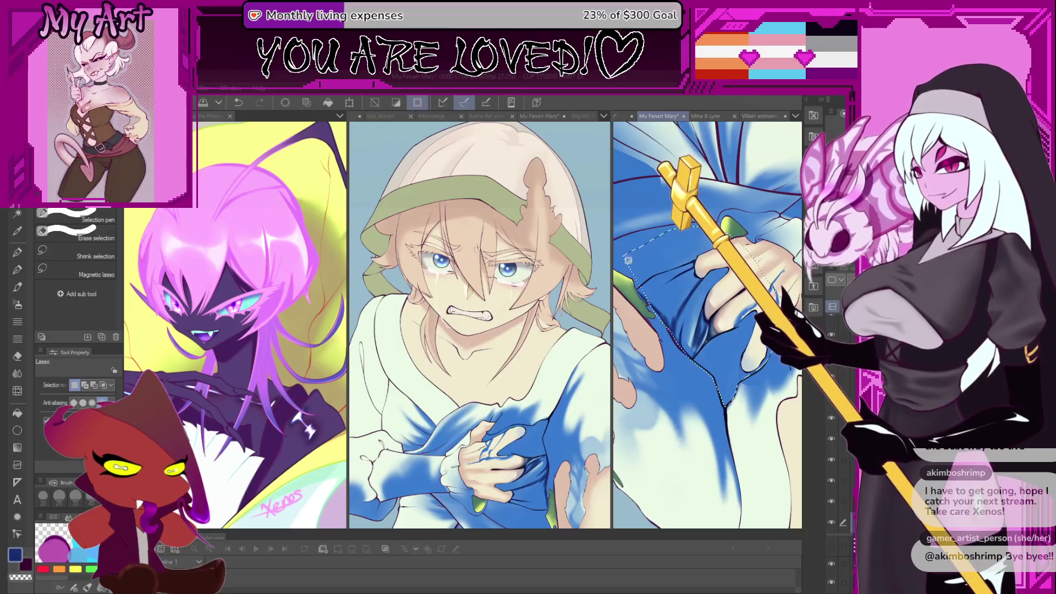
Trace the lasso selection along the robe's fold line and lower edge.
{"action": "scroll", "coordinate": [707, 325], "scroll_direction": "down", "scroll_amount": 3}
{"action": "left_click_drag", "start_coordinate": [616, 242], "coordinate": [738, 388]}
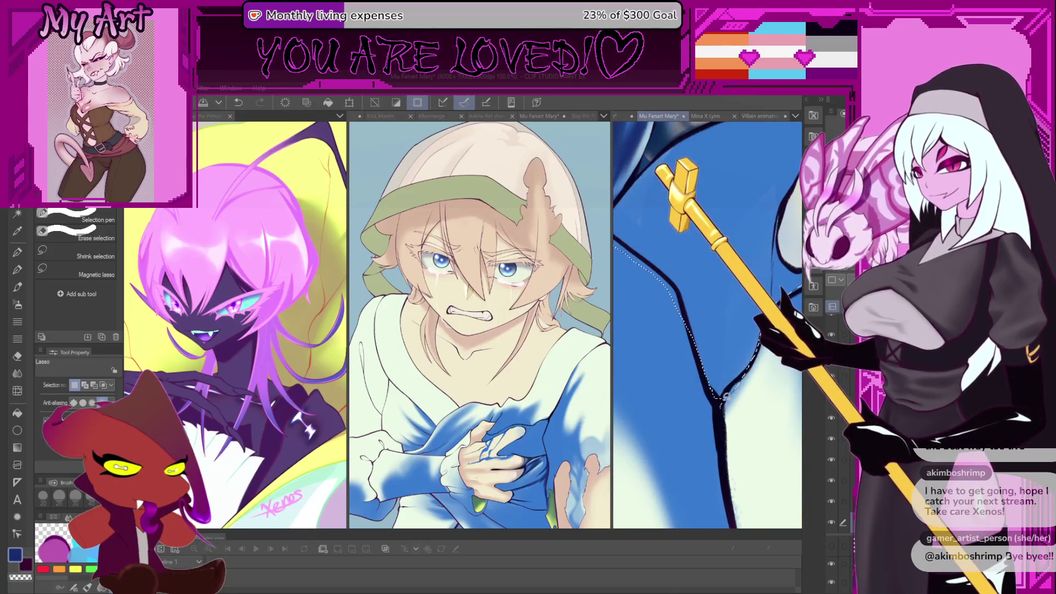
{"action": "left_click_drag", "start_coordinate": [766, 349], "coordinate": [712, 374]}
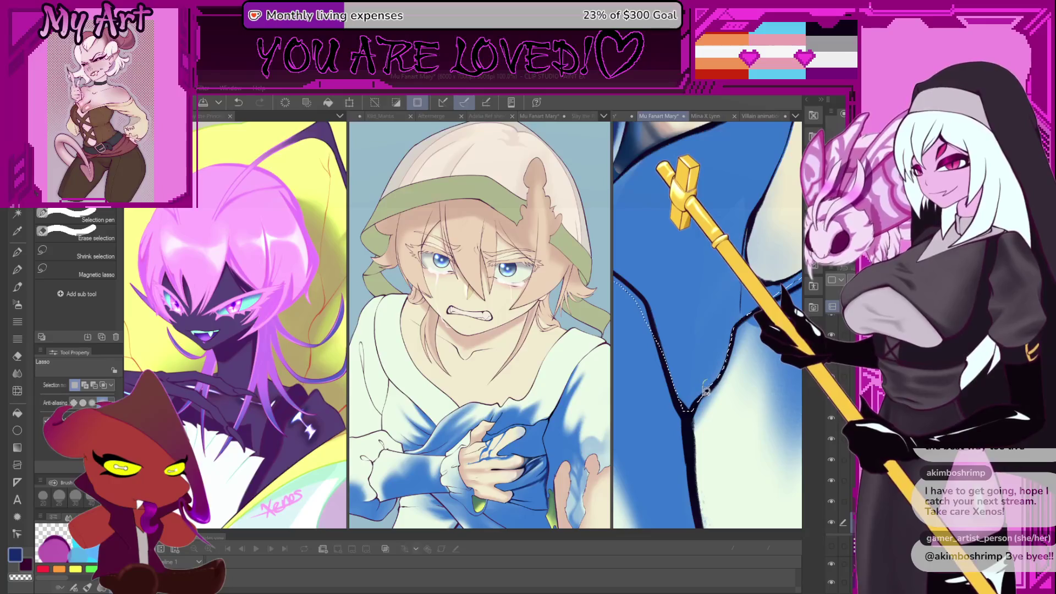
{"action": "left_click_drag", "start_coordinate": [749, 311], "coordinate": [702, 362]}
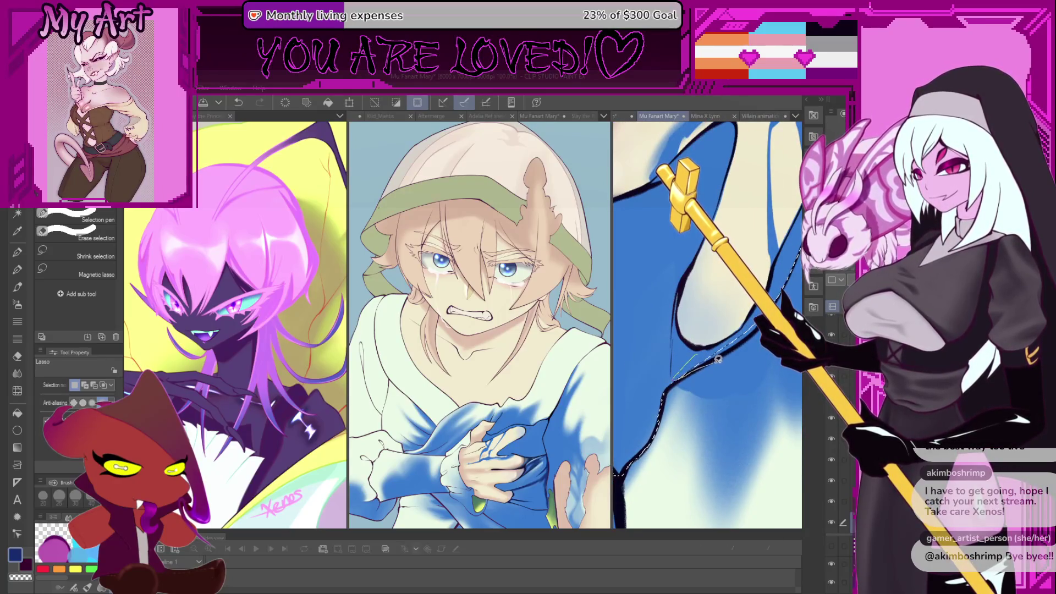
{"action": "mouse_move", "coordinate": [710, 378]}
{"action": "left_mouse_down"}
{"action": "mouse_move", "coordinate": [746, 297]}
{"action": "mouse_move", "coordinate": [744, 310]}
{"action": "mouse_move", "coordinate": [725, 296]}
{"action": "mouse_move", "coordinate": [692, 401]}
{"action": "left_mouse_up"}
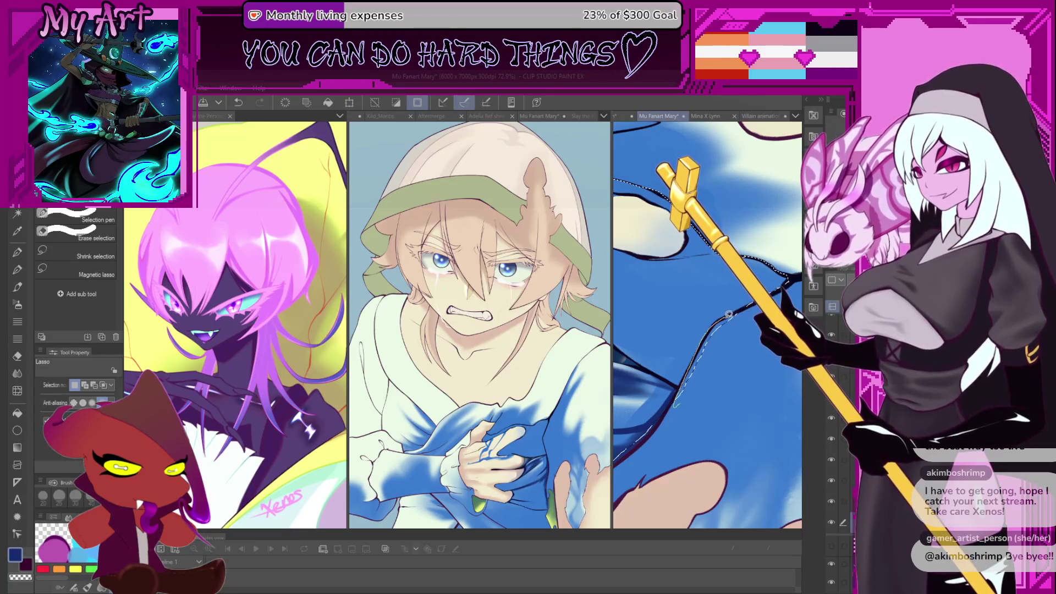
{"action": "mouse_move", "coordinate": [728, 314]}
{"action": "left_mouse_down"}
{"action": "mouse_move", "coordinate": [697, 329]}
{"action": "mouse_move", "coordinate": [672, 367]}
{"action": "left_mouse_up"}
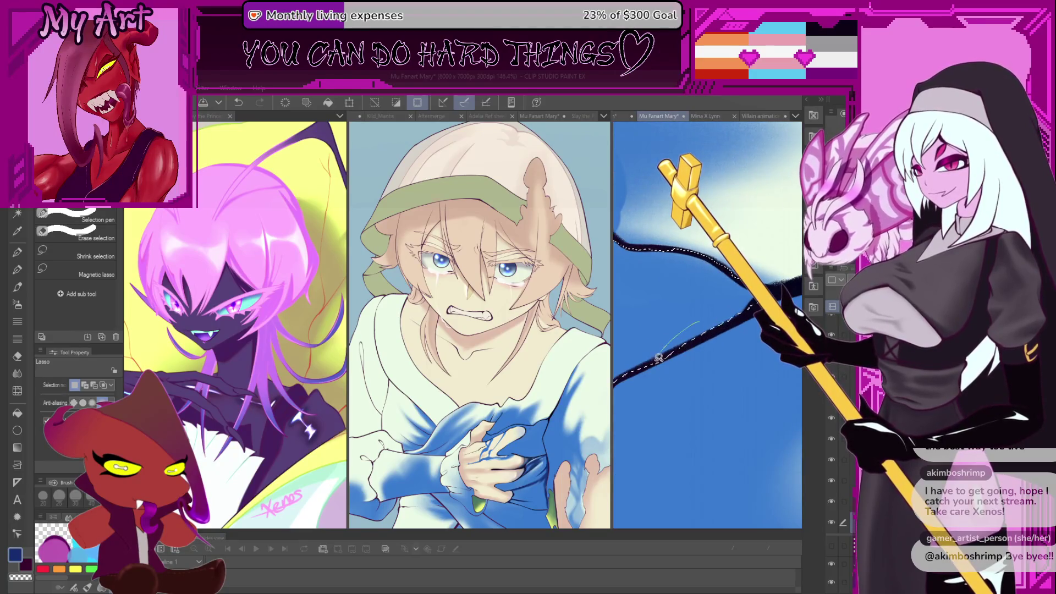
{"action": "scroll", "coordinate": [694, 313], "scroll_direction": "down", "scroll_amount": 3}
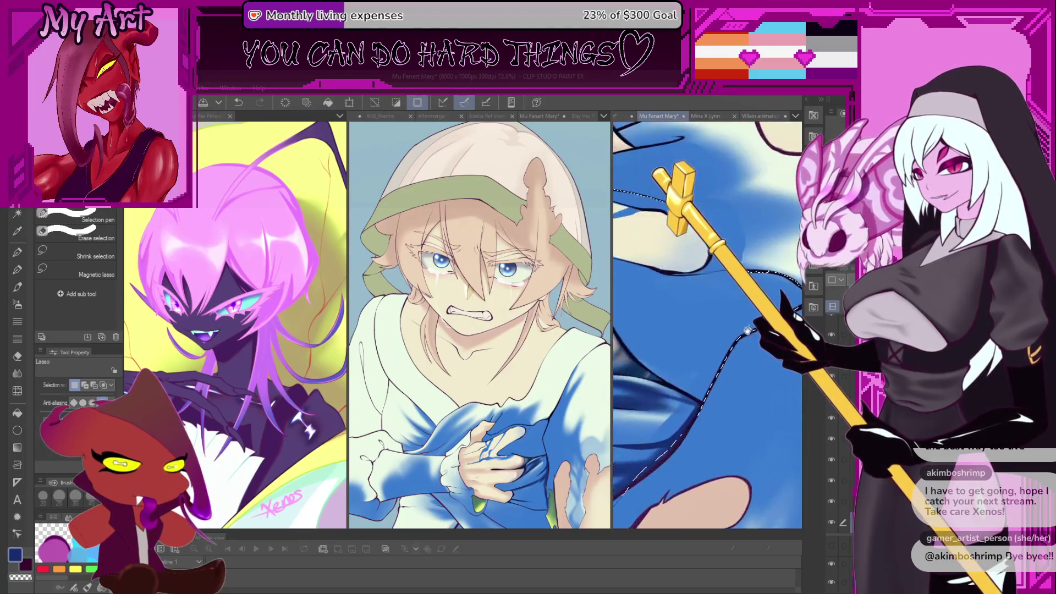
{"action": "mouse_move", "coordinate": [722, 363]}
{"action": "left_mouse_down"}
{"action": "mouse_move", "coordinate": [745, 347]}
{"action": "mouse_move", "coordinate": [797, 355]}
{"action": "mouse_move", "coordinate": [737, 365]}
{"action": "left_mouse_up"}
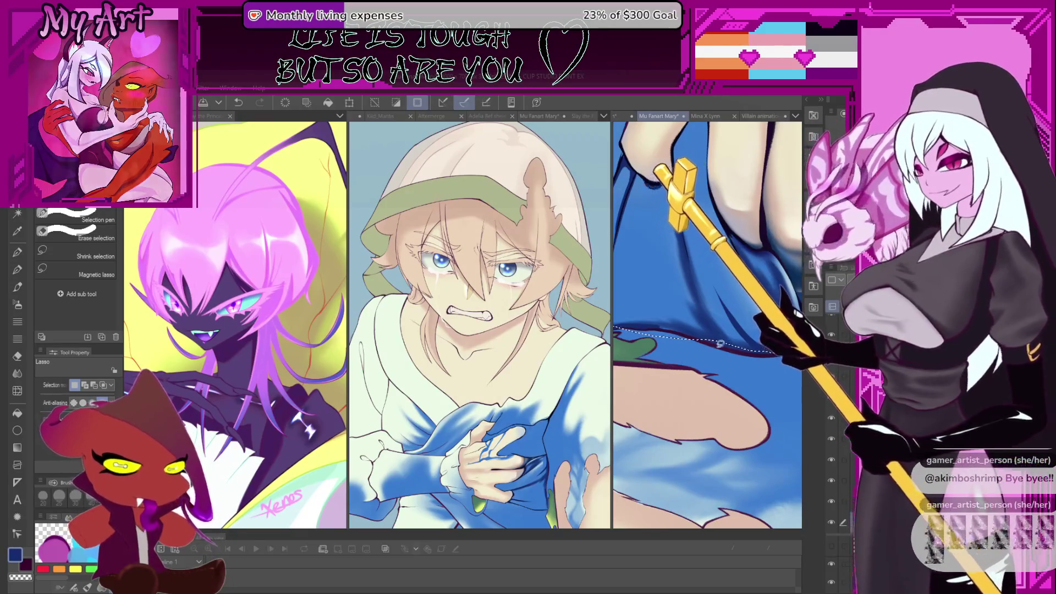
Rotate the view and continue the selection down the robe outline toward the hand.
{"action": "key", "text": "asciicircum"}
{"action": "key", "text": "asciicircum"}
{"action": "key", "text": "asciicircum"}
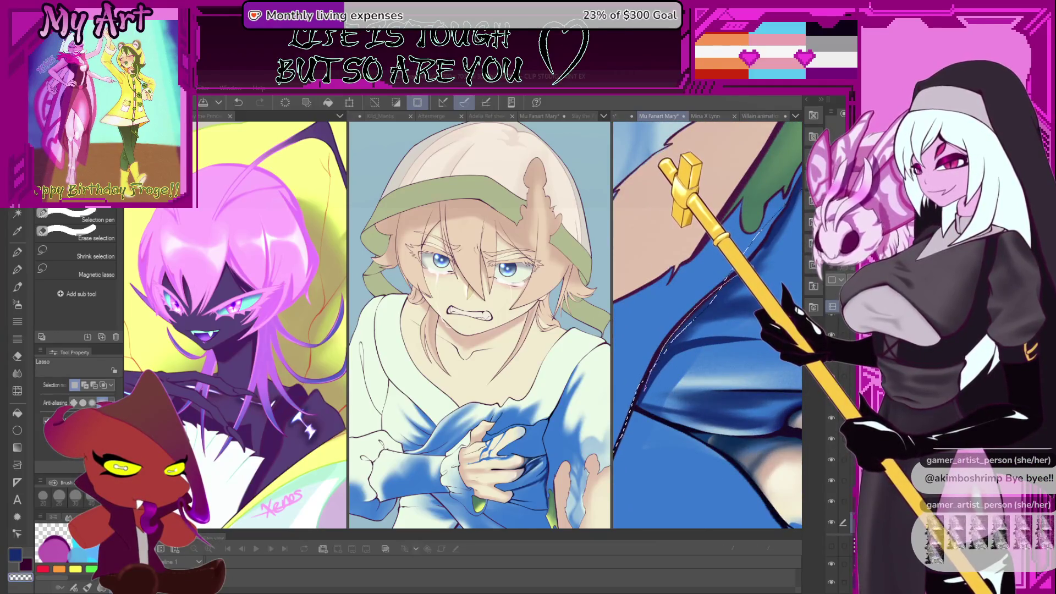
{"action": "left_click_drag", "start_coordinate": [798, 193], "coordinate": [717, 288]}
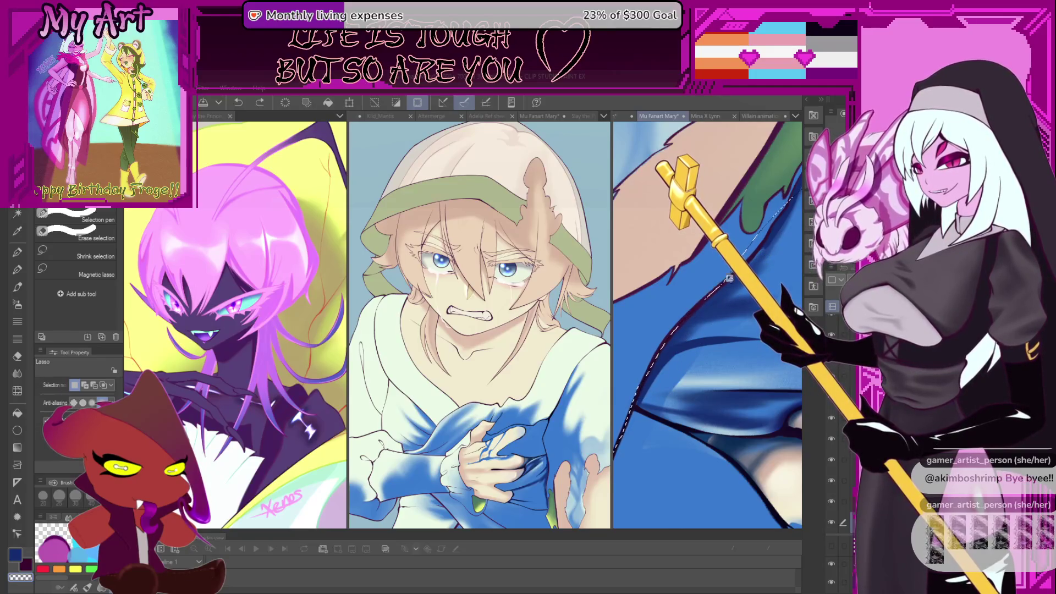
{"action": "mouse_move", "coordinate": [729, 278]}
{"action": "left_mouse_down"}
{"action": "mouse_move", "coordinate": [664, 337]}
{"action": "mouse_move", "coordinate": [669, 324]}
{"action": "left_mouse_up"}
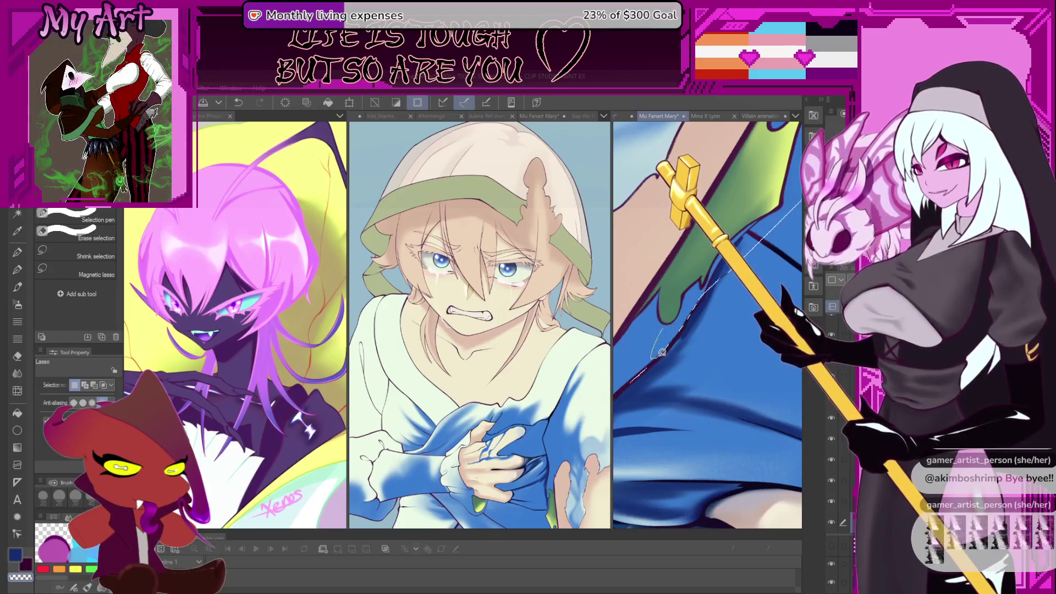
{"action": "left_click_drag", "start_coordinate": [616, 385], "coordinate": [643, 371]}
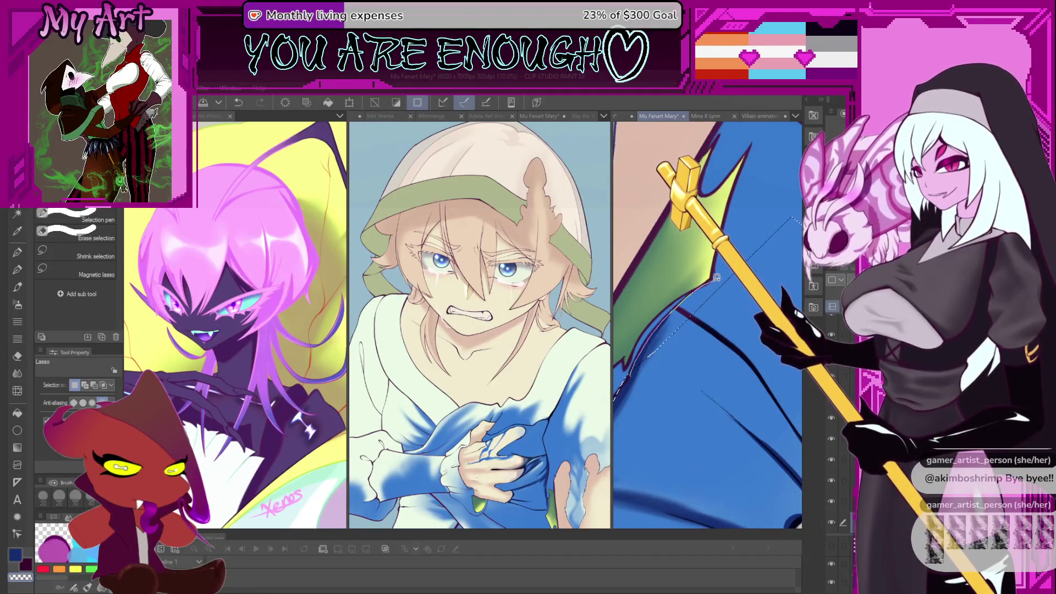
{"action": "mouse_move", "coordinate": [659, 386]}
{"action": "left_mouse_down"}
{"action": "mouse_move", "coordinate": [680, 321]}
{"action": "mouse_move", "coordinate": [650, 388]}
{"action": "left_mouse_up"}
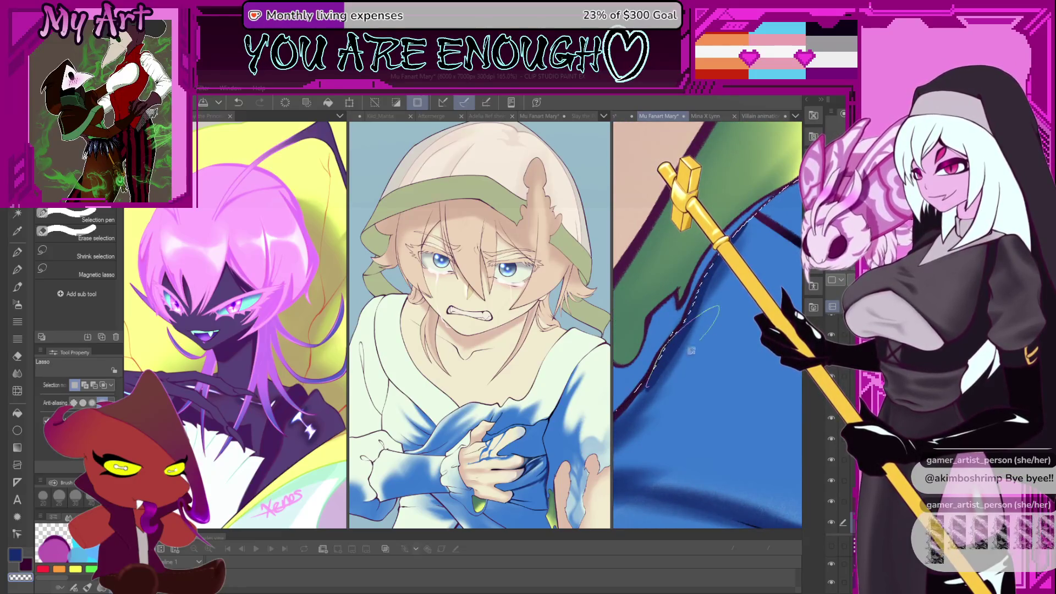
{"action": "left_click_drag", "start_coordinate": [692, 350], "coordinate": [686, 319]}
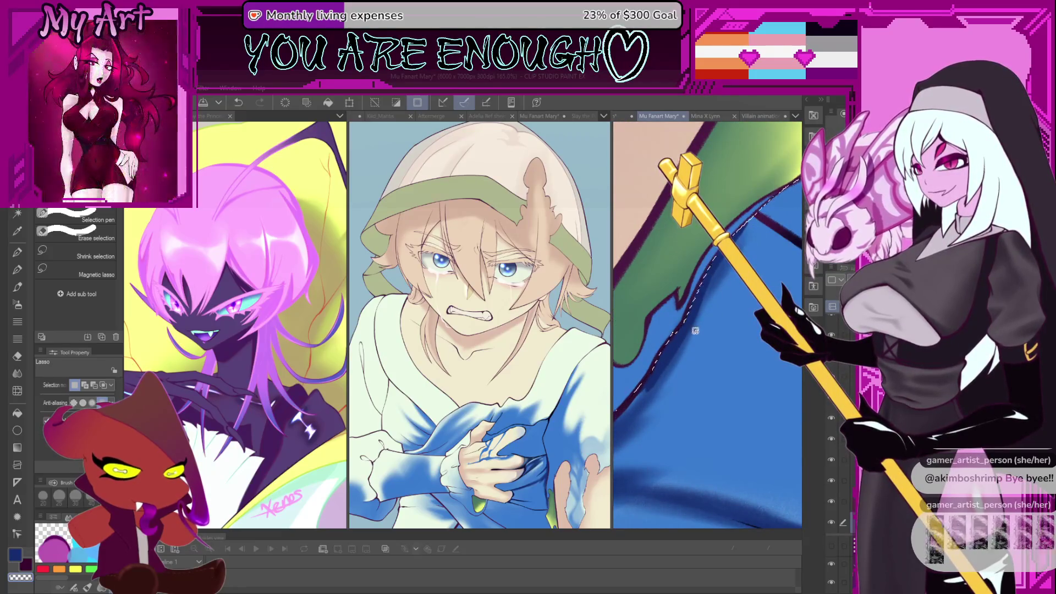
{"action": "mouse_move", "coordinate": [703, 285]}
{"action": "left_mouse_down"}
{"action": "mouse_move", "coordinate": [715, 310]}
{"action": "mouse_move", "coordinate": [799, 215]}
{"action": "left_mouse_up"}
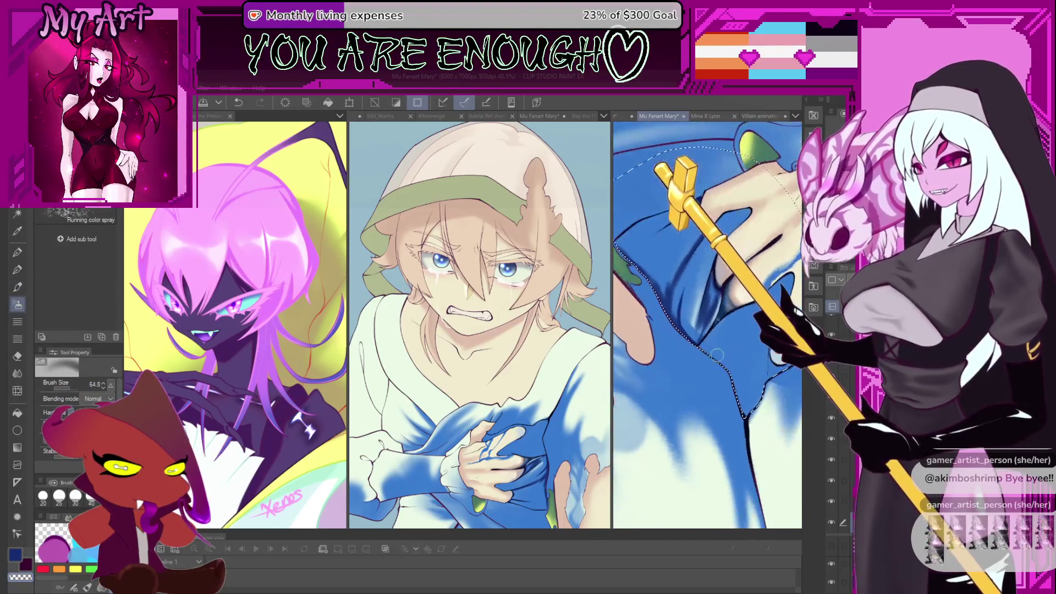
Close the selection, shrink the brush, and try dark shading strokes along the robe edge.
{"action": "key", "text": "b"}
{"action": "key", "text": "b"}
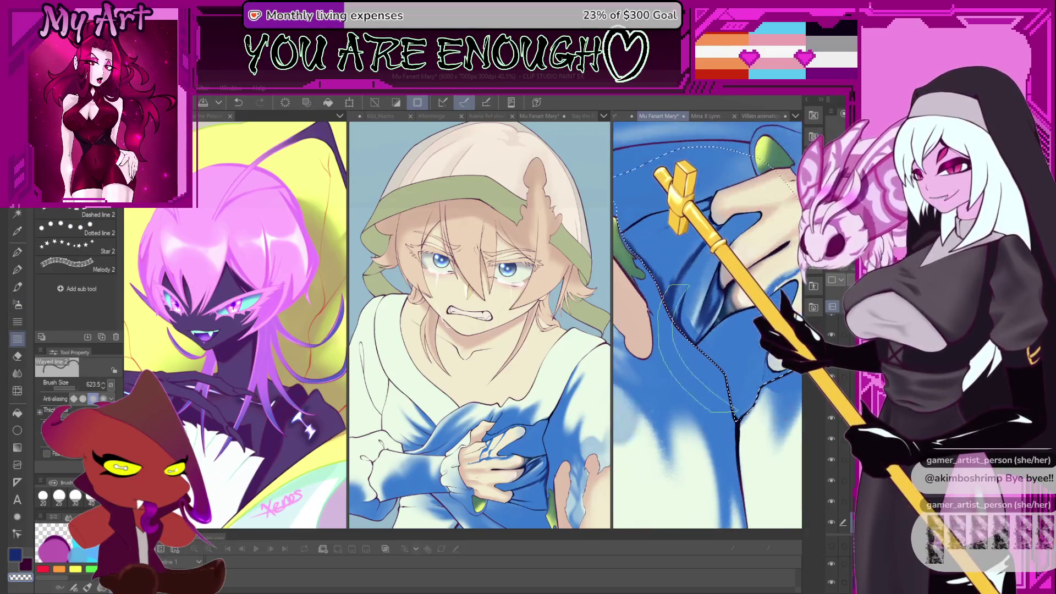
{"action": "key", "text": "bracketleft"}
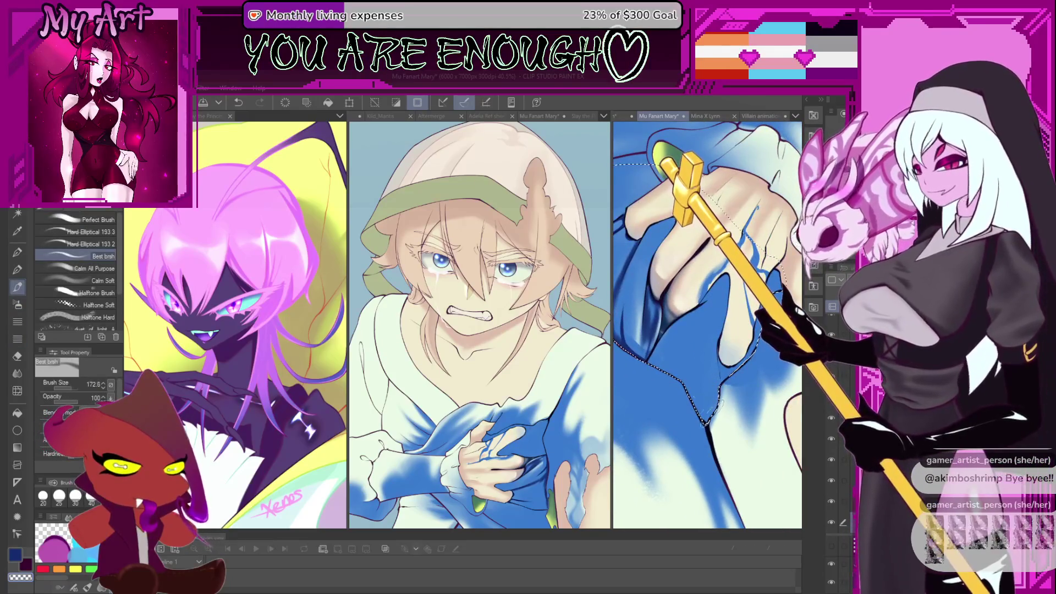
{"action": "key", "text": "ctrl+z"}
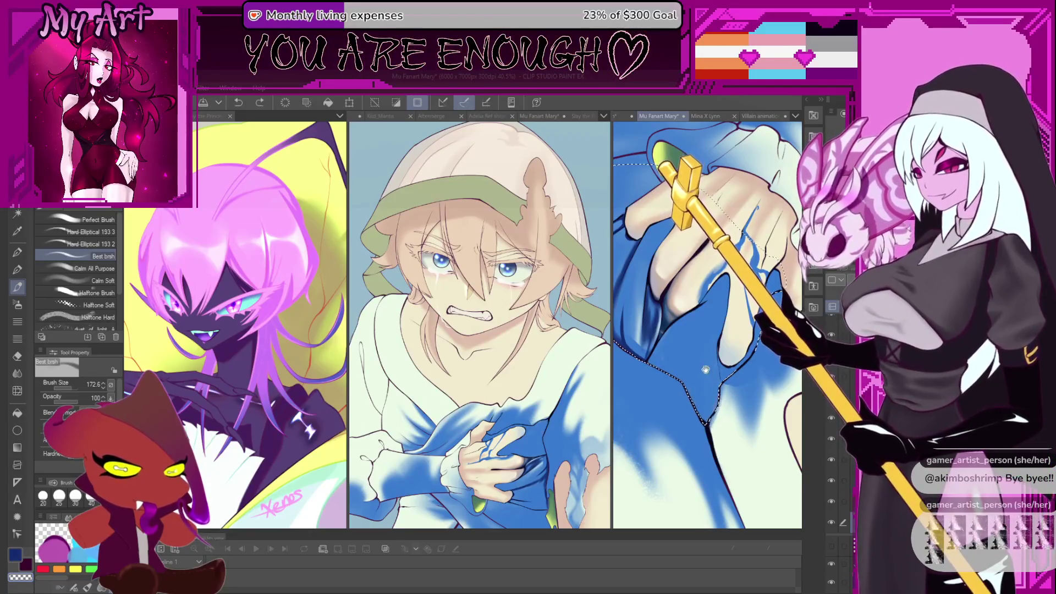
{"action": "left_click_drag", "start_coordinate": [705, 369], "coordinate": [739, 460]}
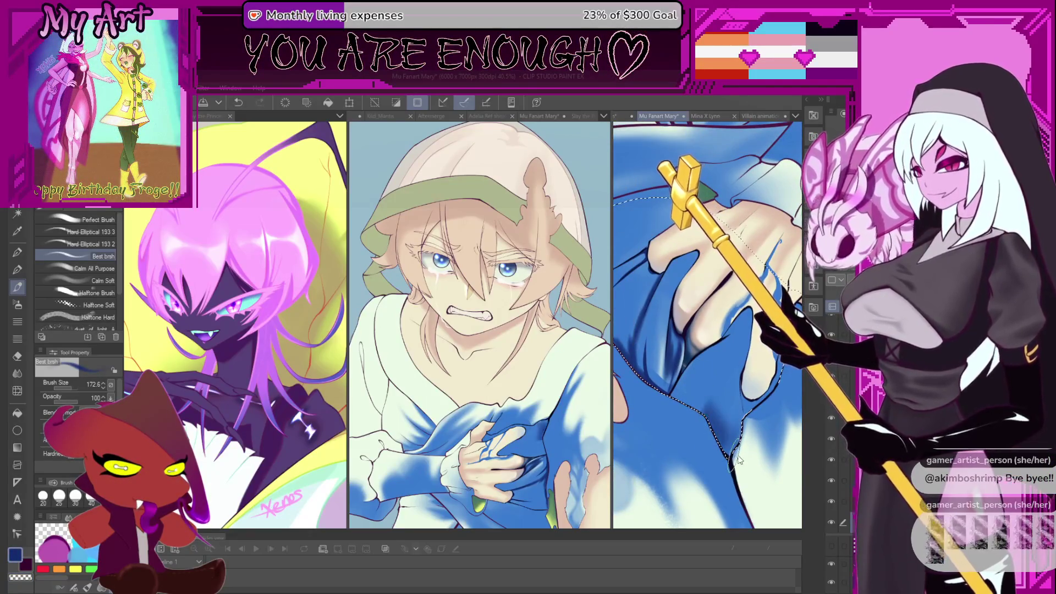
{"action": "key", "text": "ctrl+z"}
{"action": "left_click_drag", "start_coordinate": [715, 410], "coordinate": [713, 405]}
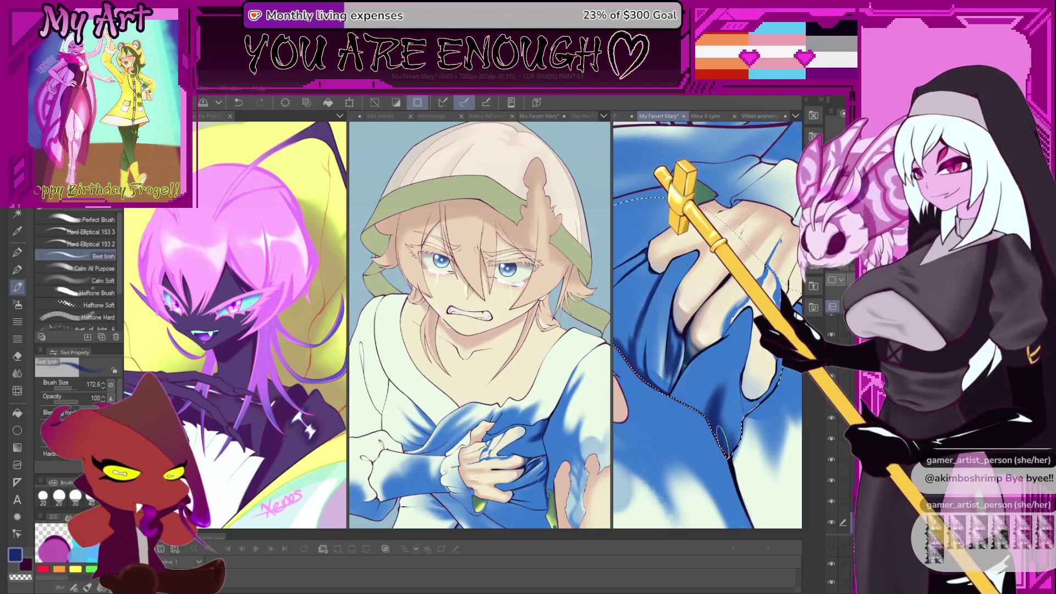
{"action": "key", "text": "ctrl+z"}
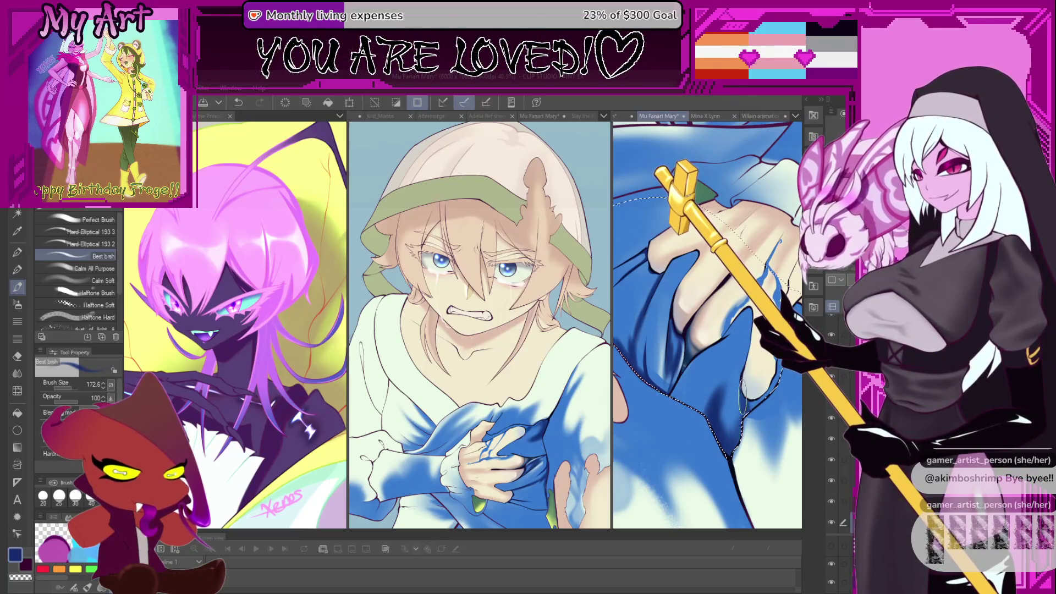
{"action": "scroll", "coordinate": [744, 400], "scroll_direction": "up", "scroll_amount": 3}
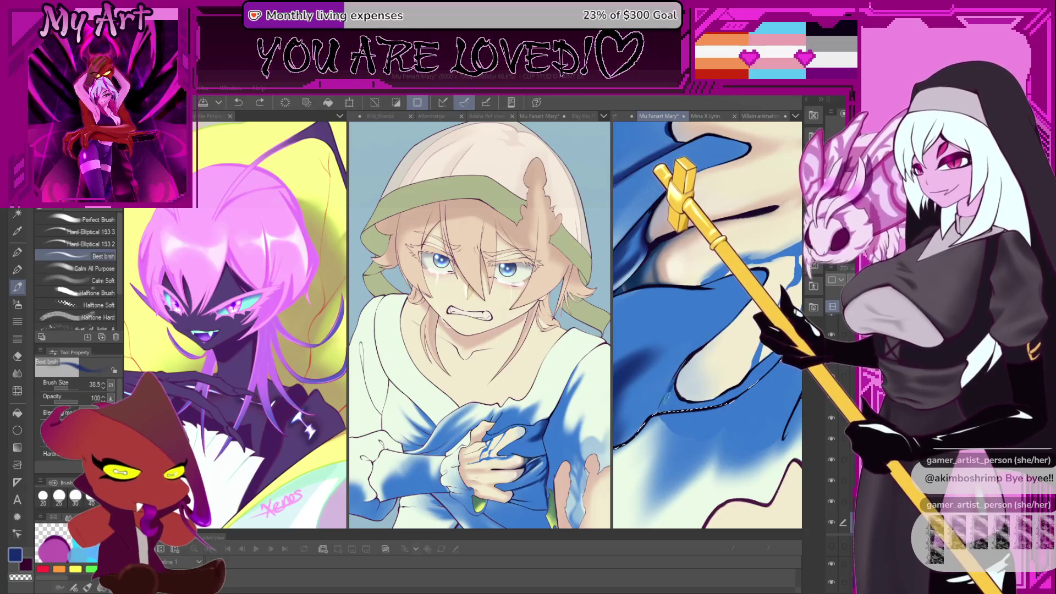
{"action": "left_click_drag", "start_coordinate": [654, 412], "coordinate": [656, 415]}
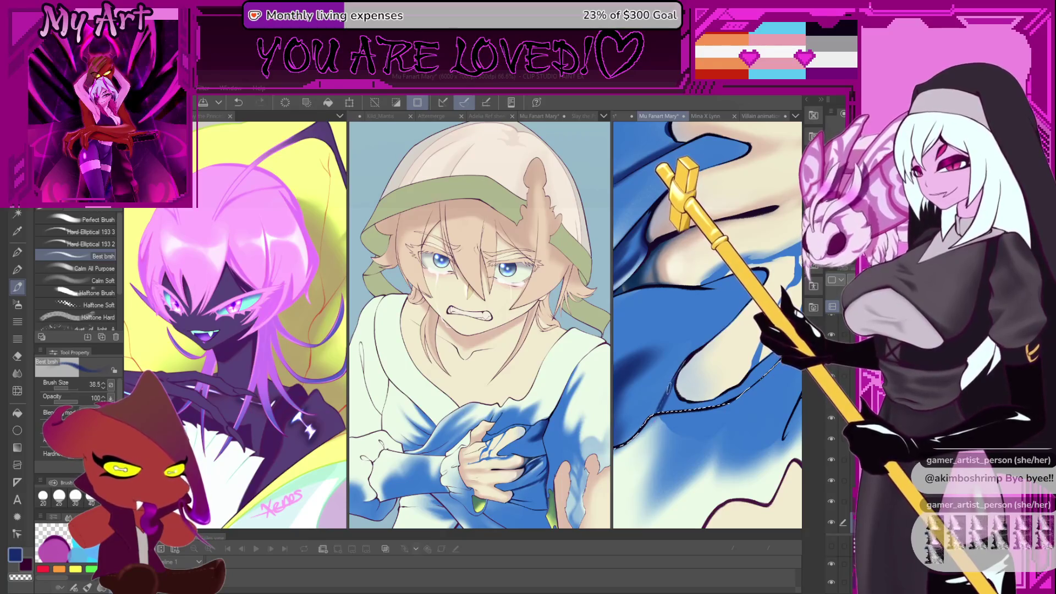
Sample the lighter and darker dress blues and paint darker shading along the fold.
{"action": "left_click_drag", "start_coordinate": [708, 385], "coordinate": [671, 330]}
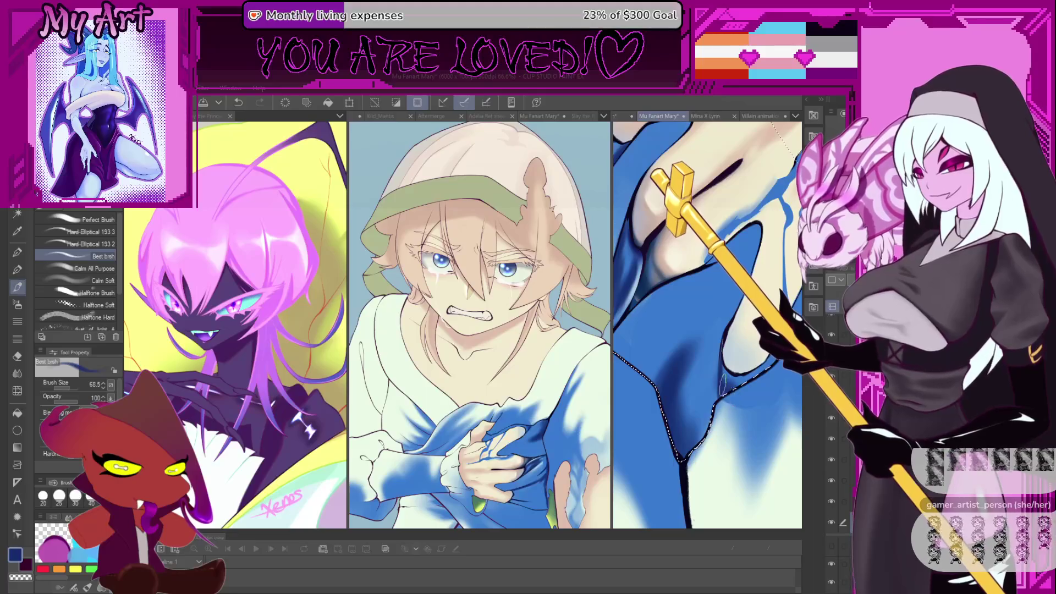
{"action": "left_click_drag", "start_coordinate": [722, 385], "coordinate": [700, 369]}
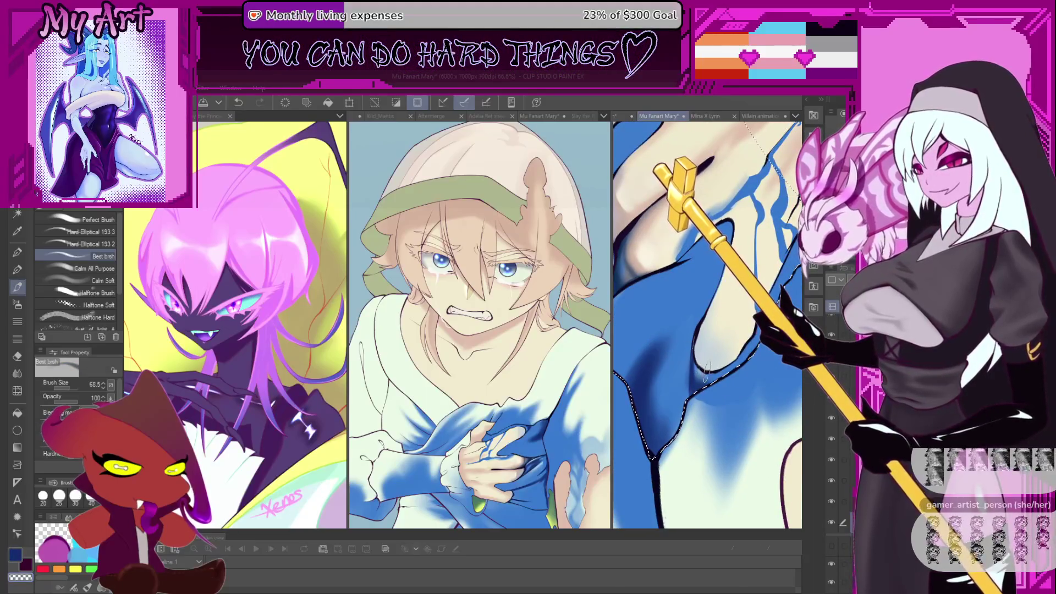
{"action": "left_click", "coordinate": [684, 315], "text": "alt"}
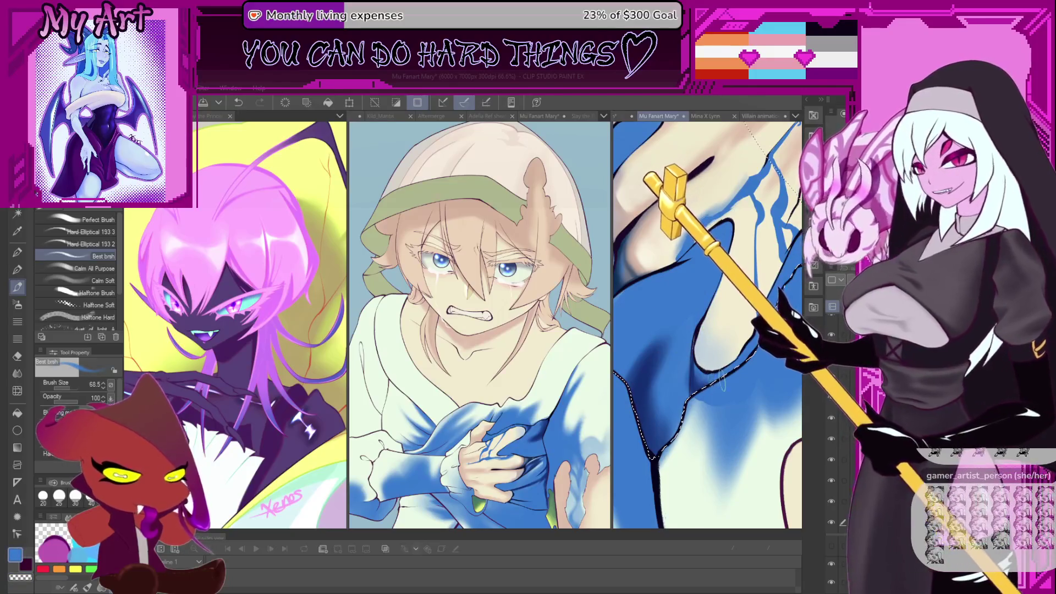
{"action": "left_click_drag", "start_coordinate": [713, 371], "coordinate": [755, 344]}
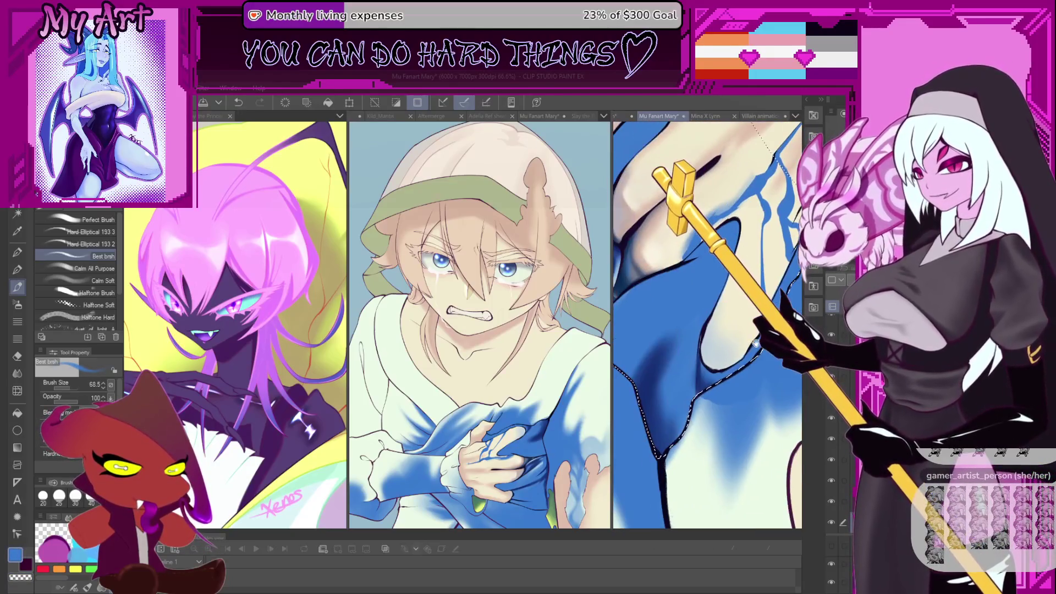
{"action": "left_click", "coordinate": [664, 414], "text": "alt"}
{"action": "mouse_move", "coordinate": [664, 414]}
{"action": "left_mouse_down"}
{"action": "mouse_move", "coordinate": [706, 393]}
{"action": "mouse_move", "coordinate": [662, 367]}
{"action": "left_mouse_up"}
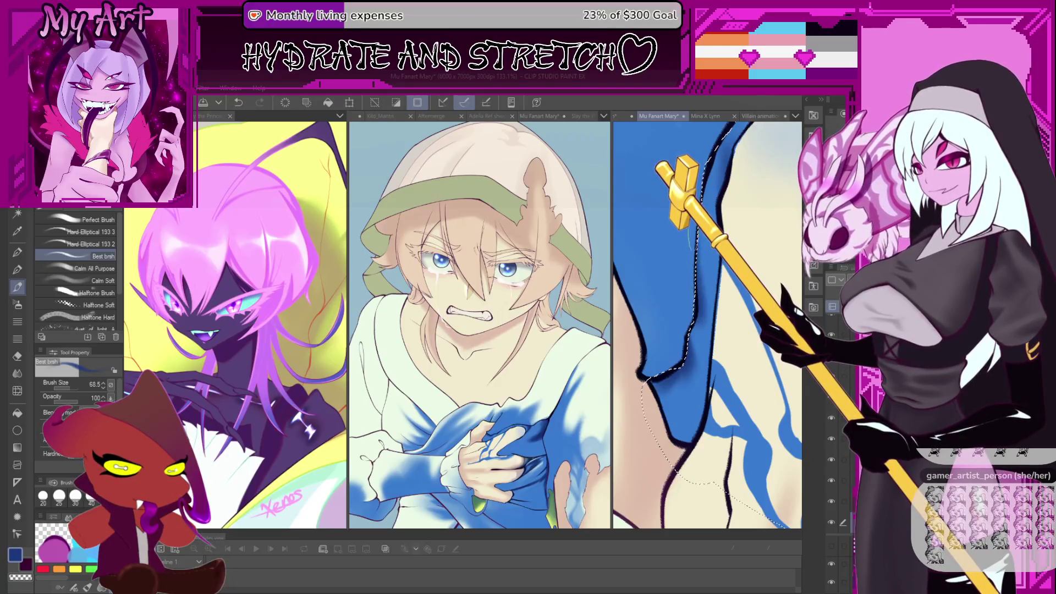
Sample the pale cream and dab a light highlight on the robe edge.
{"action": "left_click_drag", "start_coordinate": [689, 236], "coordinate": [689, 317]}
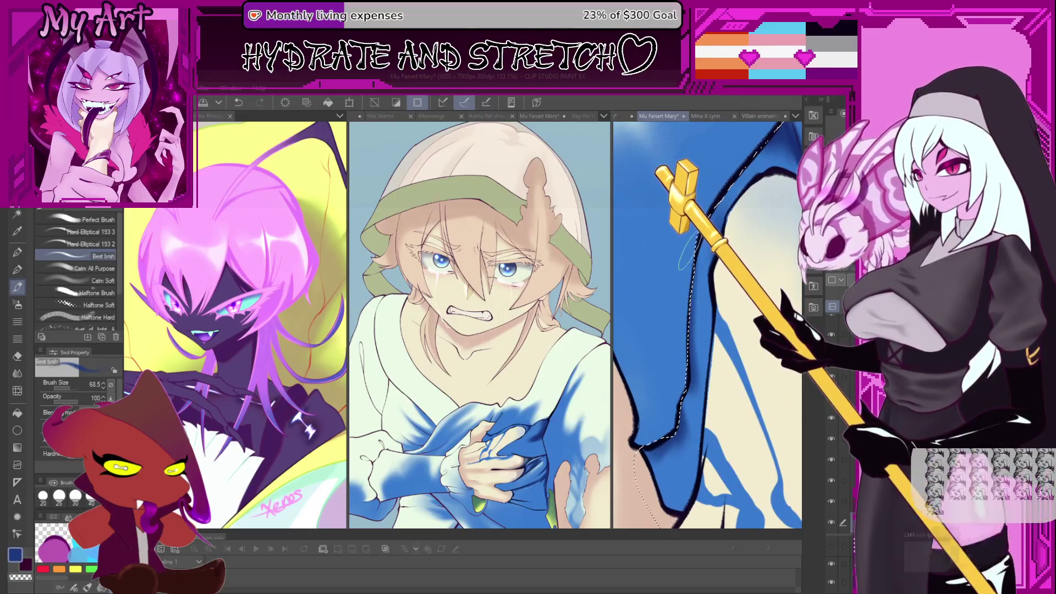
{"action": "left_click_drag", "start_coordinate": [687, 250], "coordinate": [644, 396]}
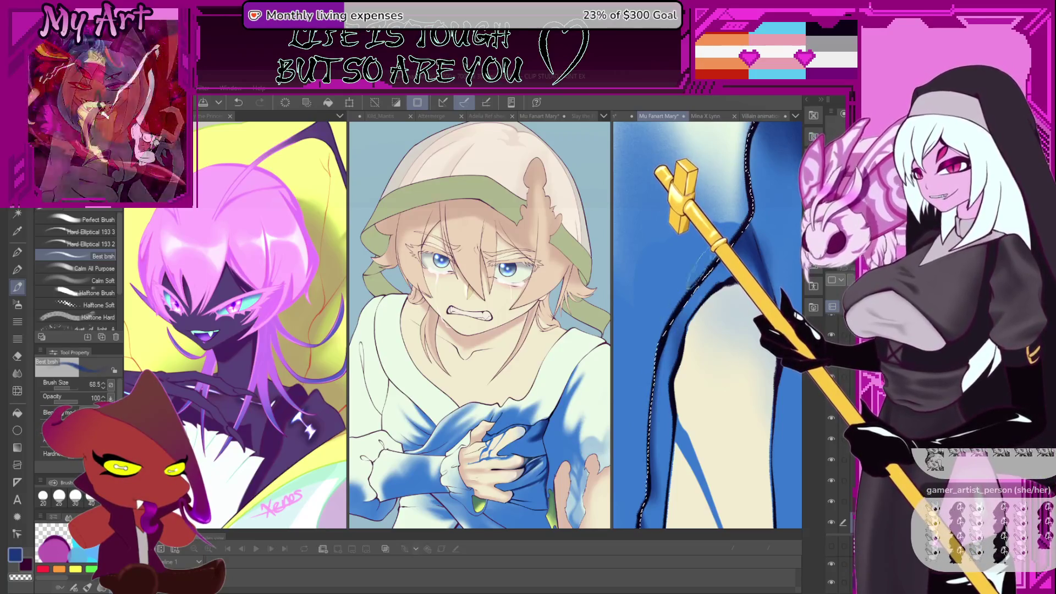
{"action": "mouse_move", "coordinate": [687, 273]}
{"action": "left_mouse_down"}
{"action": "mouse_move", "coordinate": [765, 295]}
{"action": "mouse_move", "coordinate": [736, 314]}
{"action": "mouse_move", "coordinate": [755, 273]}
{"action": "left_mouse_up"}
{"action": "left_click", "coordinate": [735, 314], "text": "alt"}
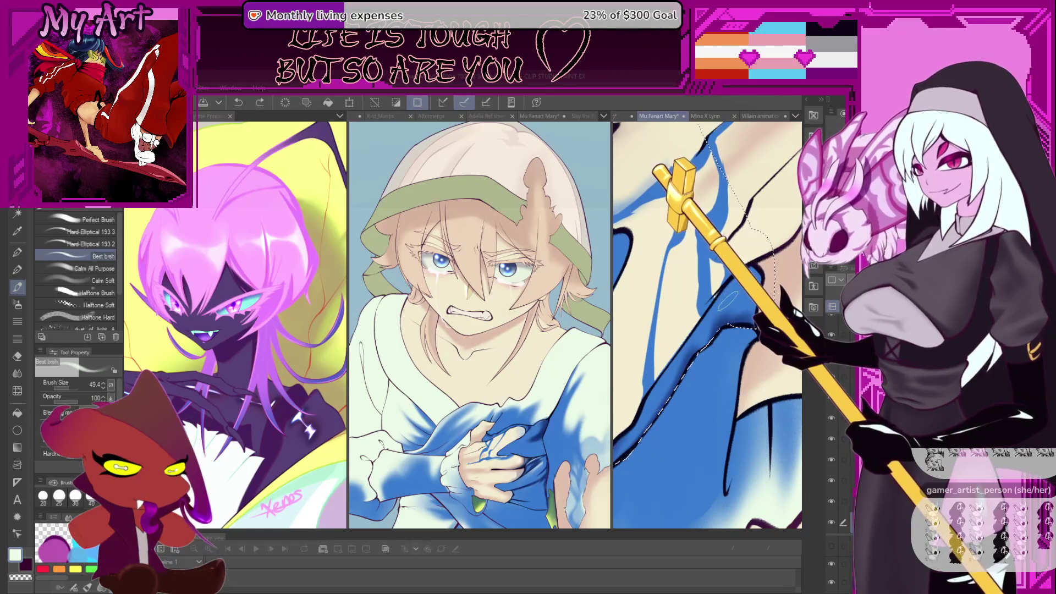
{"action": "left_click", "coordinate": [743, 291], "text": "alt"}
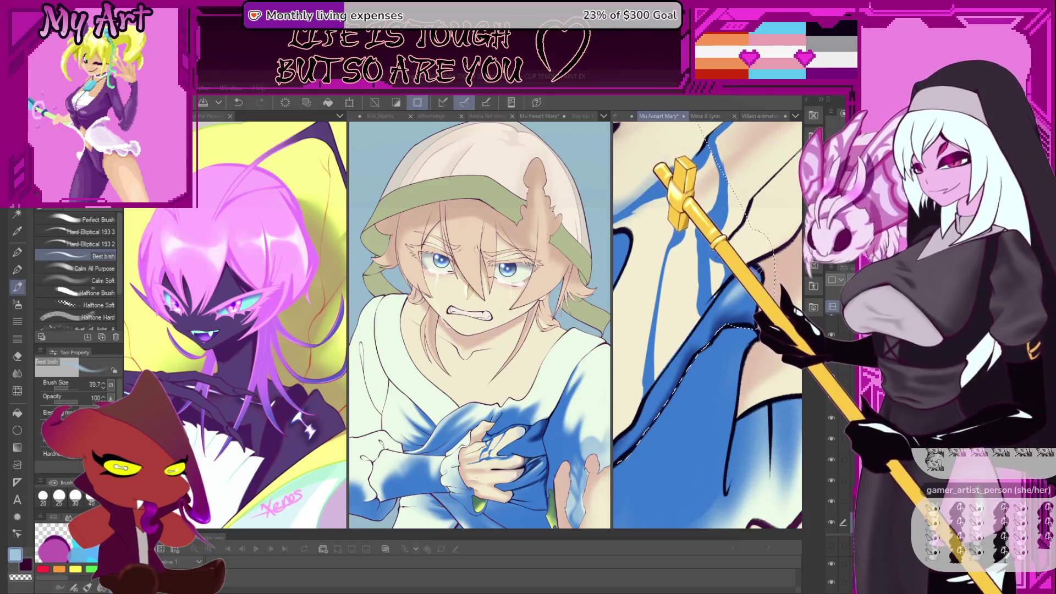
{"action": "key", "text": "ctrl+z"}
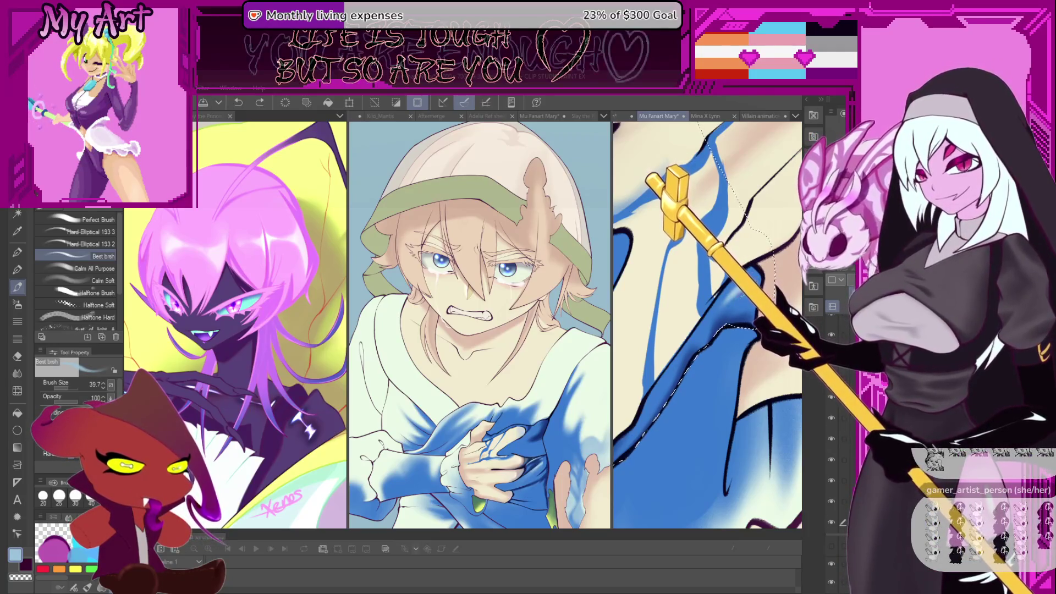
{"action": "key", "text": "ctrl+y"}
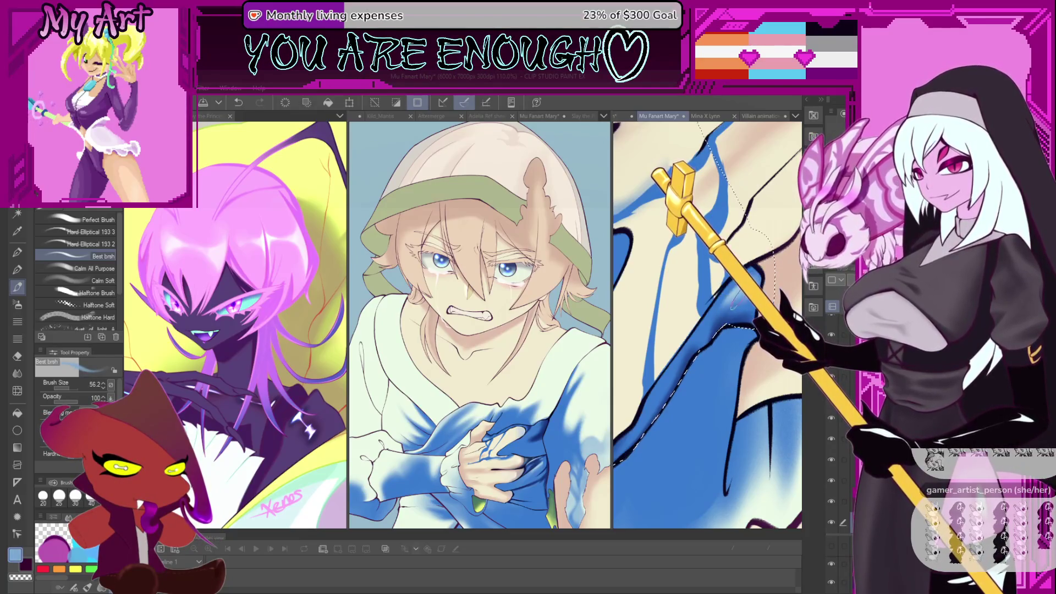
Sample the robe's darker blue, dab another touch, and undo the last mark.
{"action": "left_click", "coordinate": [738, 300], "text": "alt"}
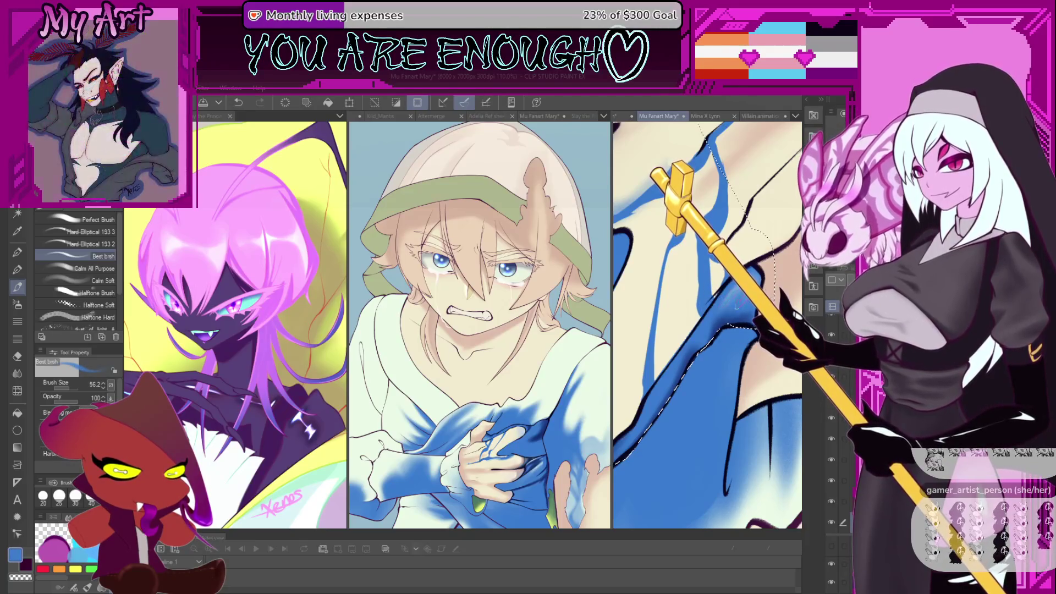
{"action": "left_click", "coordinate": [743, 300]}
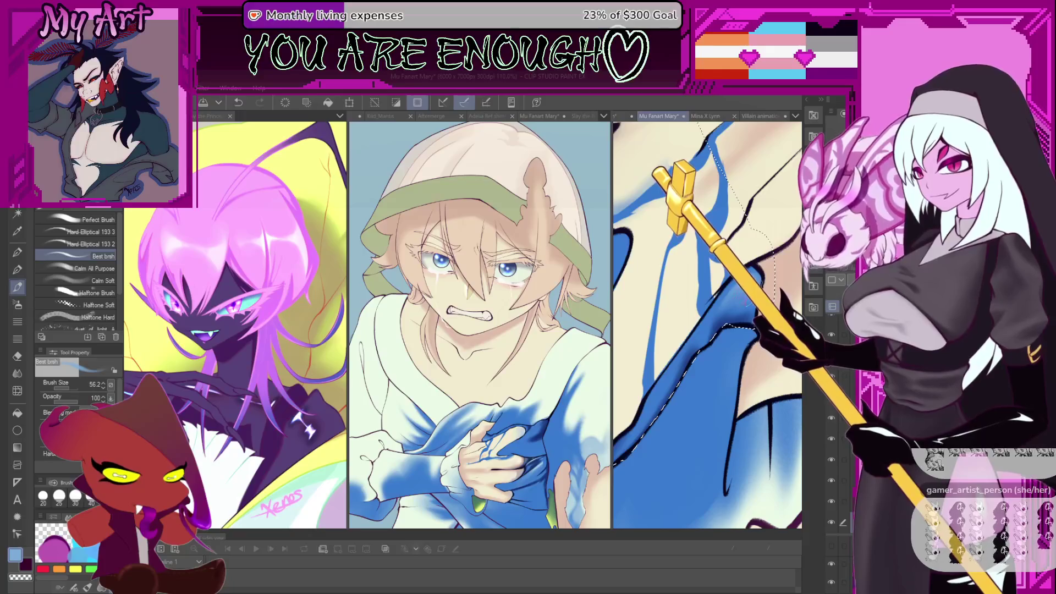
{"action": "mouse_move", "coordinate": [710, 325]}
{"action": "left_mouse_down"}
{"action": "mouse_move", "coordinate": [682, 302]}
{"action": "mouse_move", "coordinate": [701, 330]}
{"action": "mouse_move", "coordinate": [693, 336]}
{"action": "left_mouse_up"}
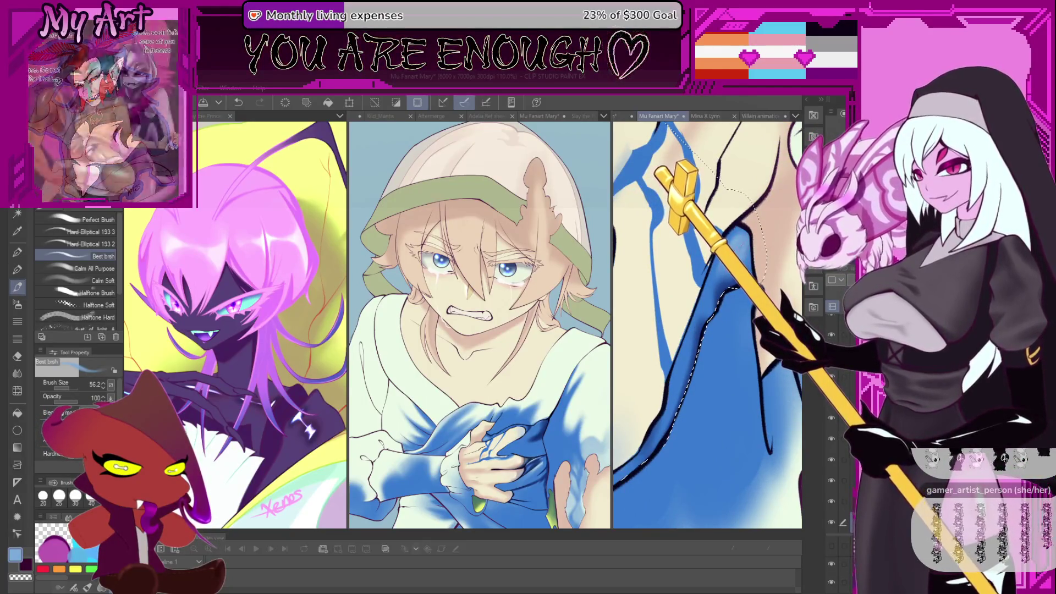
{"action": "left_click_drag", "start_coordinate": [711, 312], "coordinate": [697, 310]}
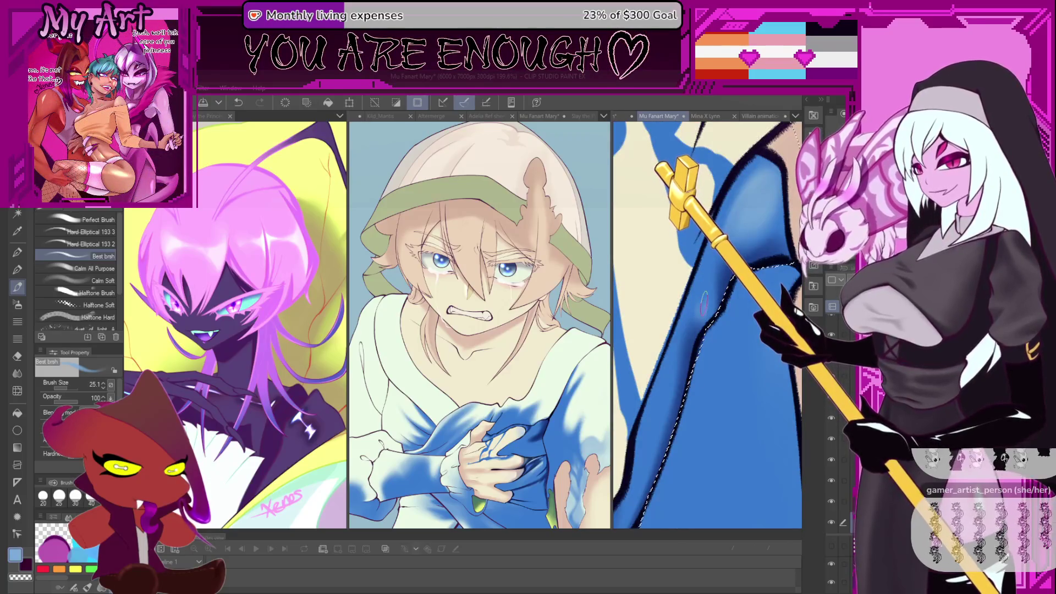
{"action": "key", "text": "ctrl+z"}
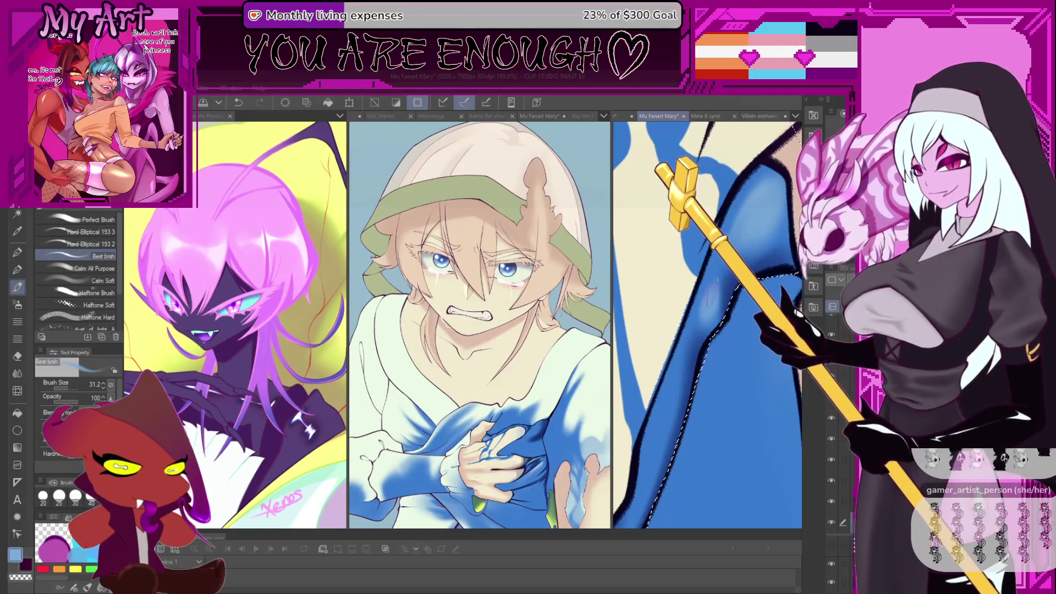
{"action": "scroll", "coordinate": [527, 379], "scroll_direction": "up", "scroll_amount": 5}
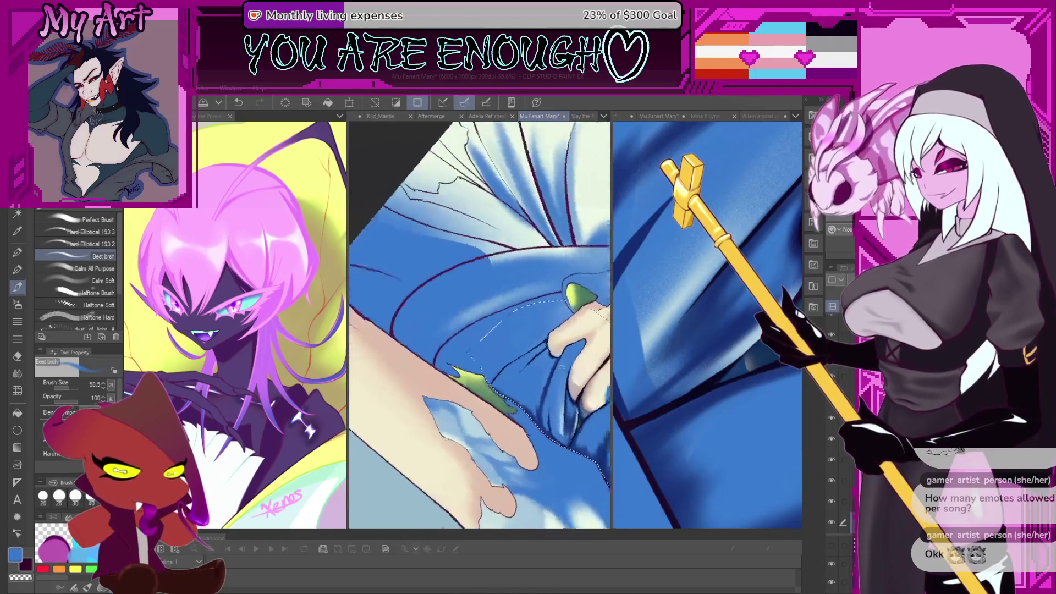
Paint a shading stroke on the blue fold beside the skin, then zoom out to the torso.
{"action": "scroll", "coordinate": [528, 378], "scroll_direction": "up", "scroll_amount": 3}
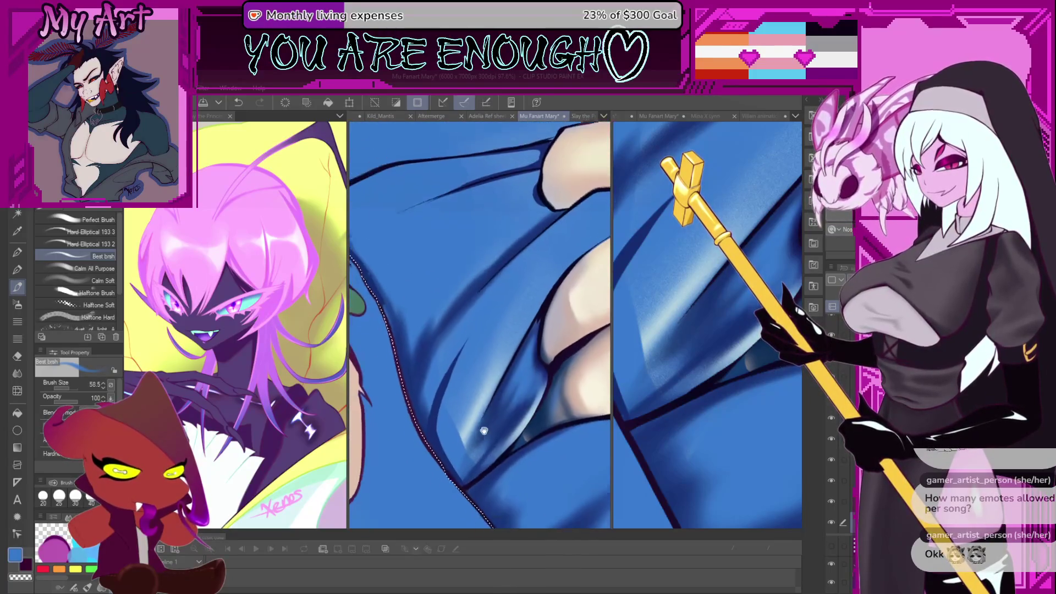
{"action": "scroll", "coordinate": [531, 339], "scroll_direction": "up", "scroll_amount": 3}
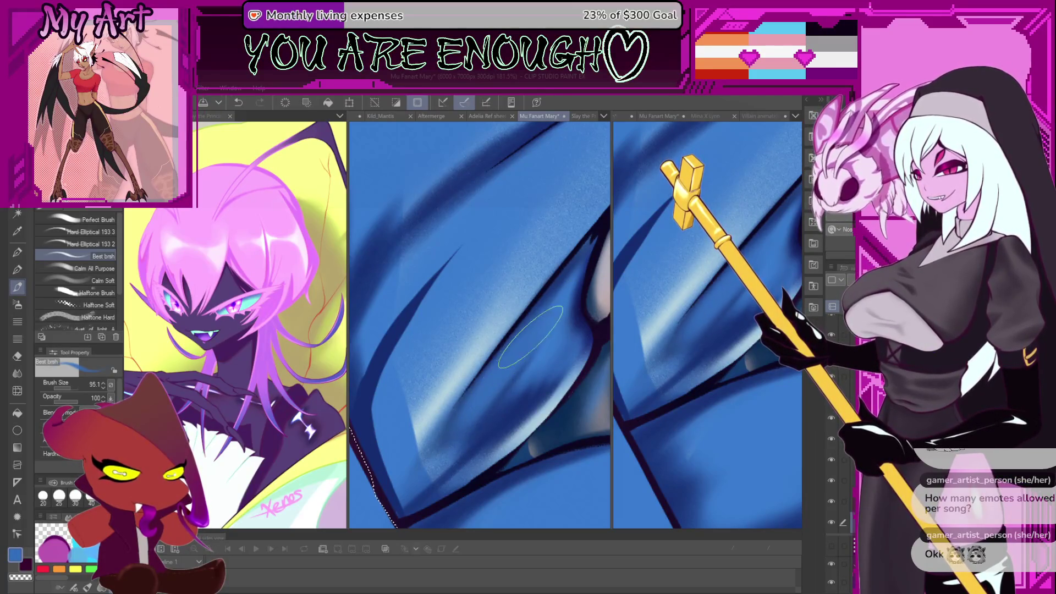
{"action": "mouse_move", "coordinate": [535, 334]}
{"action": "left_mouse_down"}
{"action": "mouse_move", "coordinate": [519, 344]}
{"action": "mouse_move", "coordinate": [478, 308]}
{"action": "left_mouse_up"}
{"action": "key", "text": "bracketleft"}
{"action": "key", "text": "bracketleft"}
{"action": "key", "text": "bracketleft"}
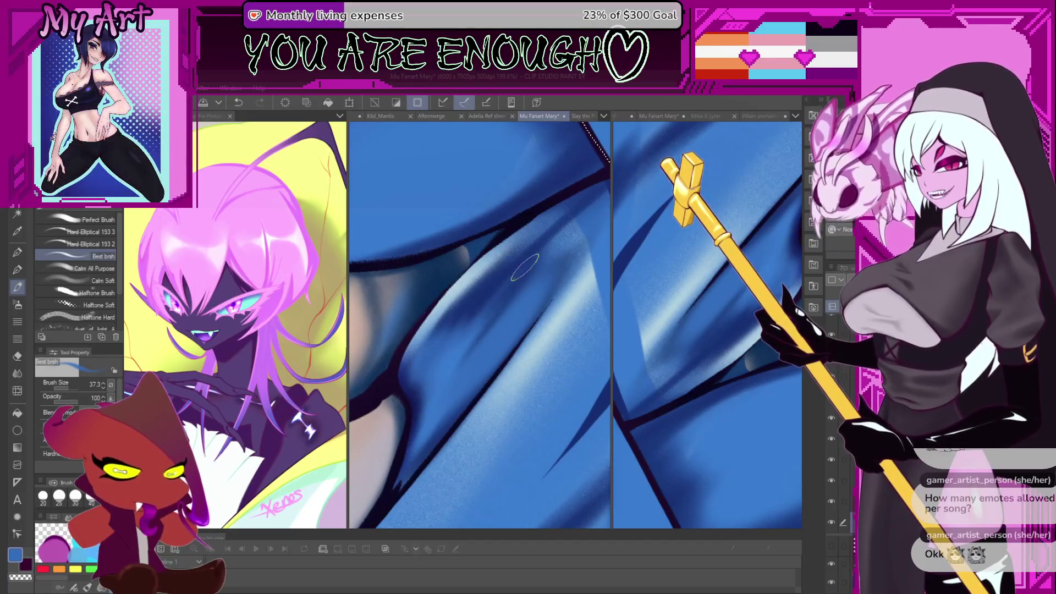
{"action": "key", "text": "bracketright"}
{"action": "key", "text": "bracketright"}
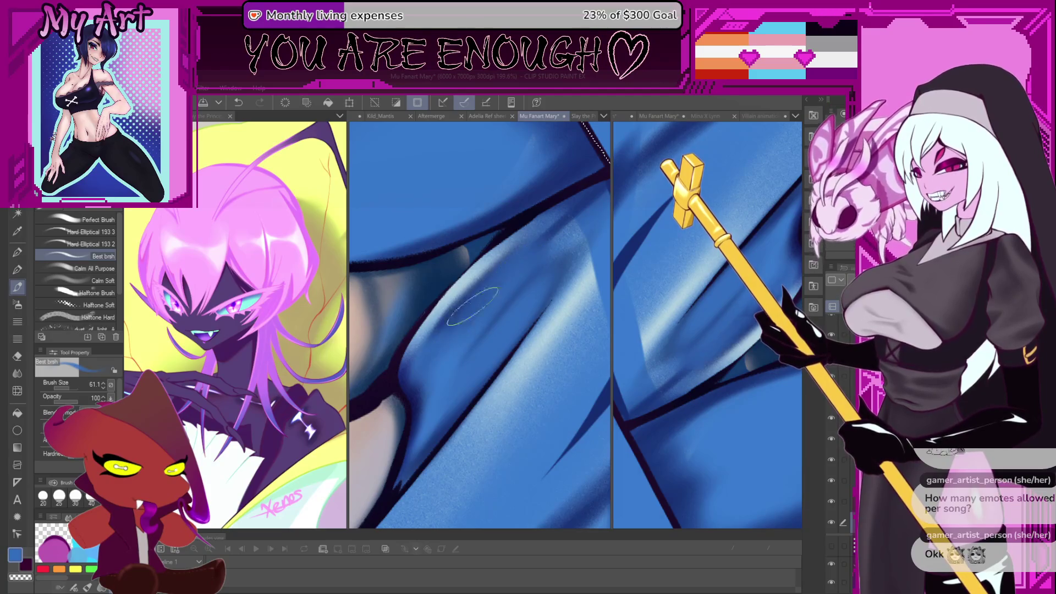
{"action": "left_click_drag", "start_coordinate": [521, 264], "coordinate": [433, 360]}
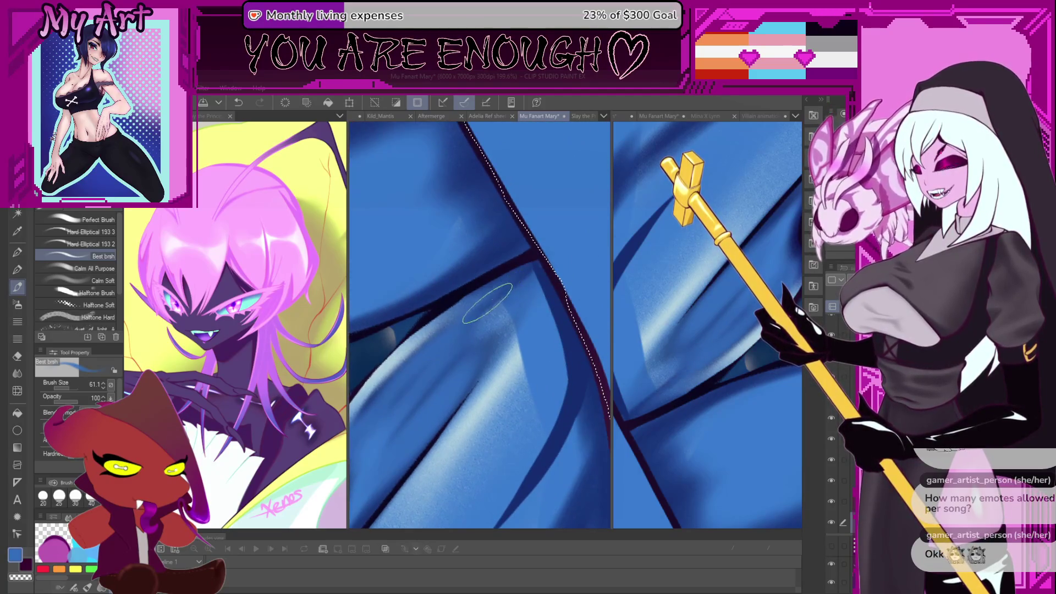
{"action": "mouse_move", "coordinate": [487, 303]}
{"action": "left_mouse_down"}
{"action": "mouse_move", "coordinate": [491, 345]}
{"action": "mouse_move", "coordinate": [520, 315]}
{"action": "mouse_move", "coordinate": [443, 341]}
{"action": "left_mouse_up"}
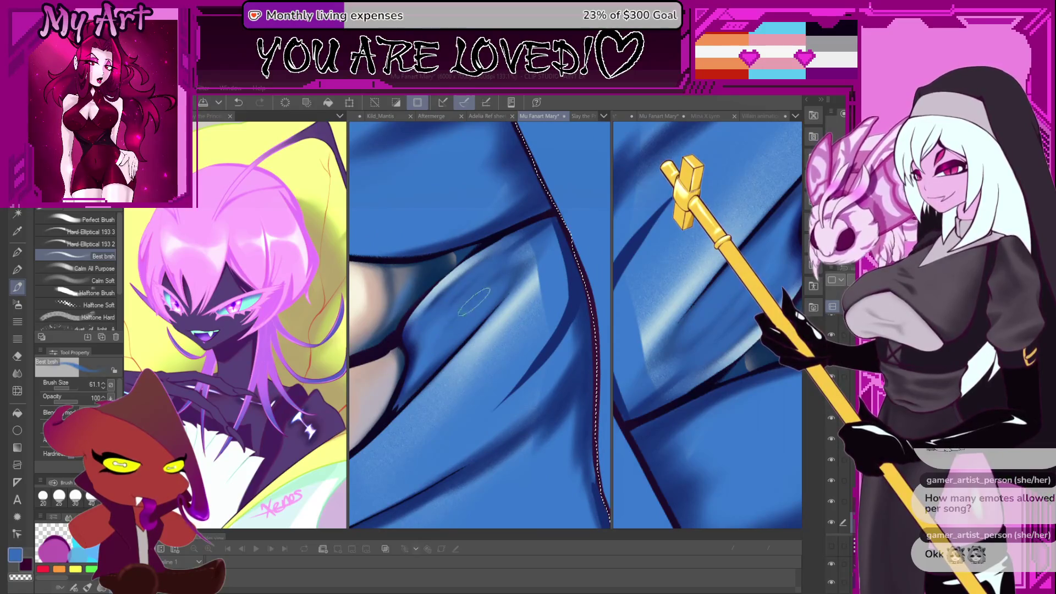
{"action": "mouse_move", "coordinate": [474, 302]}
{"action": "left_mouse_down"}
{"action": "mouse_move", "coordinate": [406, 328]}
{"action": "mouse_move", "coordinate": [467, 339]}
{"action": "left_mouse_up"}
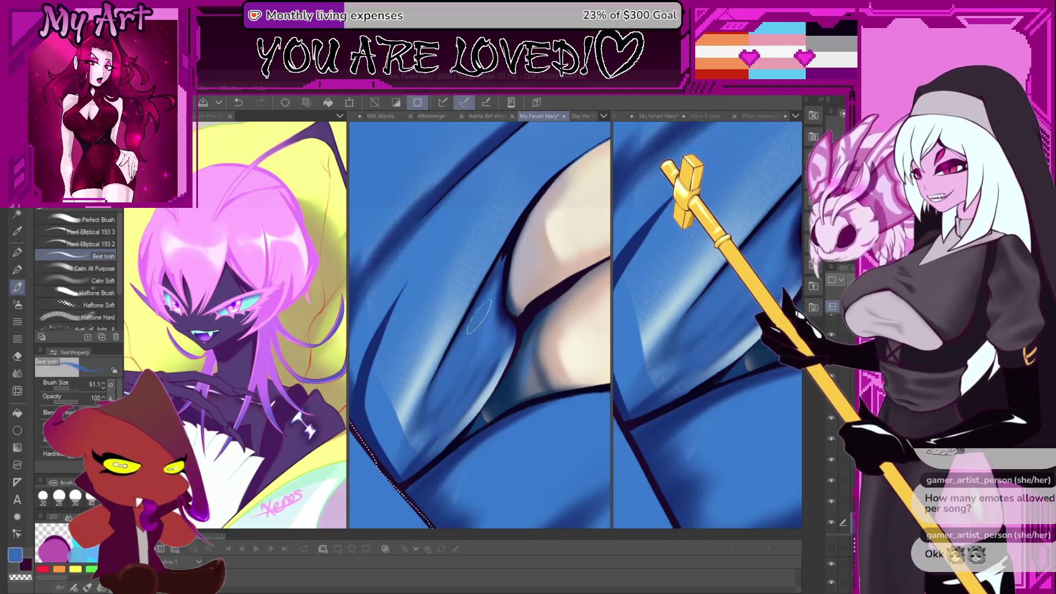
{"action": "left_click_drag", "start_coordinate": [471, 368], "coordinate": [505, 377]}
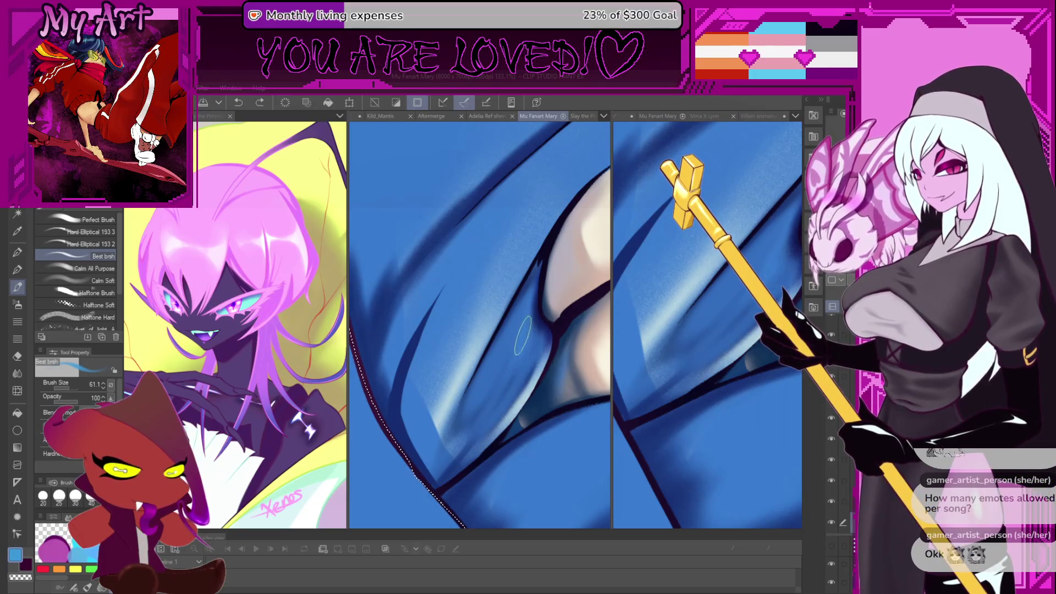
{"action": "mouse_move", "coordinate": [526, 300]}
{"action": "left_mouse_down"}
{"action": "mouse_move", "coordinate": [528, 341]}
{"action": "mouse_move", "coordinate": [507, 317]}
{"action": "mouse_move", "coordinate": [482, 312]}
{"action": "mouse_move", "coordinate": [454, 342]}
{"action": "left_mouse_up"}
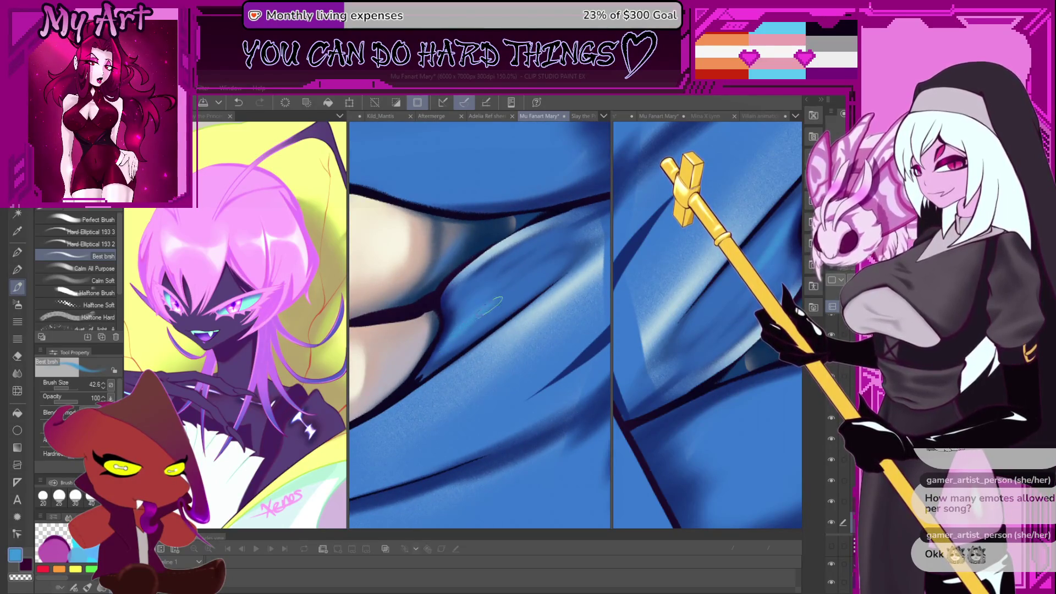
{"action": "left_click_drag", "start_coordinate": [472, 326], "coordinate": [453, 352]}
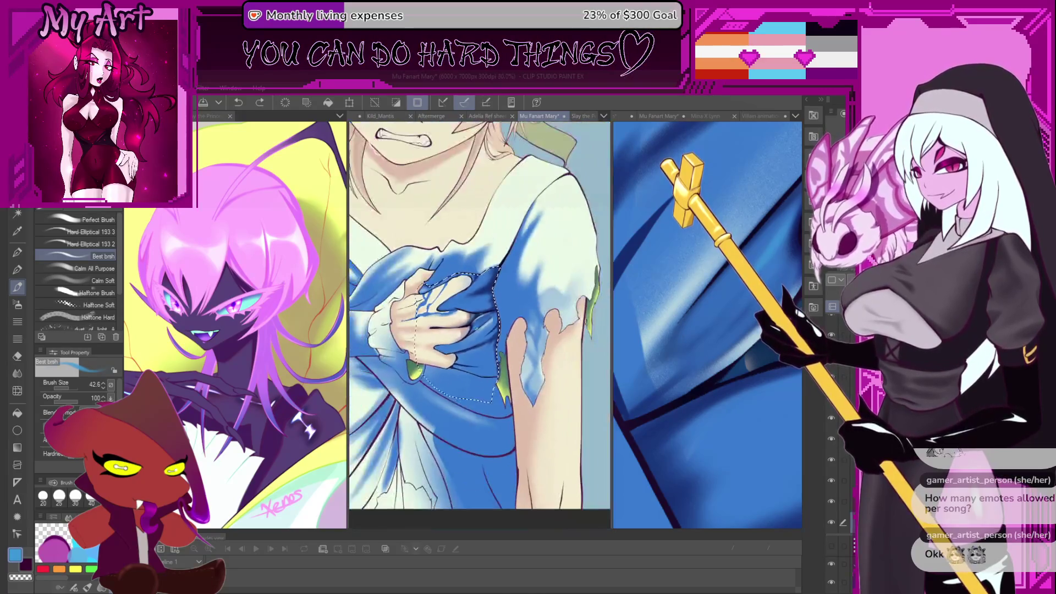
{"action": "mouse_move", "coordinate": [715, 308]}
{"action": "left_mouse_down"}
{"action": "mouse_move", "coordinate": [700, 337]}
{"action": "mouse_move", "coordinate": [725, 308]}
{"action": "mouse_move", "coordinate": [721, 345]}
{"action": "mouse_move", "coordinate": [700, 365]}
{"action": "left_mouse_up"}
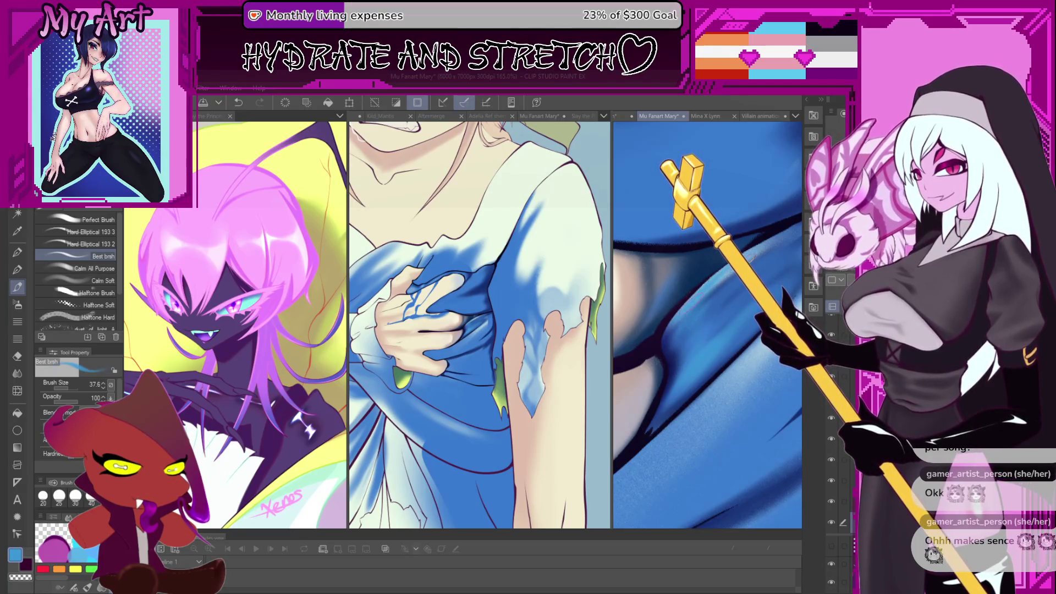
{"action": "mouse_move", "coordinate": [680, 273]}
{"action": "left_mouse_down"}
{"action": "mouse_move", "coordinate": [678, 344]}
{"action": "mouse_move", "coordinate": [723, 305]}
{"action": "left_mouse_up"}
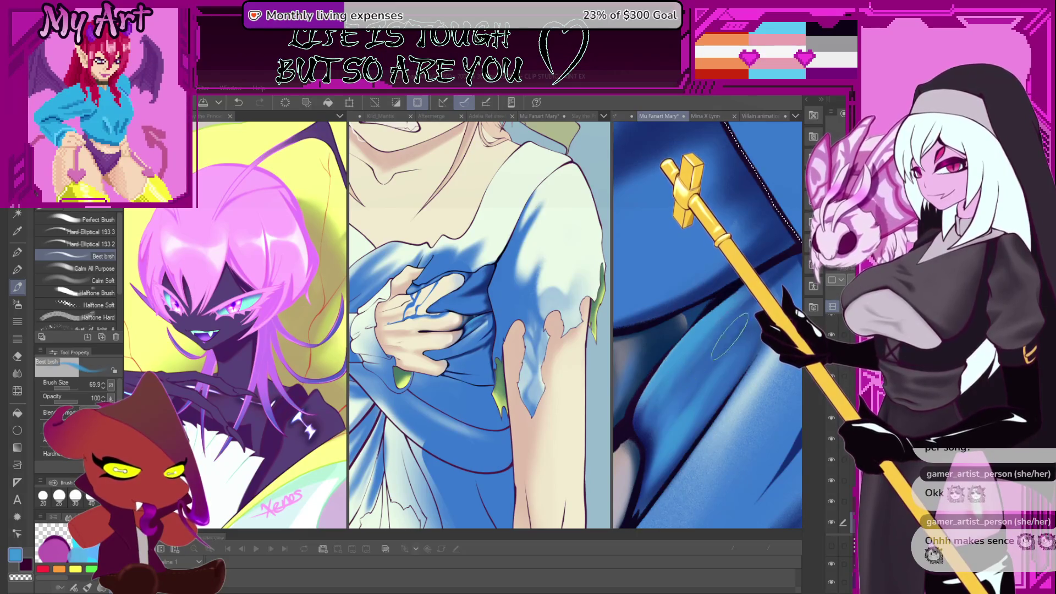
{"action": "left_click_drag", "start_coordinate": [688, 366], "coordinate": [727, 391]}
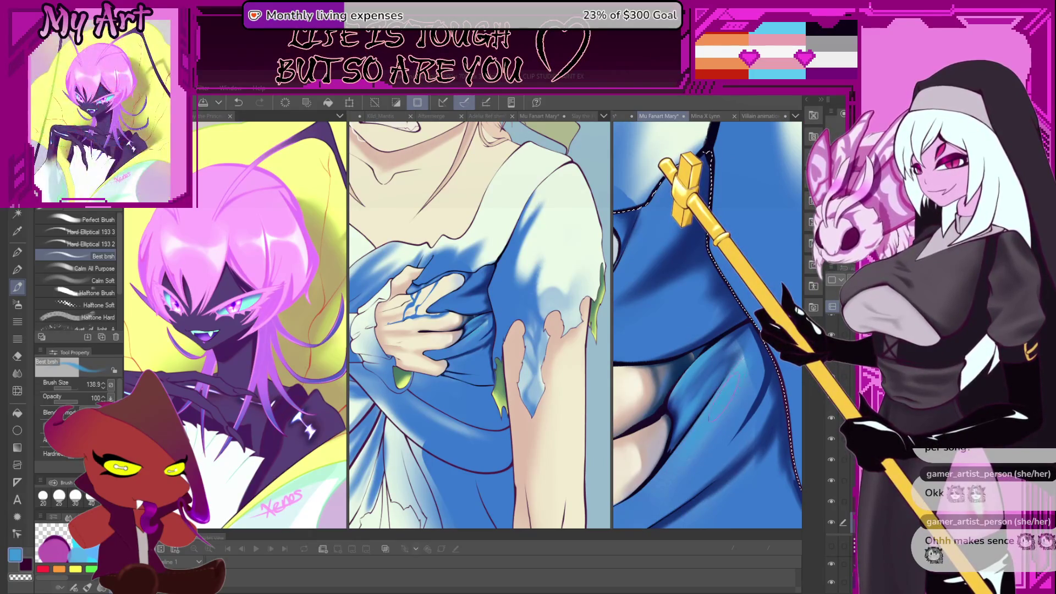
{"action": "left_click_drag", "start_coordinate": [733, 379], "coordinate": [741, 365]}
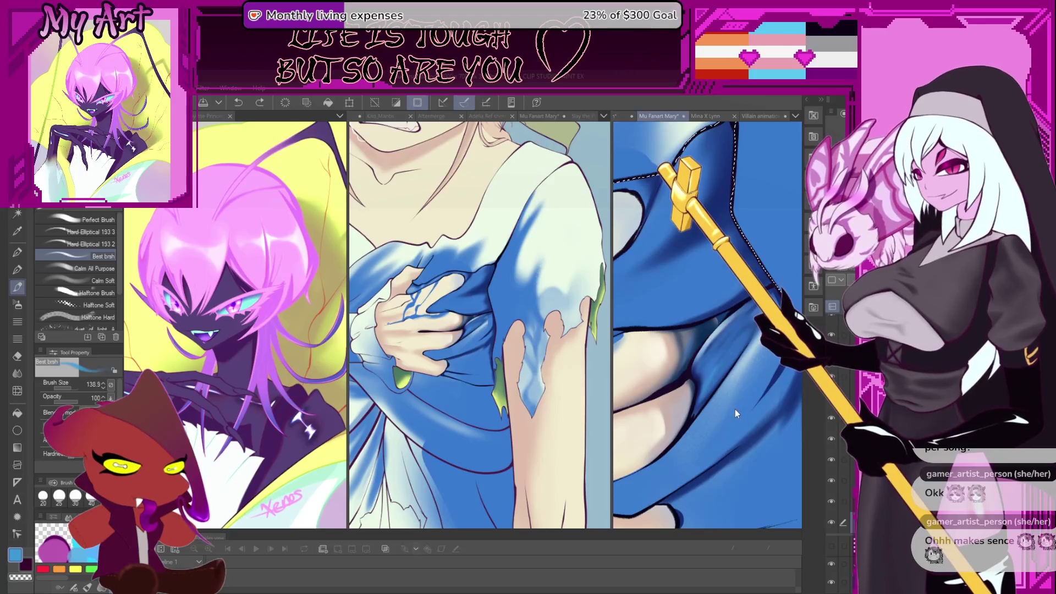
{"action": "mouse_move", "coordinate": [733, 411]}
{"action": "left_mouse_down"}
{"action": "mouse_move", "coordinate": [679, 347]}
{"action": "mouse_move", "coordinate": [685, 297]}
{"action": "mouse_move", "coordinate": [721, 330]}
{"action": "mouse_move", "coordinate": [706, 343]}
{"action": "left_mouse_up"}
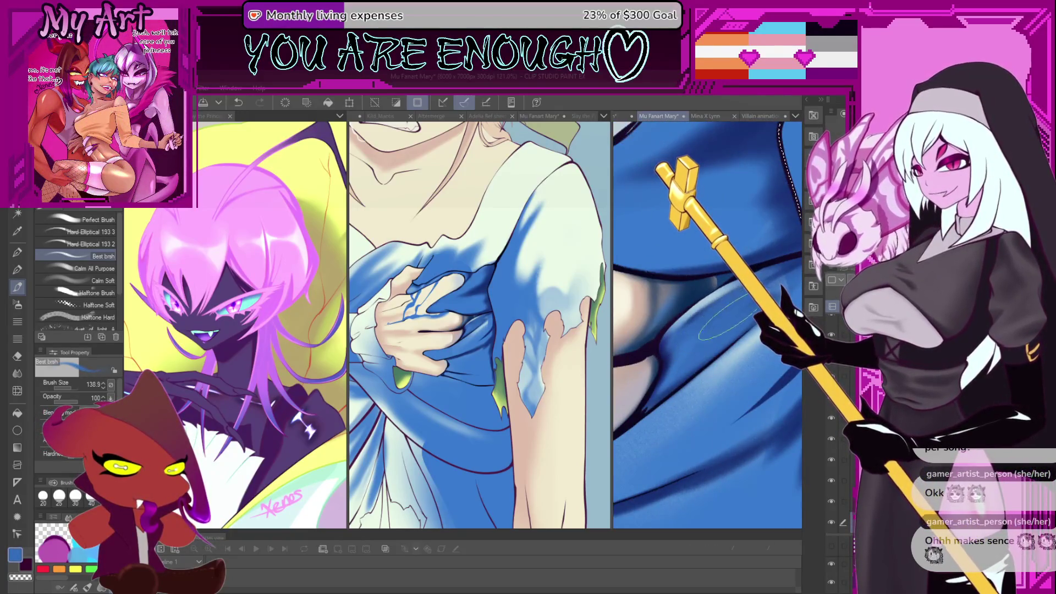
{"action": "left_click_drag", "start_coordinate": [734, 304], "coordinate": [729, 333]}
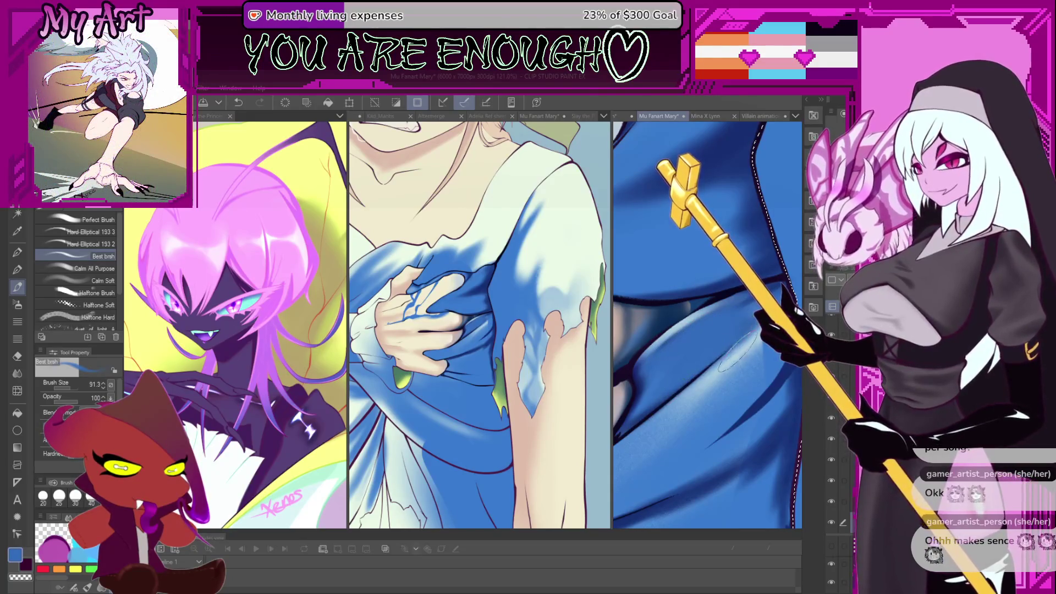
Shrink and enlarge the brush for finer shading, undoing the last stroke on the lower folds.
{"action": "scroll", "coordinate": [736, 349], "scroll_direction": "down", "scroll_amount": 10}
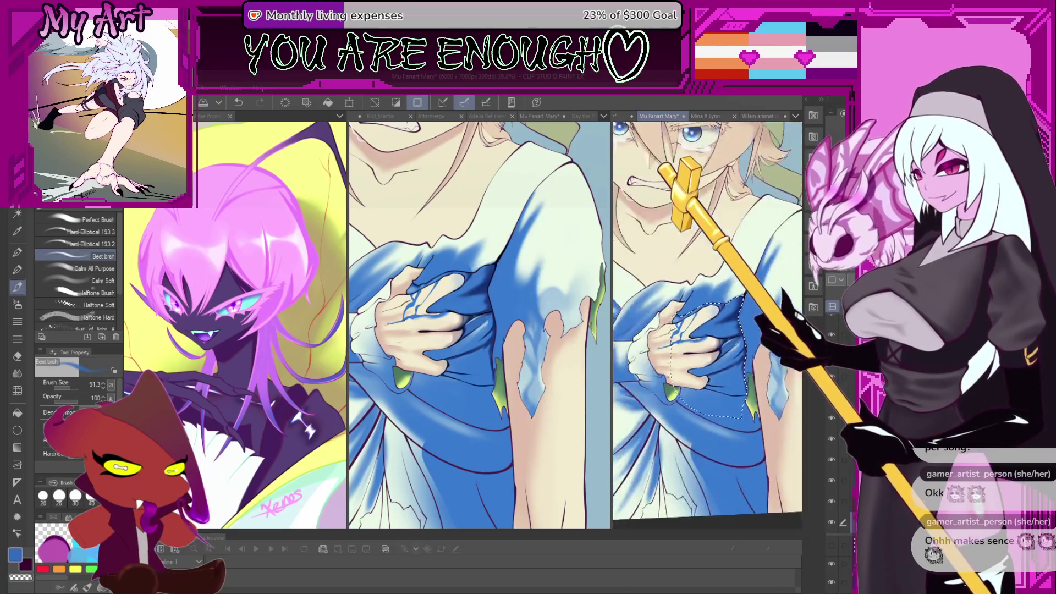
{"action": "scroll", "coordinate": [655, 335], "scroll_direction": "up", "scroll_amount": 8}
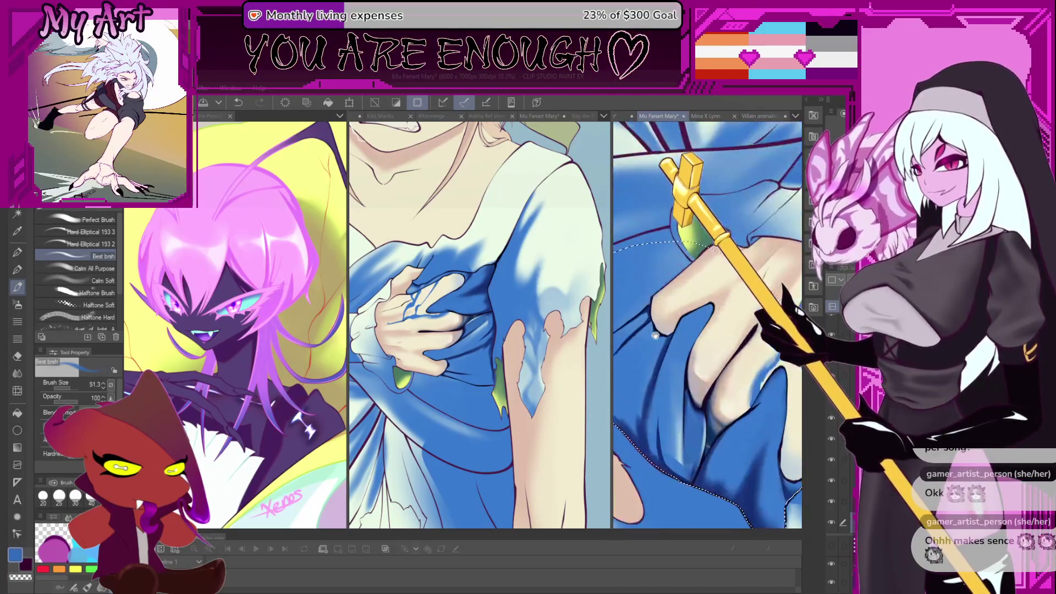
{"action": "scroll", "coordinate": [655, 335], "scroll_direction": "up", "scroll_amount": 4}
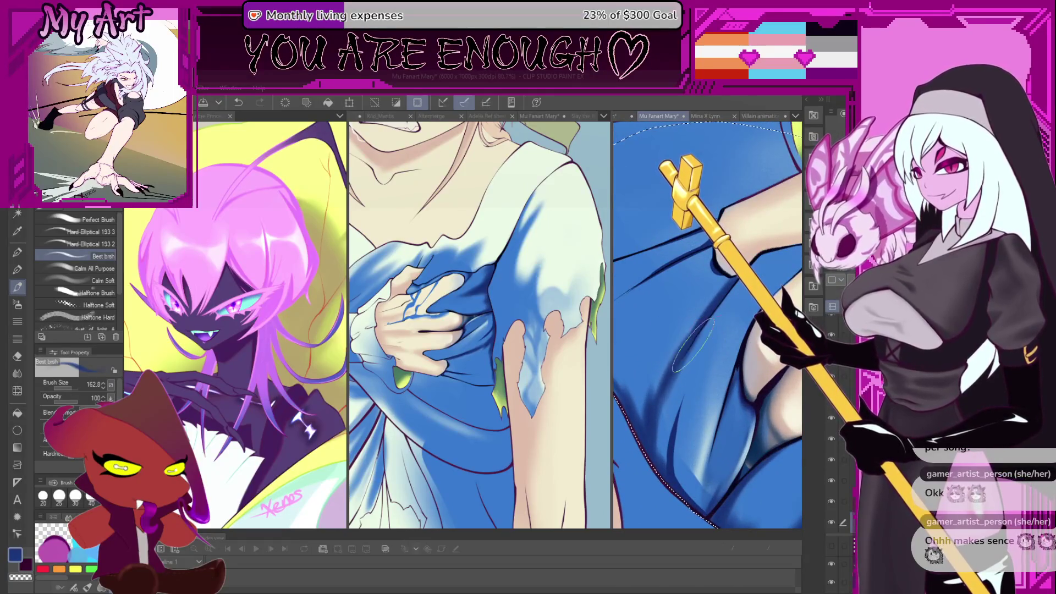
{"action": "key", "text": "bracketleft"}
{"action": "key", "text": "bracketleft"}
{"action": "key", "text": "bracketleft"}
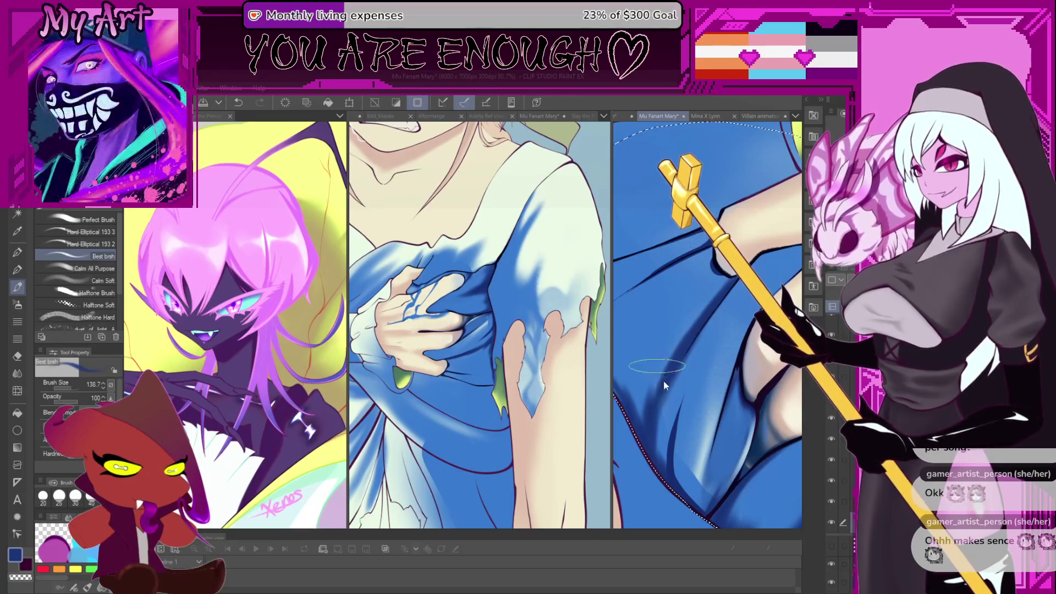
{"action": "key", "text": "bracketright"}
{"action": "key", "text": "bracketright"}
{"action": "key", "text": "bracketright"}
{"action": "key", "text": "ctrl+z"}
{"action": "key", "text": "bracketleft"}
{"action": "key", "text": "bracketleft"}
{"action": "key", "text": "bracketleft"}
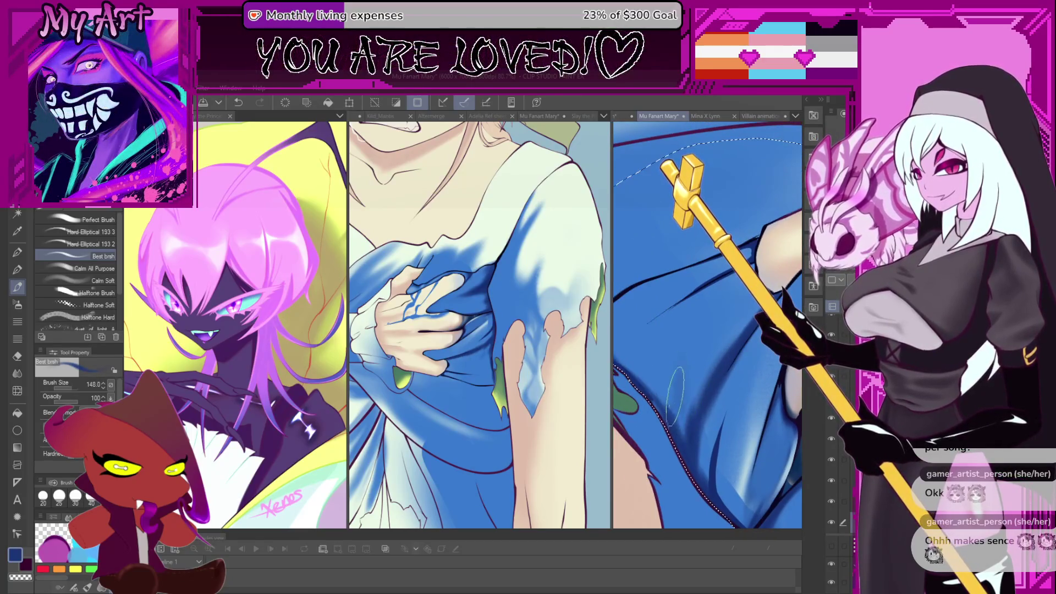
{"action": "mouse_move", "coordinate": [690, 332]}
{"action": "left_mouse_down"}
{"action": "mouse_move", "coordinate": [690, 294]}
{"action": "mouse_move", "coordinate": [737, 341]}
{"action": "left_mouse_up"}
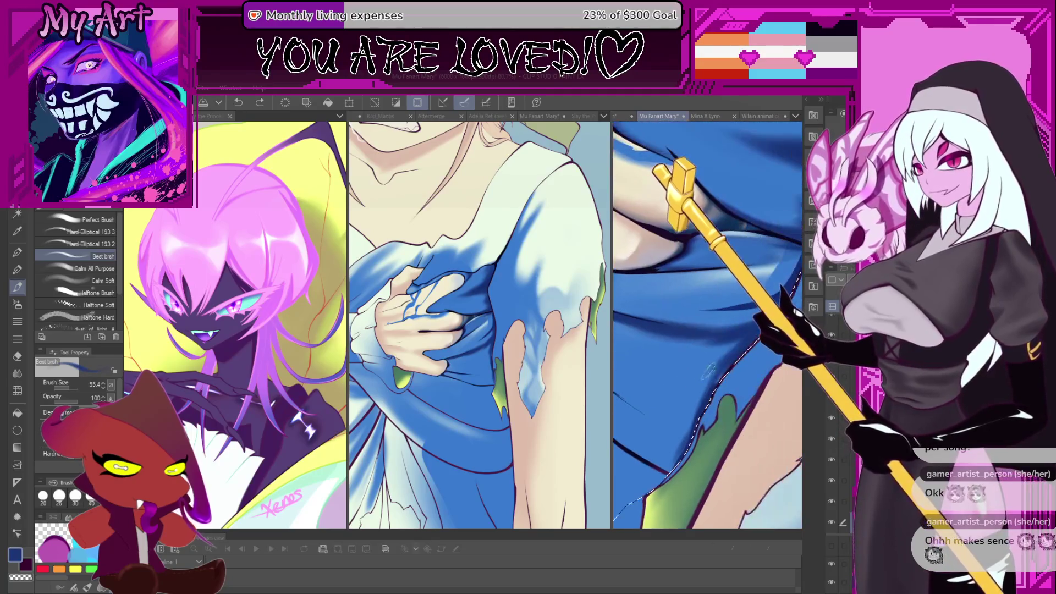
Size the brush for the dress edge and sample the dress's medium blue.
{"action": "key", "text": "bracketright"}
{"action": "key", "text": "bracketright"}
{"action": "key", "text": "bracketright"}
{"action": "key", "text": "bracketright"}
{"action": "key", "text": "bracketright"}
{"action": "key", "text": "bracketright"}
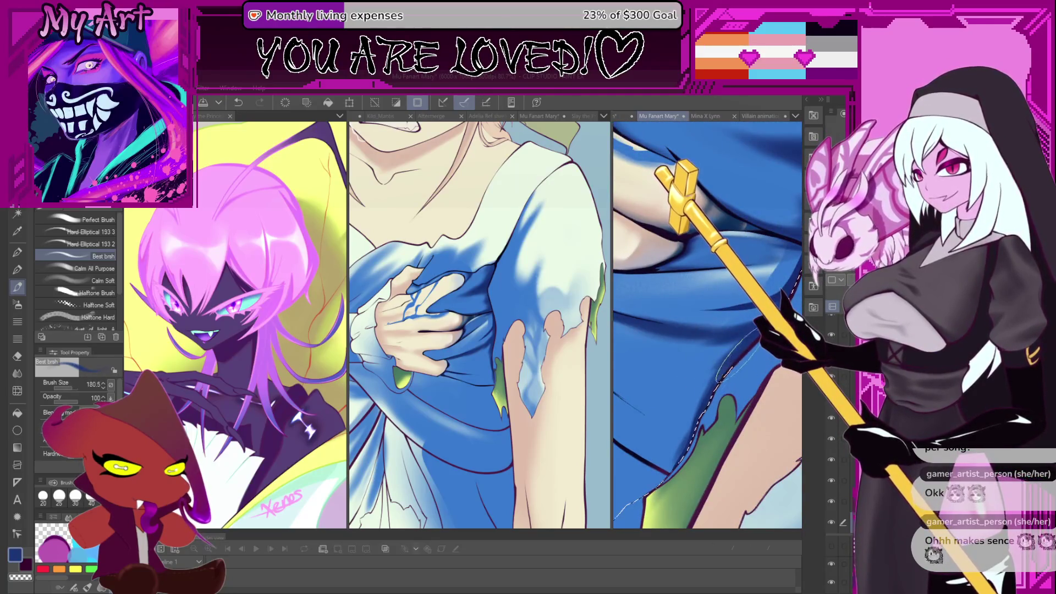
{"action": "key", "text": "bracketright"}
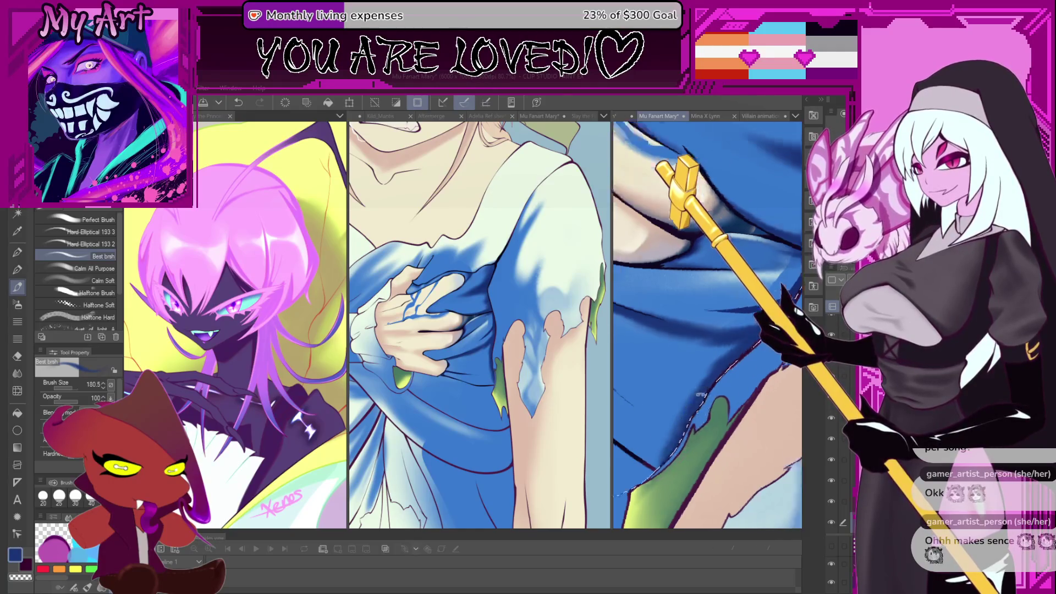
{"action": "mouse_move", "coordinate": [694, 429]}
{"action": "left_mouse_down"}
{"action": "mouse_move", "coordinate": [697, 350]}
{"action": "mouse_move", "coordinate": [668, 418]}
{"action": "left_mouse_up"}
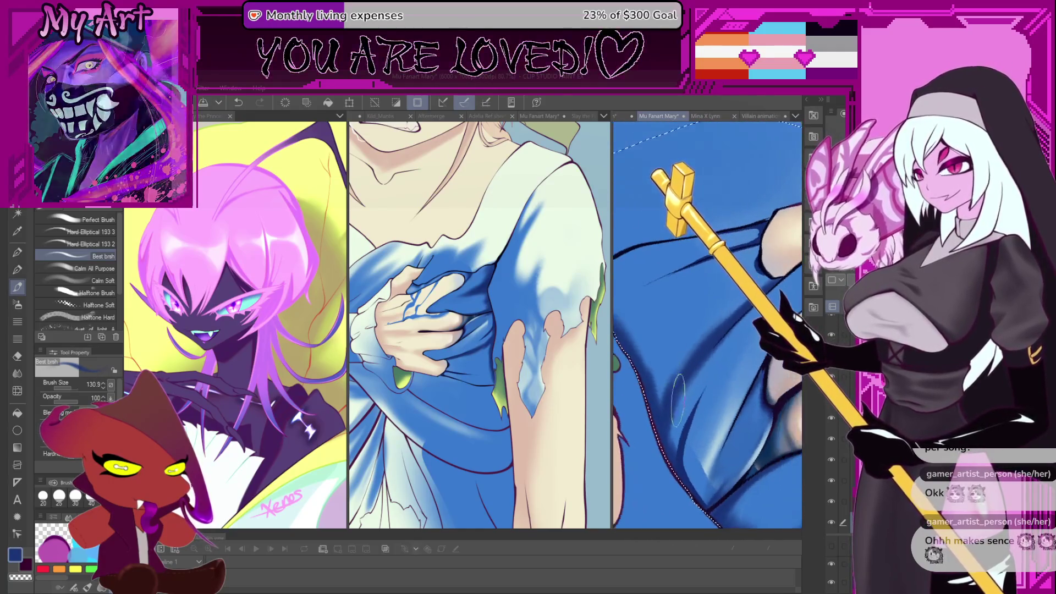
{"action": "key", "text": "bracketleft"}
{"action": "key", "text": "bracketleft"}
{"action": "key", "text": "bracketleft"}
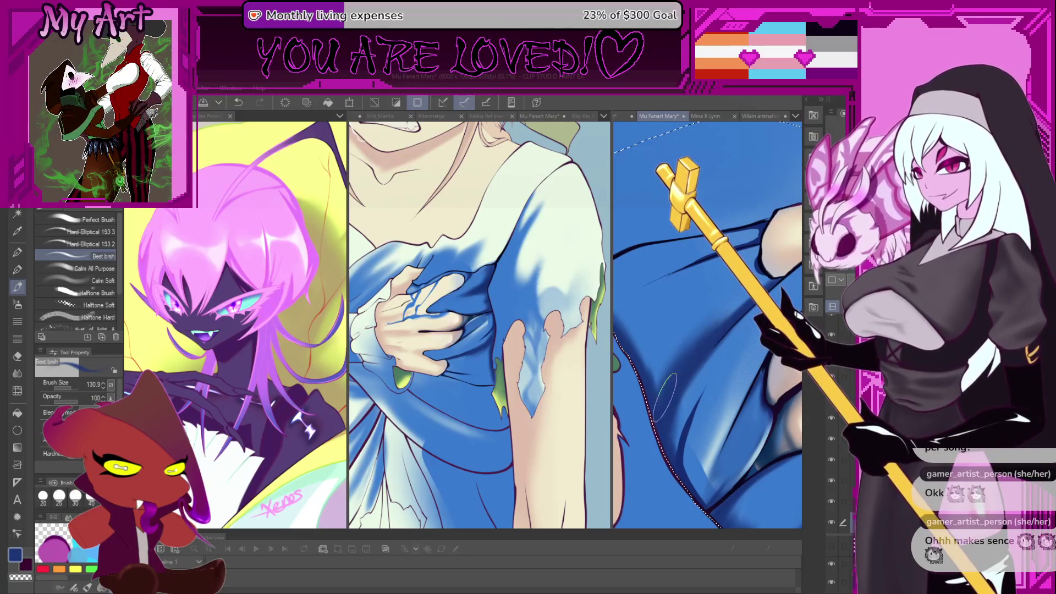
{"action": "left_click_drag", "start_coordinate": [690, 358], "coordinate": [698, 369]}
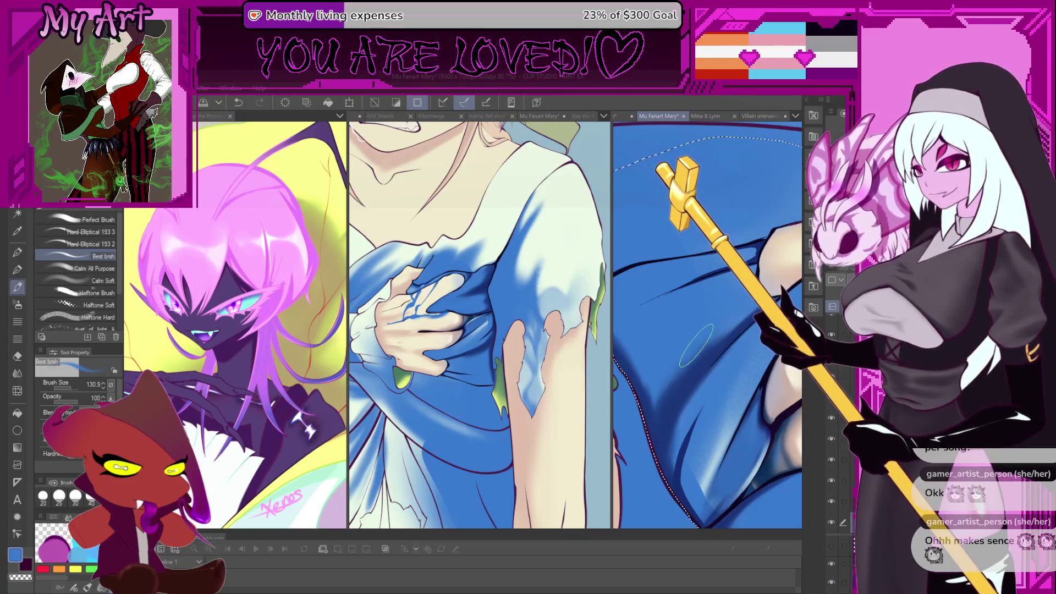
{"action": "left_click", "coordinate": [686, 366], "text": "alt"}
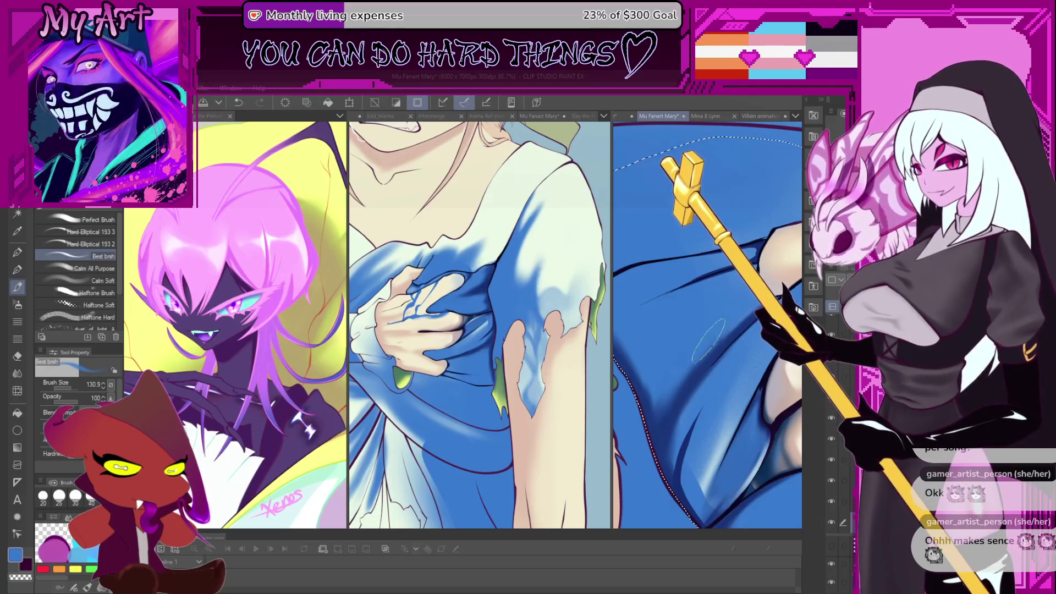
Blend the medium blue over the fold shading, undo one stroke, then zoom out to review.
{"action": "left_click_drag", "start_coordinate": [690, 368], "coordinate": [701, 381]}
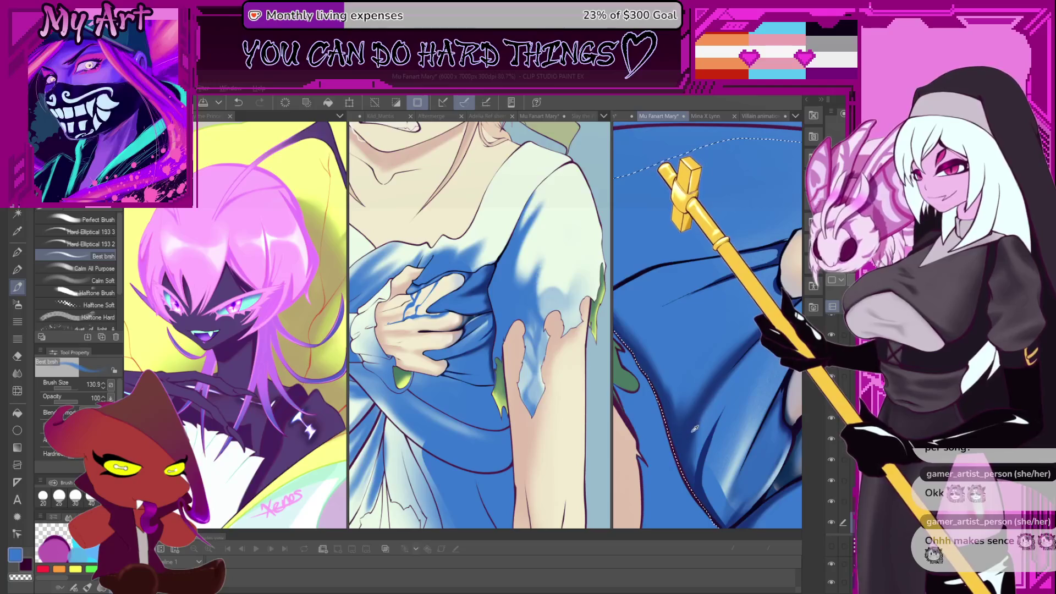
{"action": "scroll", "coordinate": [672, 404], "scroll_direction": "up", "scroll_amount": 1}
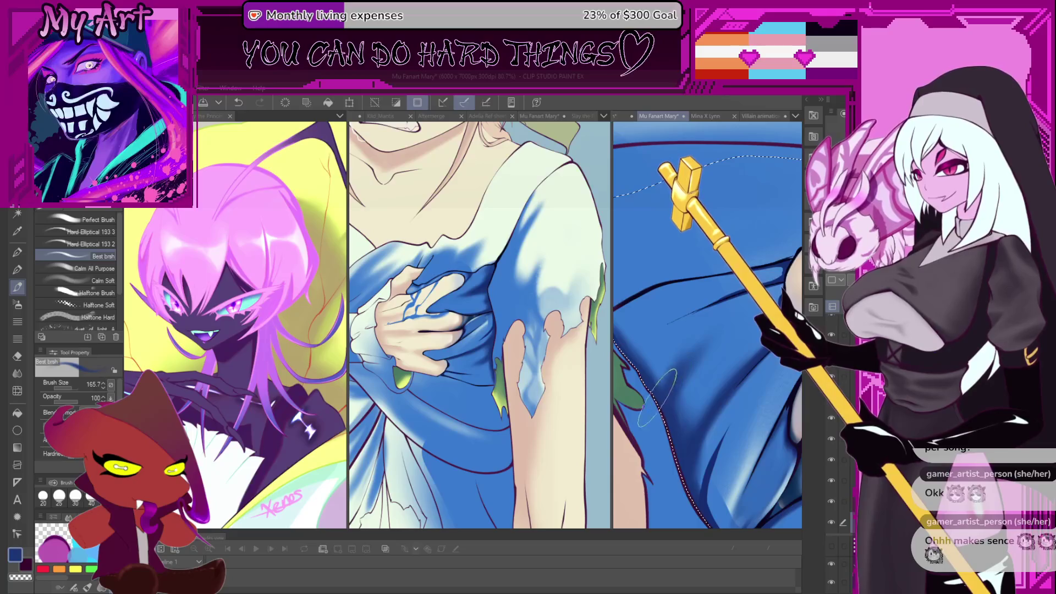
{"action": "left_click_drag", "start_coordinate": [688, 366], "coordinate": [721, 386]}
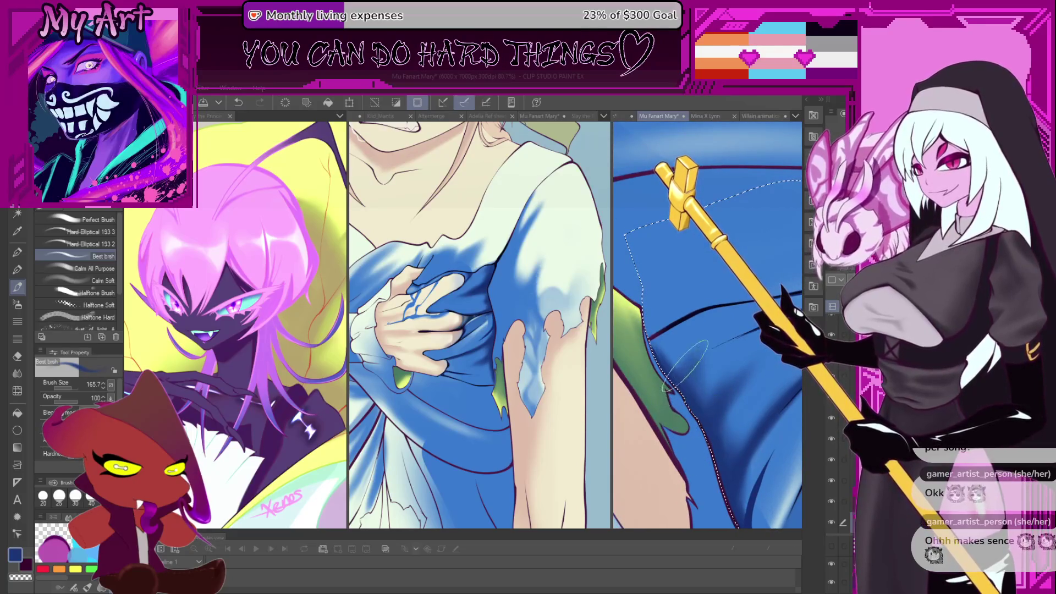
{"action": "key", "text": "minus"}
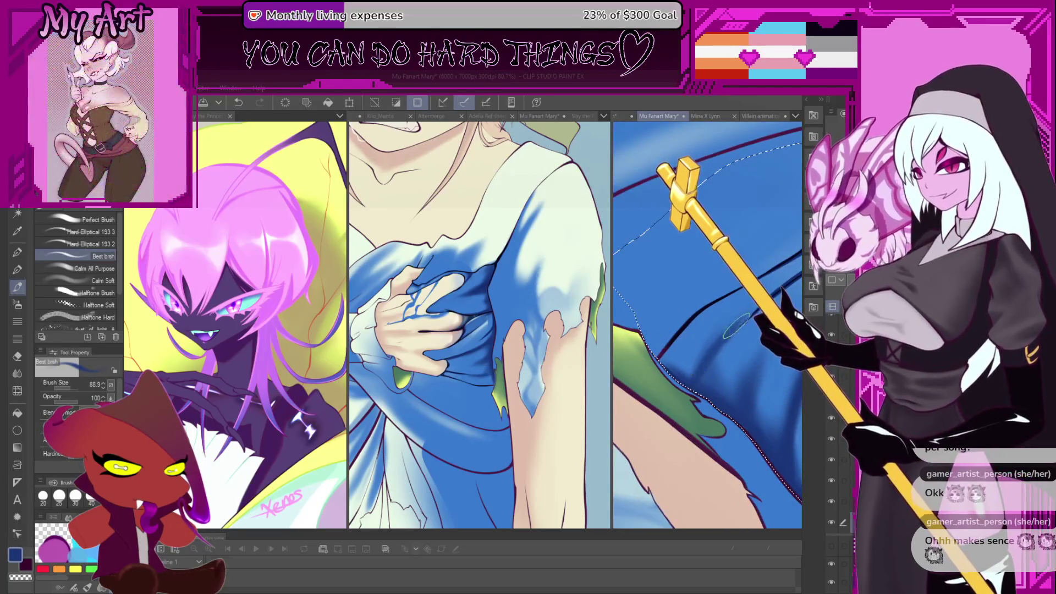
{"action": "scroll", "coordinate": [693, 440], "scroll_direction": "up", "scroll_amount": 2}
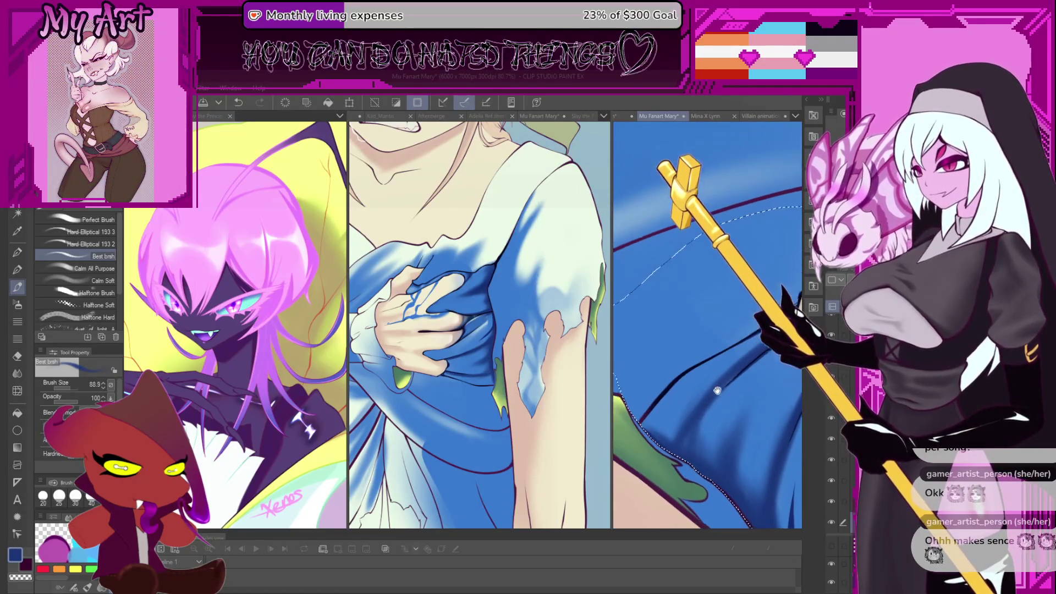
{"action": "scroll", "coordinate": [720, 372], "scroll_direction": "up", "scroll_amount": 3}
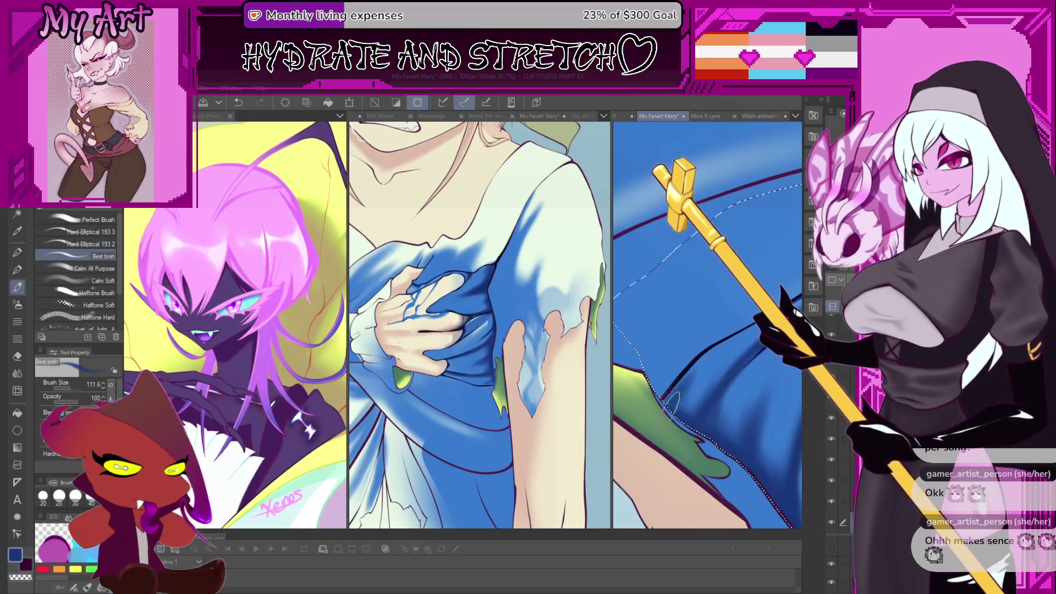
{"action": "left_click_drag", "start_coordinate": [673, 396], "coordinate": [655, 397]}
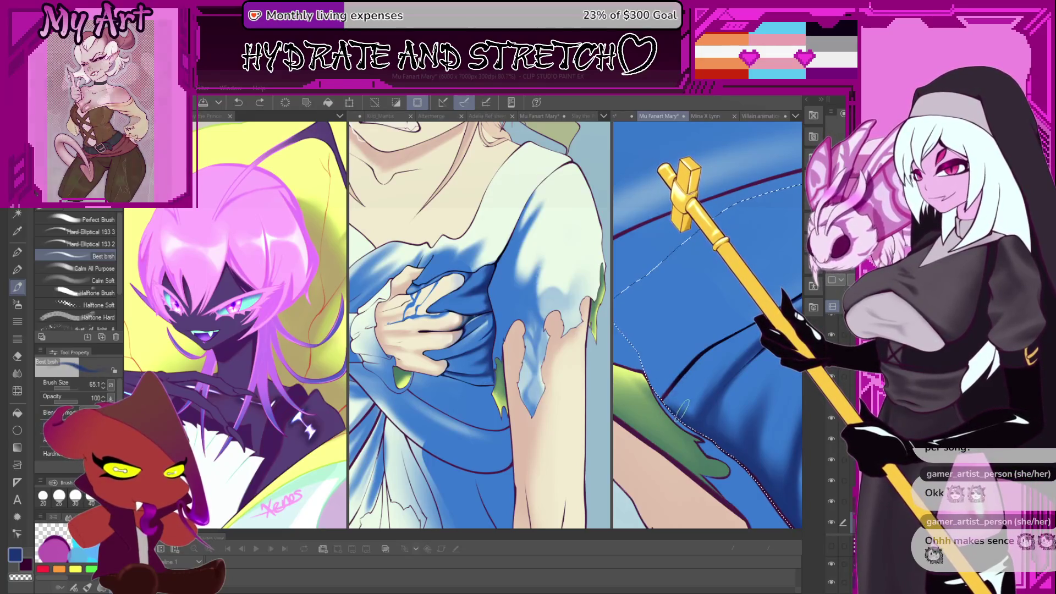
{"action": "key", "text": "ctrl+z"}
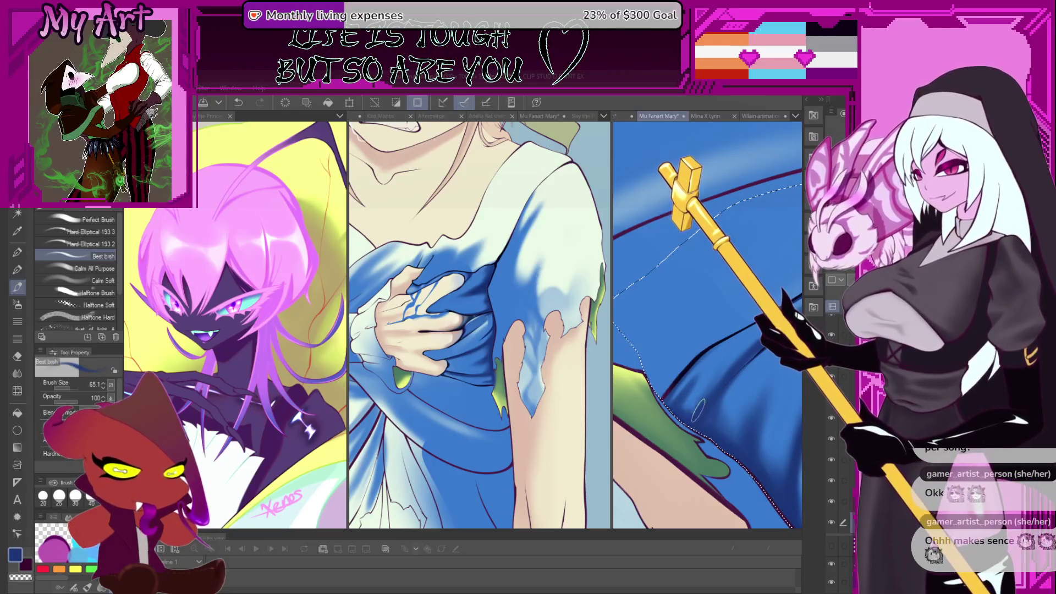
{"action": "key", "text": "asciicircum"}
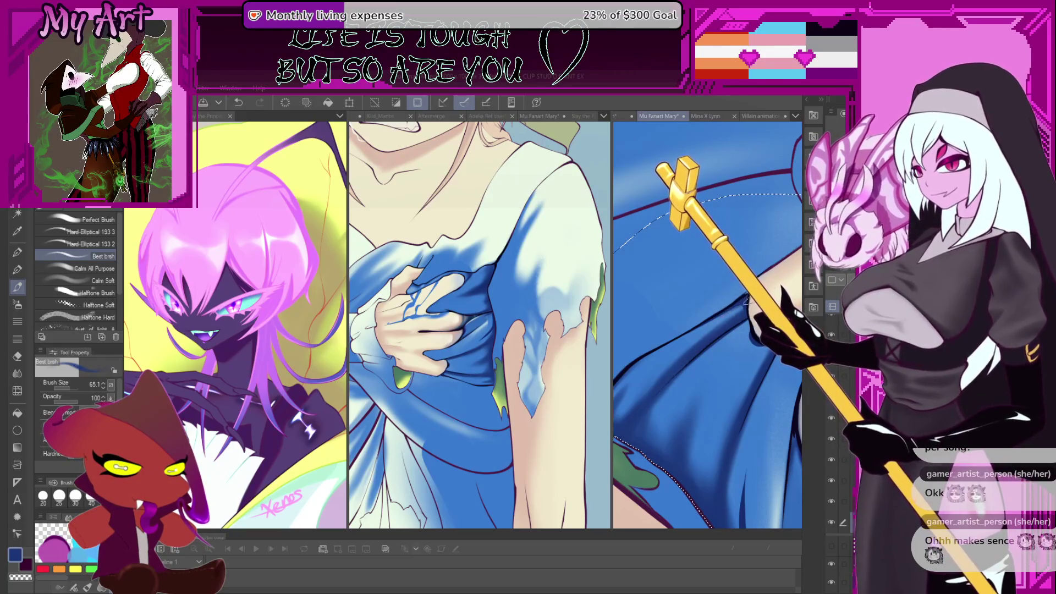
{"action": "key", "text": "minus"}
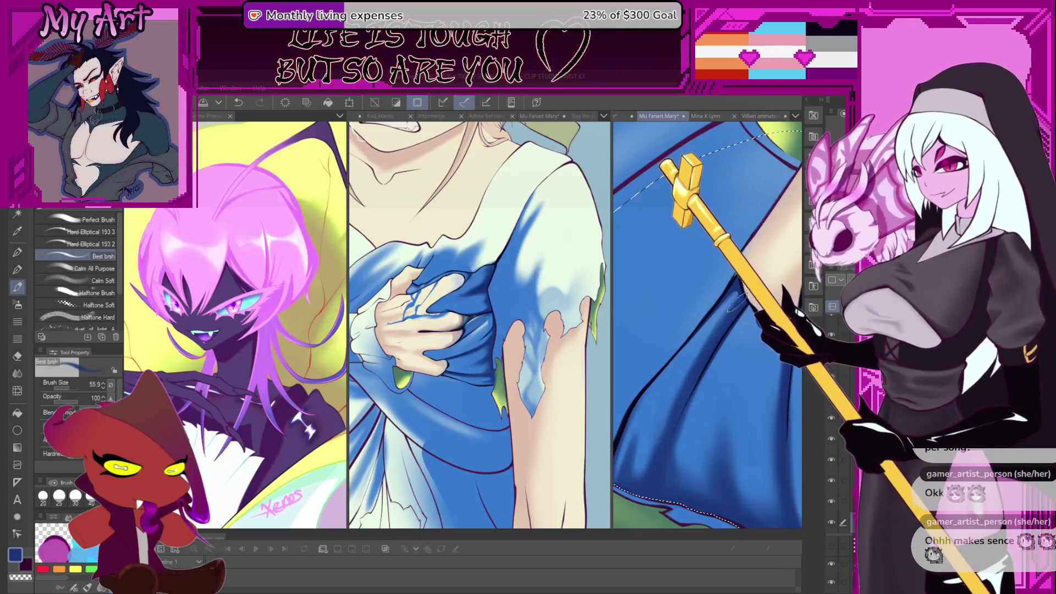
{"action": "key", "text": "minus"}
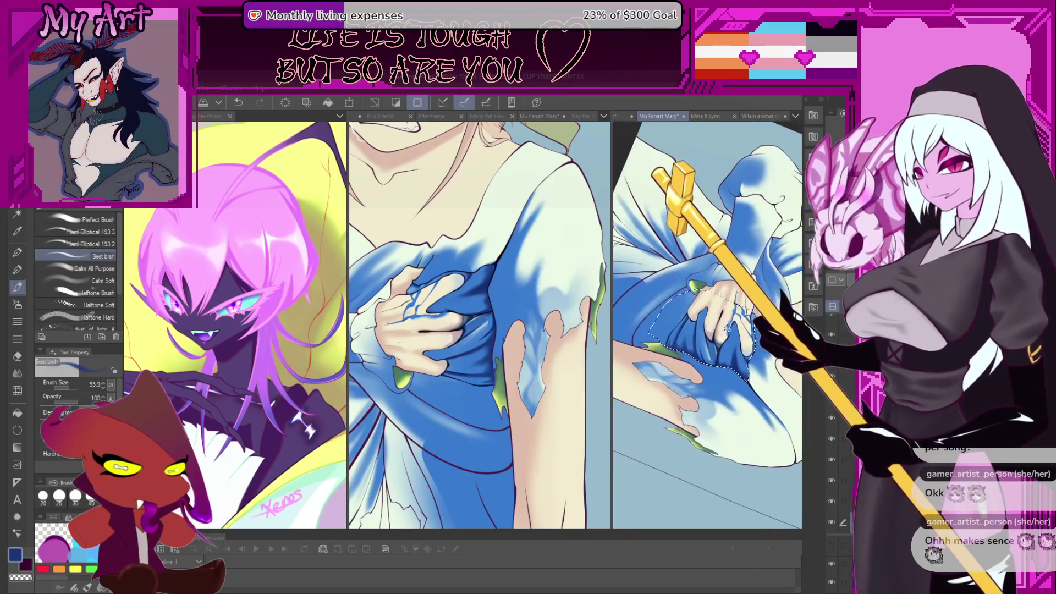
Rotate the canvas until the face is upright, zoom in, and drop the selection around the dress.
{"action": "key", "text": "minus"}
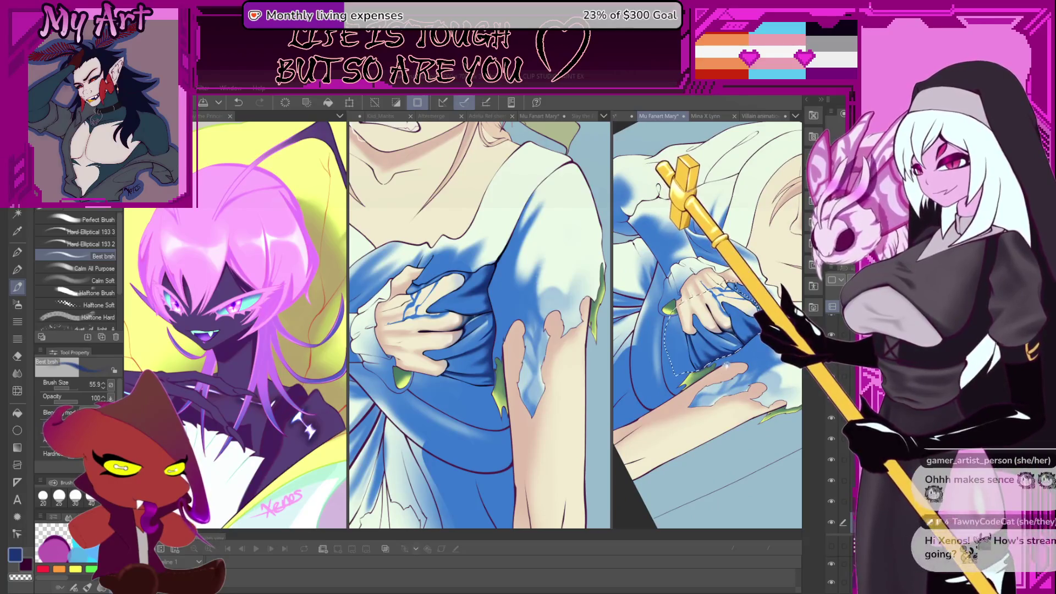
{"action": "key", "text": "minus"}
{"action": "key", "text": "minus"}
{"action": "key", "text": "minus"}
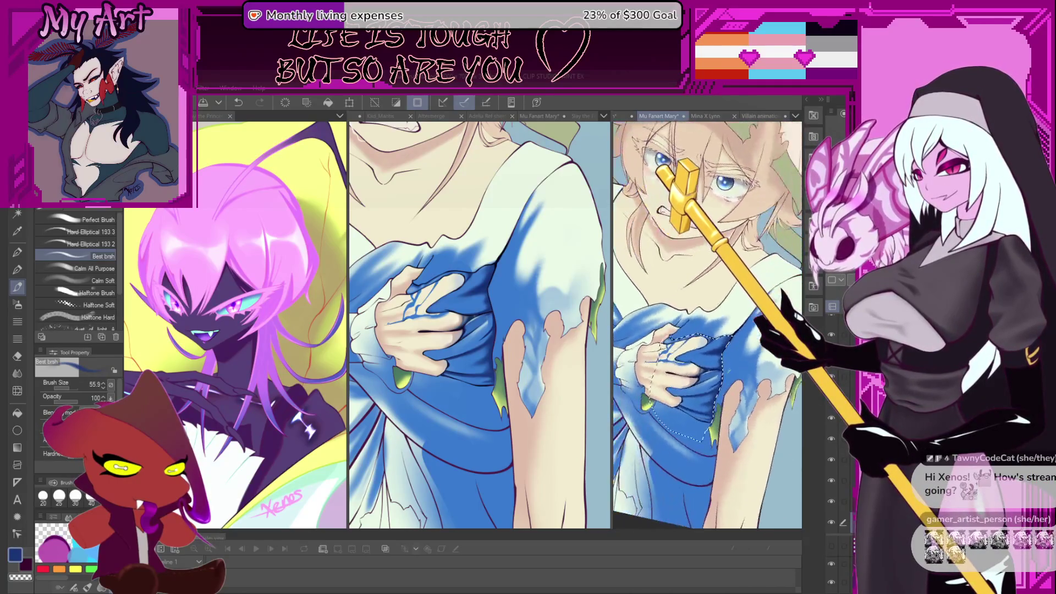
{"action": "scroll", "coordinate": [735, 353], "scroll_direction": "up", "scroll_amount": 3}
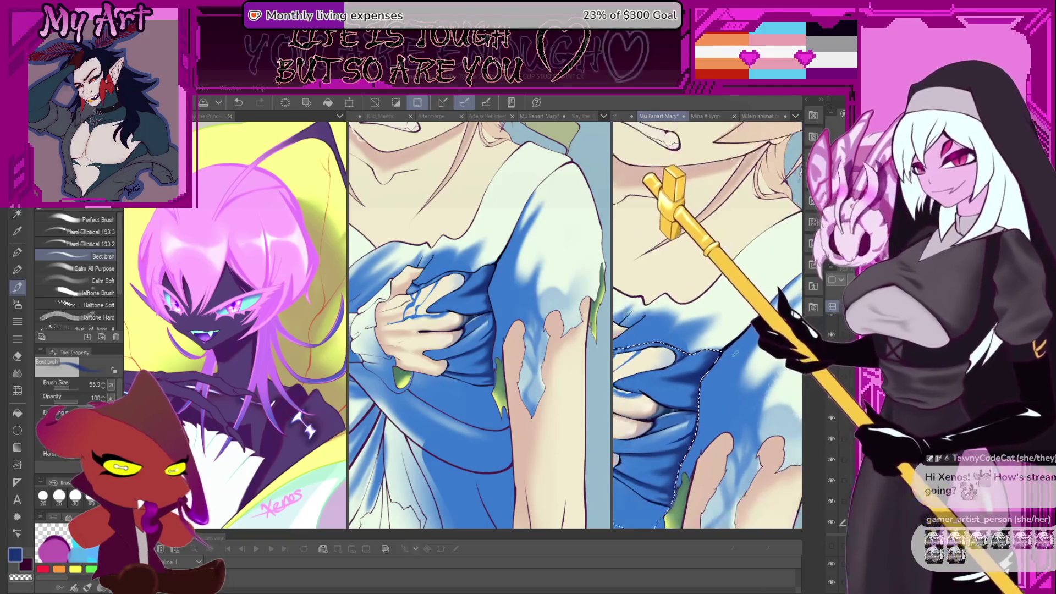
{"action": "key", "text": "ctrl+d"}
{"action": "left_click_drag", "start_coordinate": [755, 346], "coordinate": [748, 378]}
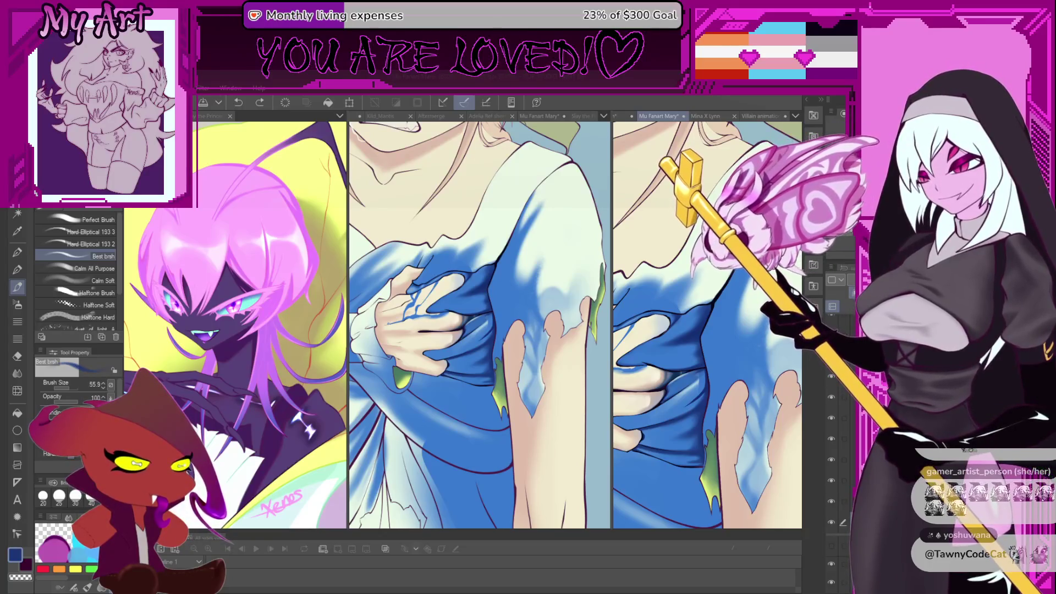
Try darker and lighter blue strokes on the fold, undoing both and resizing the brush.
{"action": "left_click_drag", "start_coordinate": [633, 283], "coordinate": [733, 307]}
{"action": "key", "text": "ctrl+z"}
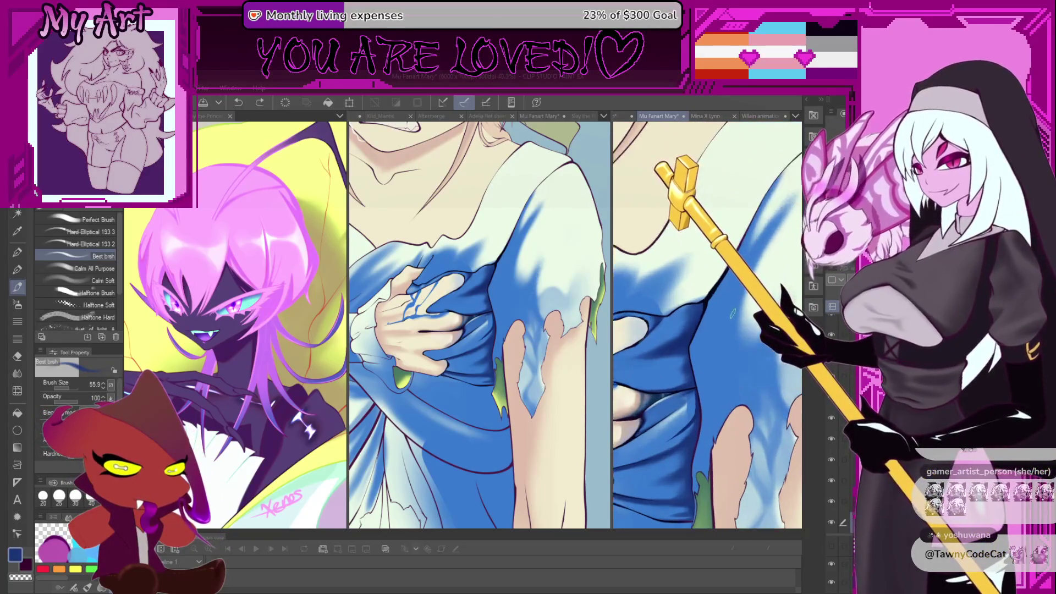
{"action": "scroll", "coordinate": [715, 308], "scroll_direction": "up", "scroll_amount": 3}
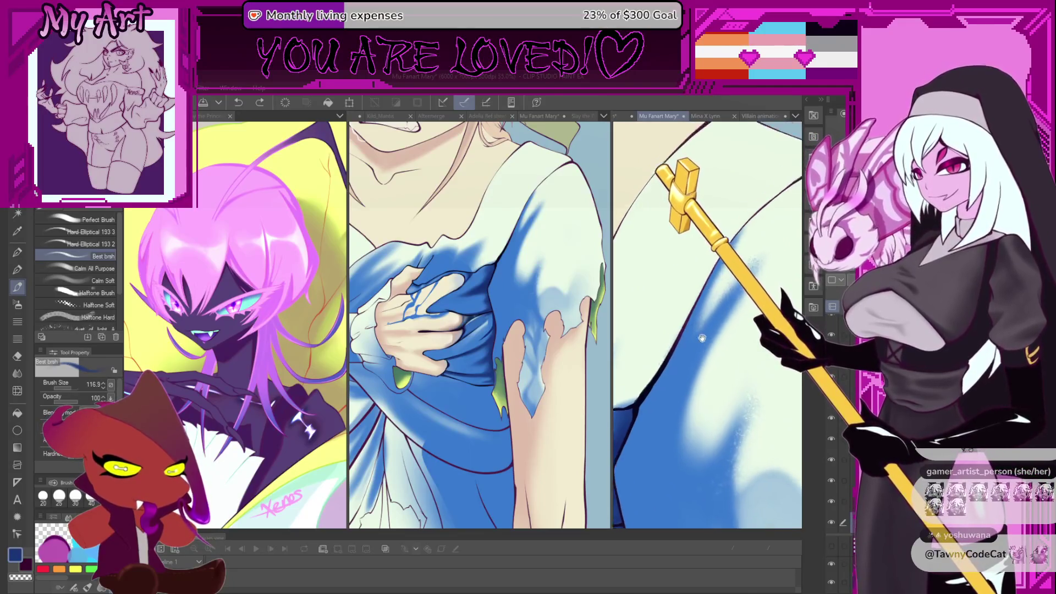
{"action": "left_click_drag", "start_coordinate": [713, 311], "coordinate": [689, 336]}
{"action": "key", "text": "bracketleft"}
{"action": "key", "text": "bracketleft"}
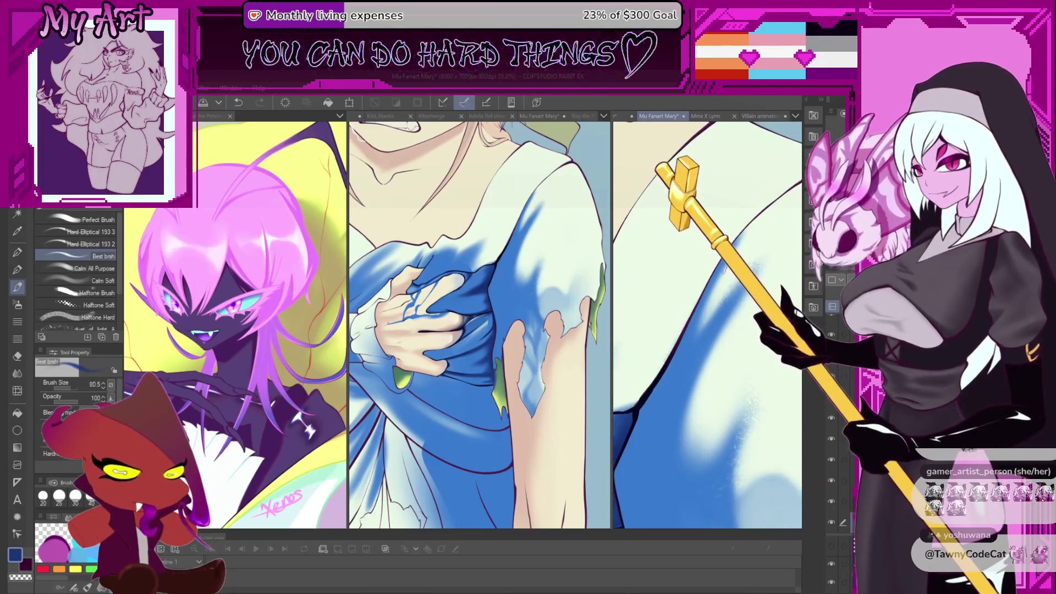
{"action": "key", "text": "ctrl+z"}
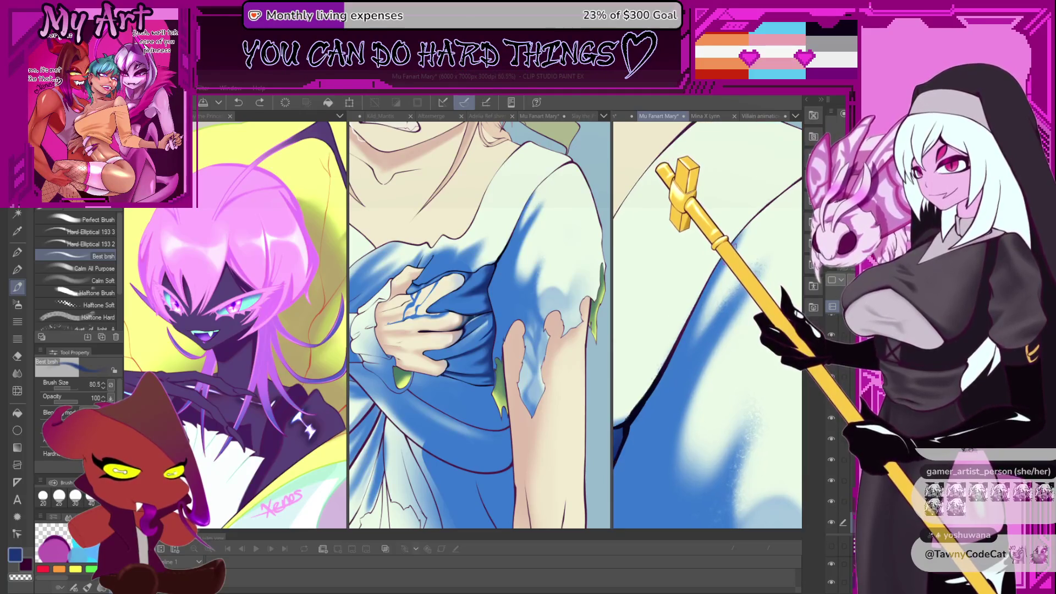
{"action": "key", "text": "bracketright"}
{"action": "key", "text": "bracketright"}
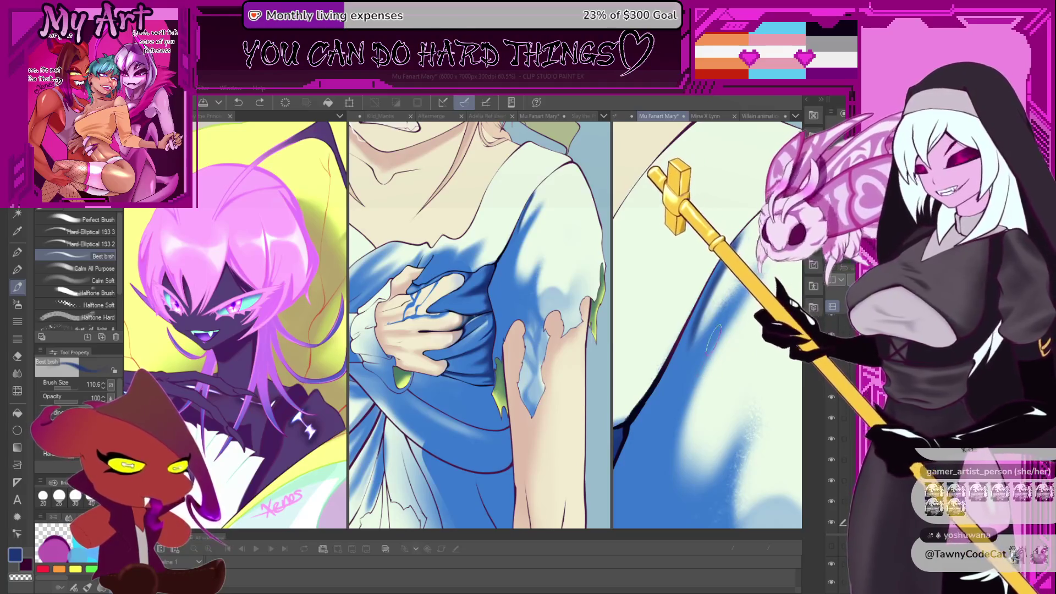
Undo two large blue strokes, zoom out, and test the Chalk brush on the fold.
{"action": "scroll", "coordinate": [715, 327], "scroll_direction": "up", "scroll_amount": 2}
{"action": "scroll", "coordinate": [708, 330], "scroll_direction": "down", "scroll_amount": 1}
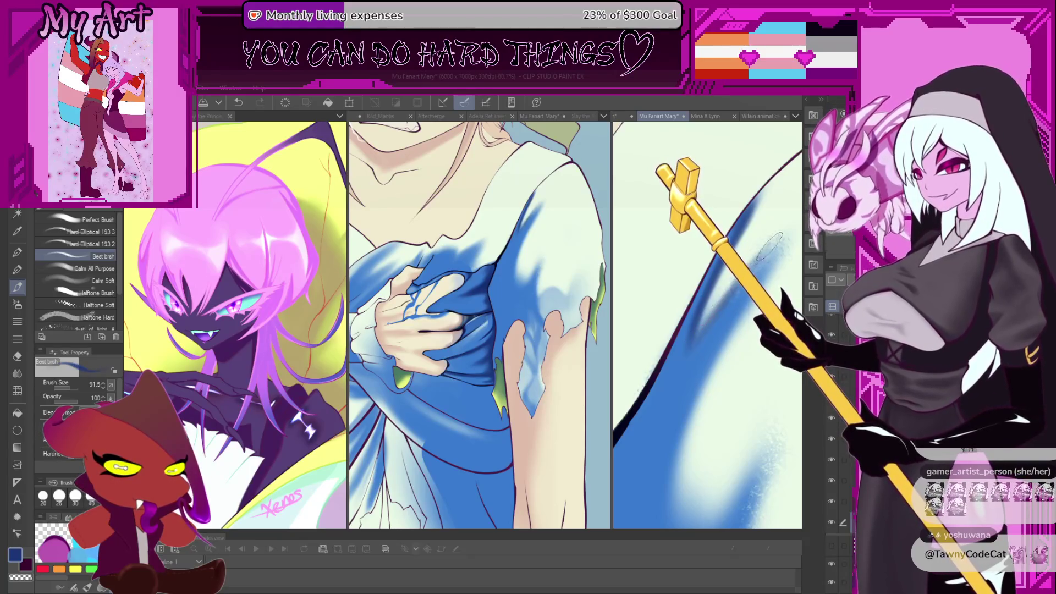
{"action": "key", "text": "ctrl+z"}
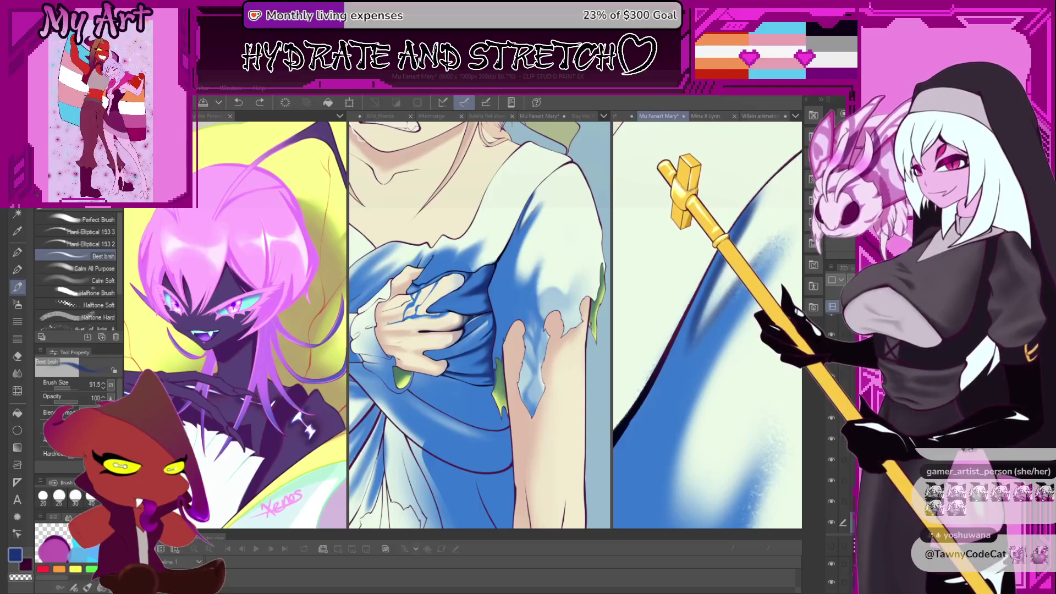
{"action": "key", "text": "ctrl+z"}
{"action": "key", "text": "ctrl+z"}
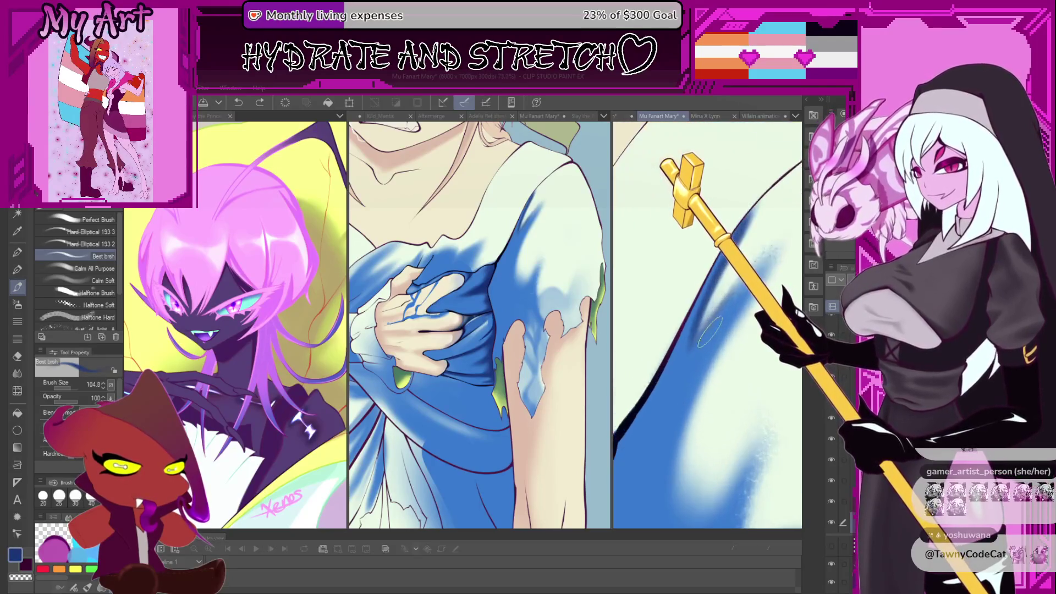
{"action": "key", "text": "ctrl+minus"}
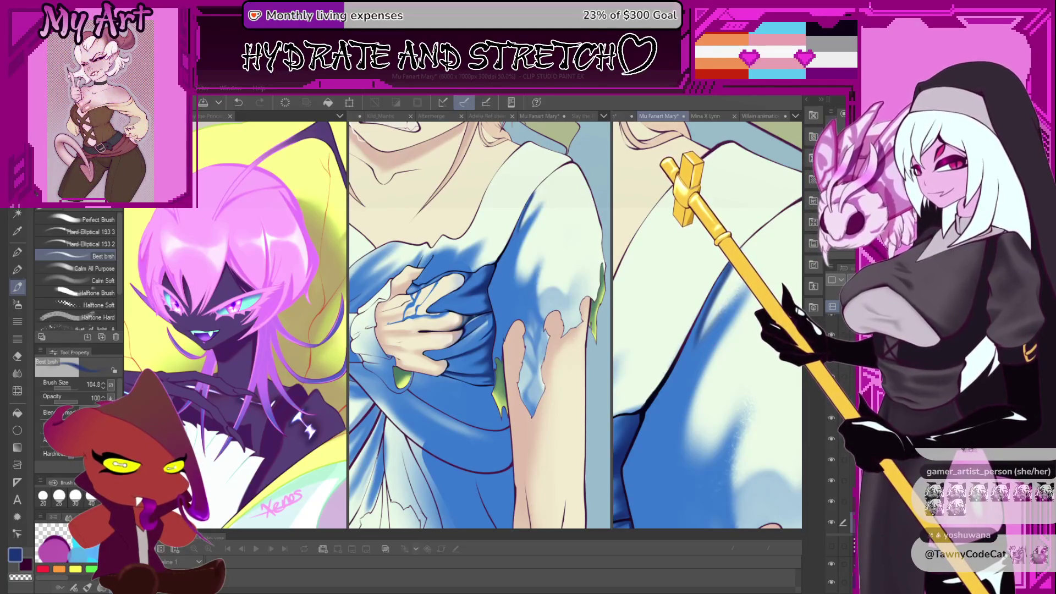
{"action": "key", "text": "p"}
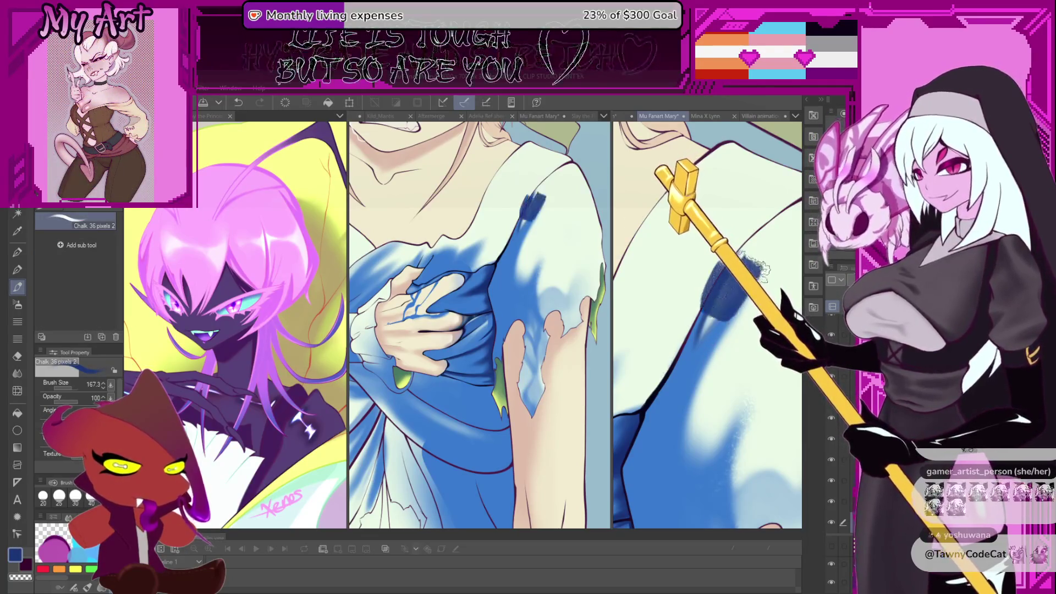
{"action": "key", "text": "ctrl+z"}
{"action": "left_click_drag", "start_coordinate": [732, 311], "coordinate": [667, 370]}
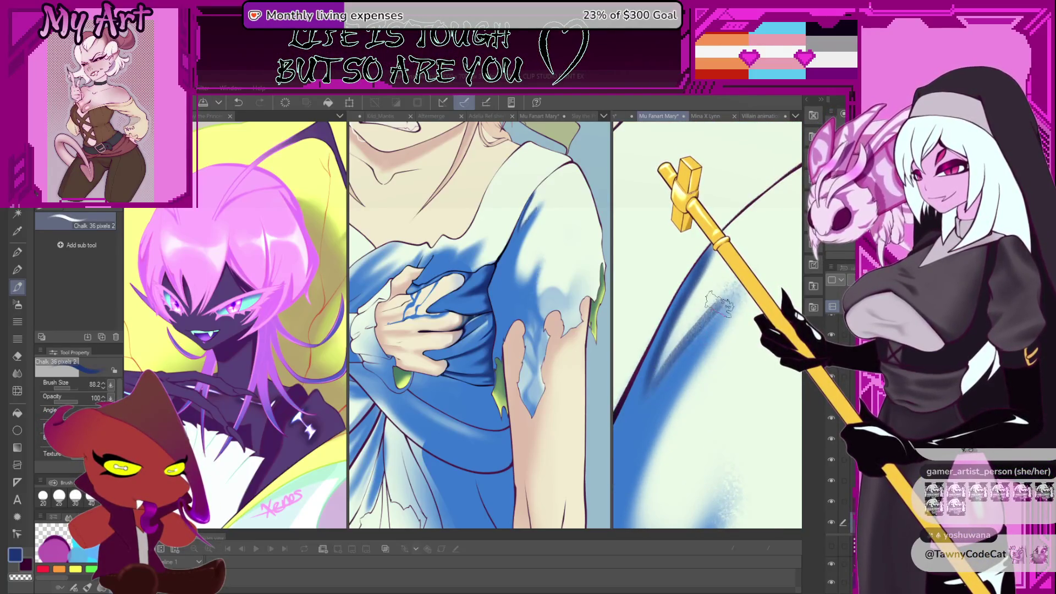
{"action": "key", "text": "ctrl+z"}
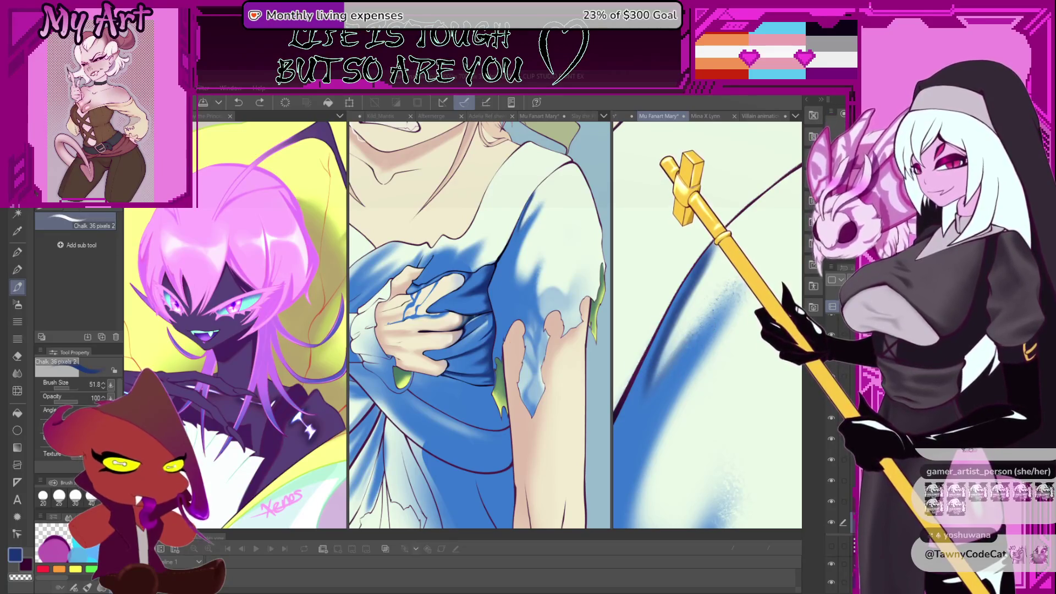
Browse past G-Rutkowski 02 and Scribble Round 2 to the Dr. Speckle brush.
{"action": "key", "text": "b"}
{"action": "key", "text": "b"}
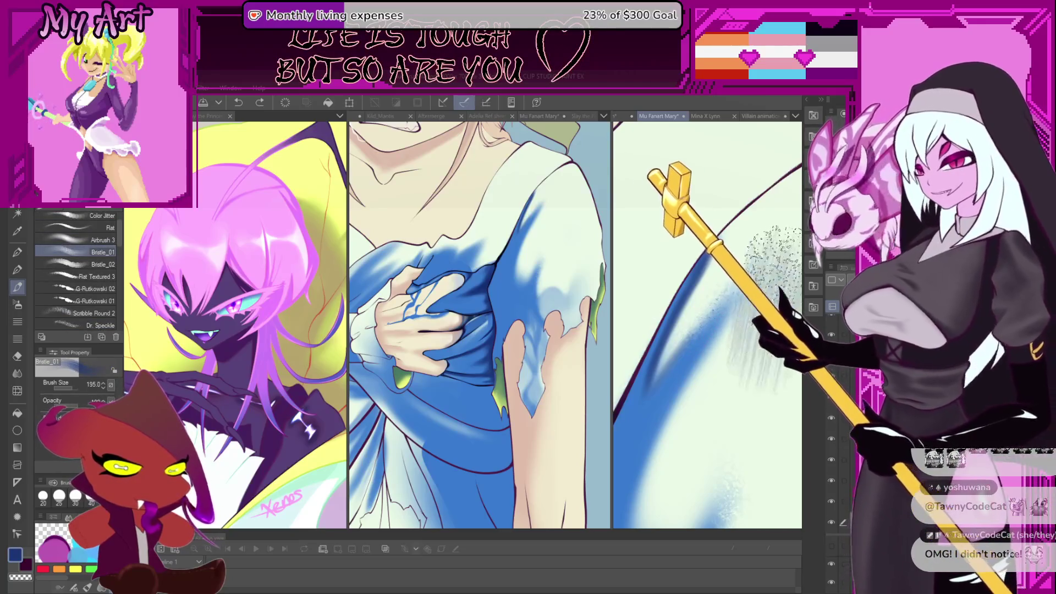
{"action": "left_click", "coordinate": [91, 290]}
{"action": "left_click", "coordinate": [113, 313]}
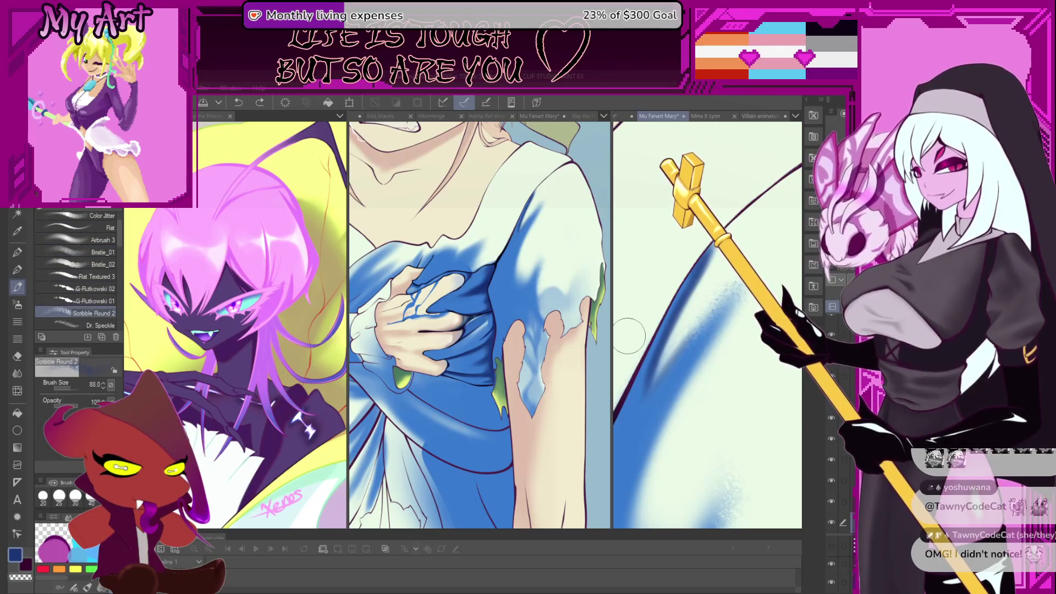
{"action": "left_click", "coordinate": [102, 325]}
Spray blue Dr. Speckle texture along the fold stroke, undoing the test and heavier patches.
{"action": "left_click_drag", "start_coordinate": [693, 407], "coordinate": [732, 451]}
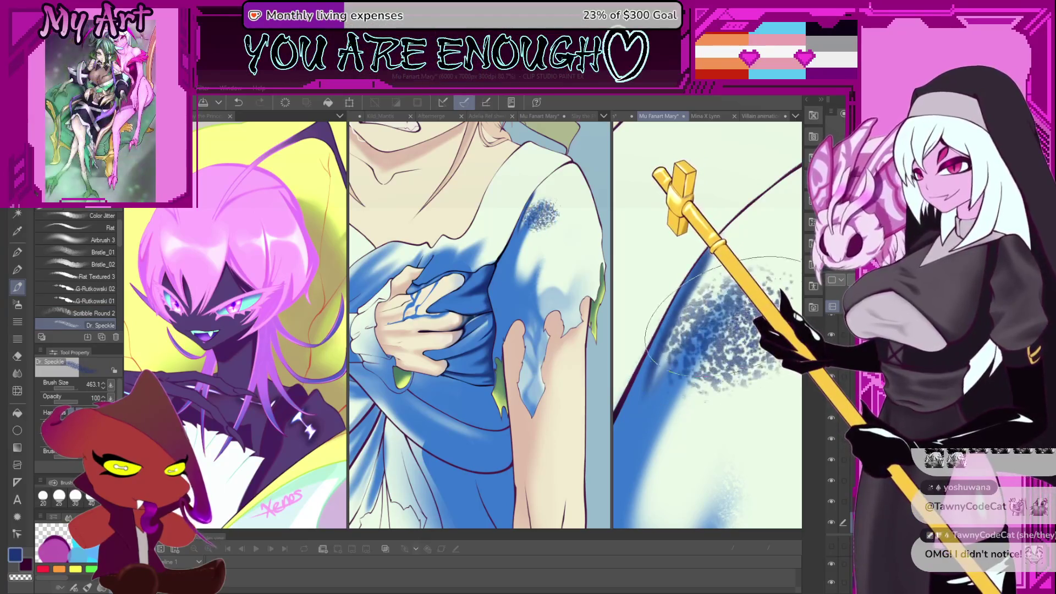
{"action": "key", "text": "ctrl+z"}
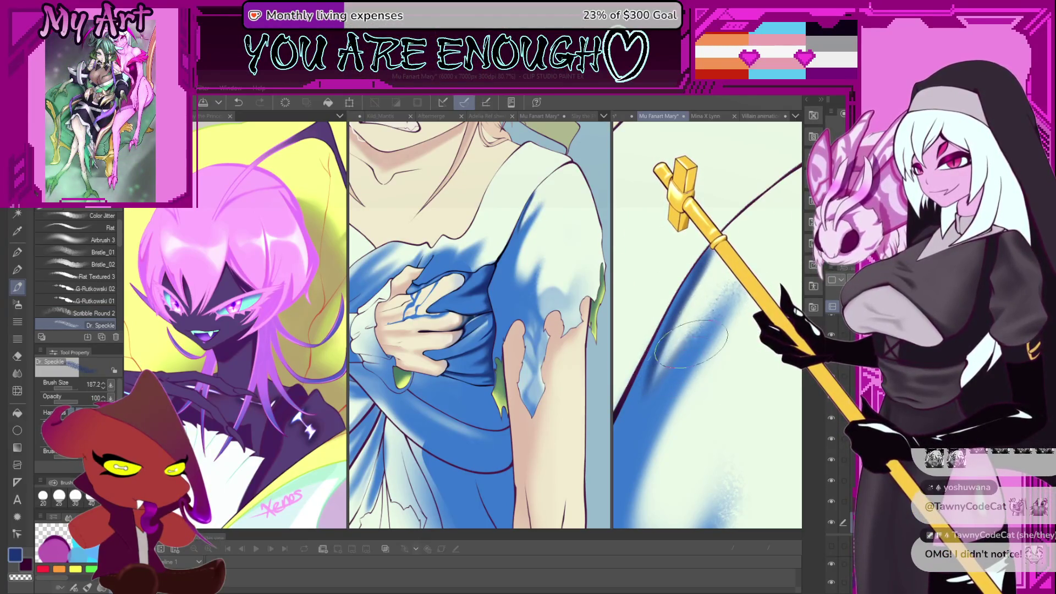
{"action": "left_click_drag", "start_coordinate": [692, 344], "coordinate": [721, 308]}
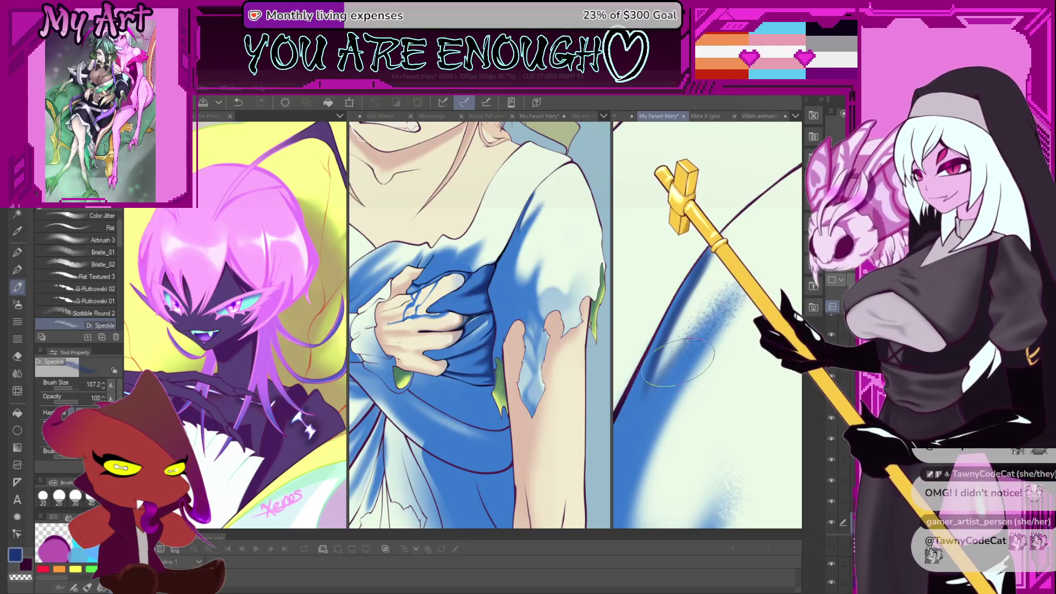
{"action": "key", "text": "ctrl+z"}
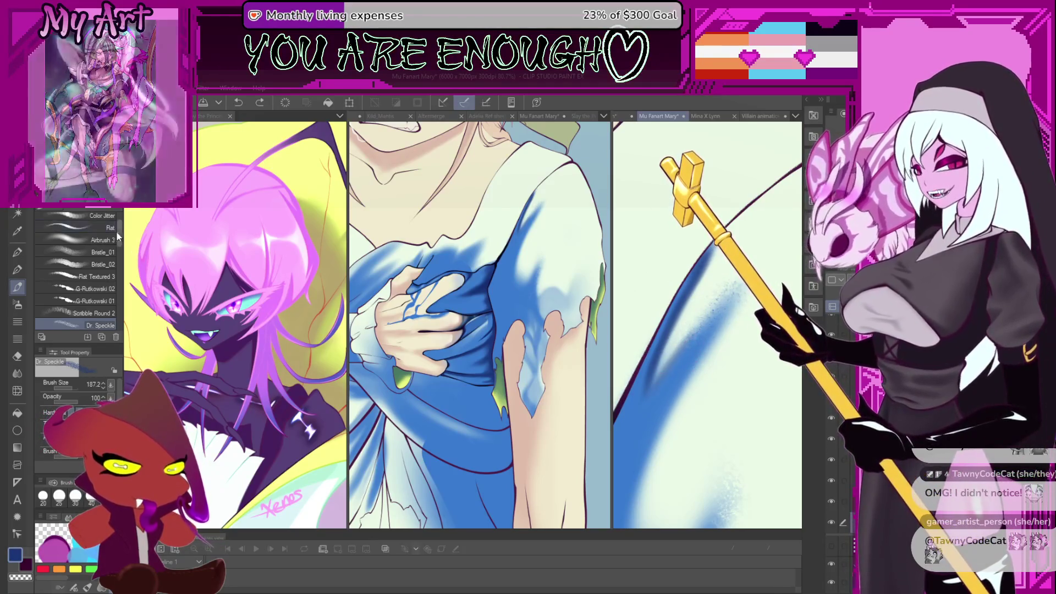
{"action": "scroll", "coordinate": [122, 253], "scroll_direction": "down", "scroll_amount": 3}
{"action": "scroll", "coordinate": [123, 253], "scroll_direction": "down", "scroll_amount": 1}
{"action": "left_click", "coordinate": [85, 320]}
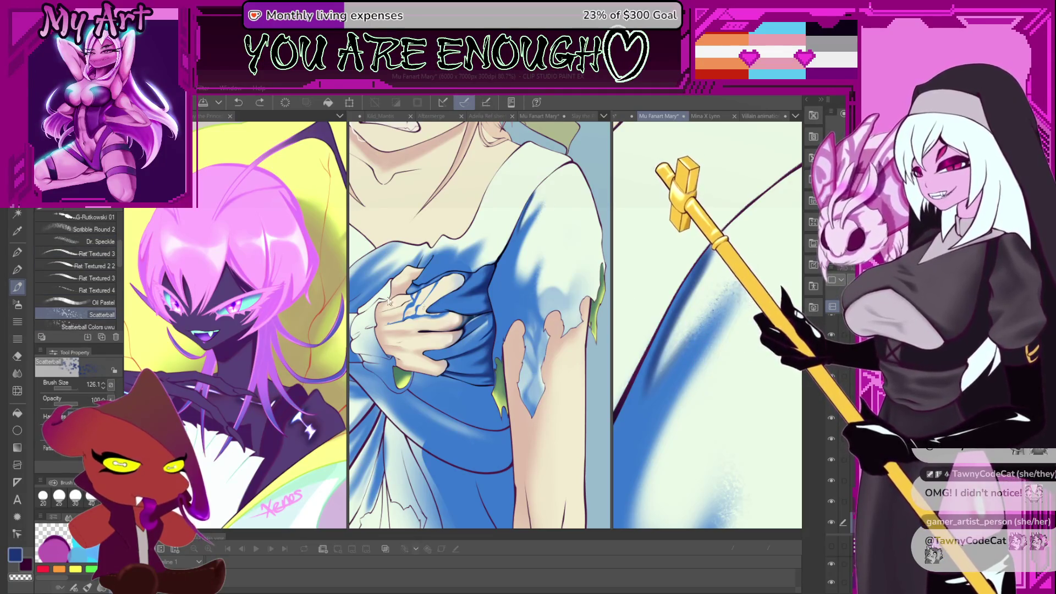
Trial Flat Textured 4, Scatterball Colors uwu, Oil 4 and Oil 5 2, then choose Oil 11 DRY.
{"action": "left_click", "coordinate": [99, 291]}
{"action": "left_click", "coordinate": [88, 326]}
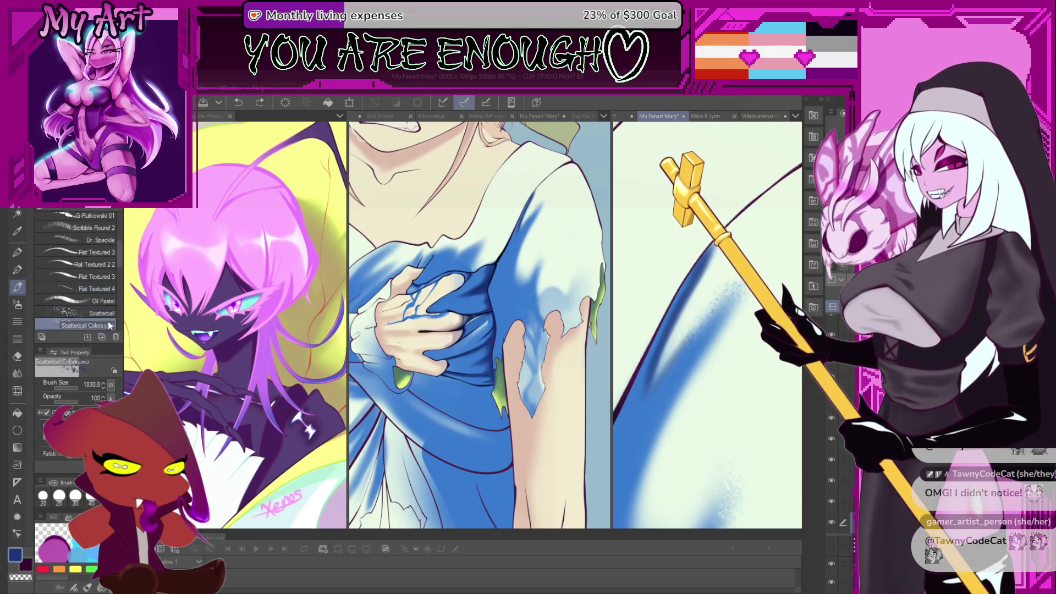
{"action": "scroll", "coordinate": [117, 266], "scroll_direction": "down", "scroll_amount": 5}
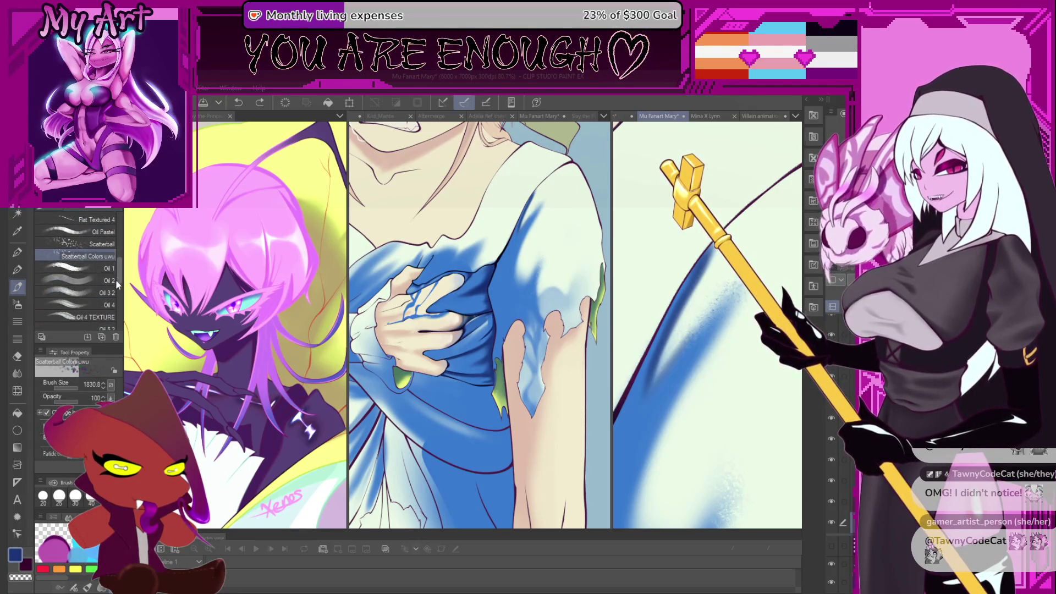
{"action": "left_click", "coordinate": [102, 297]}
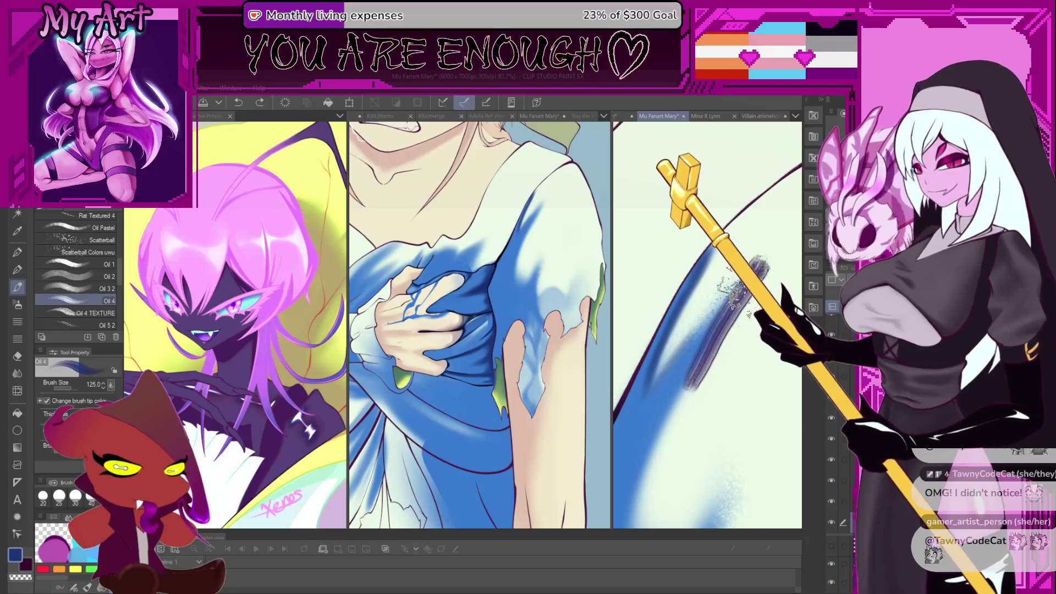
{"action": "left_click", "coordinate": [74, 325]}
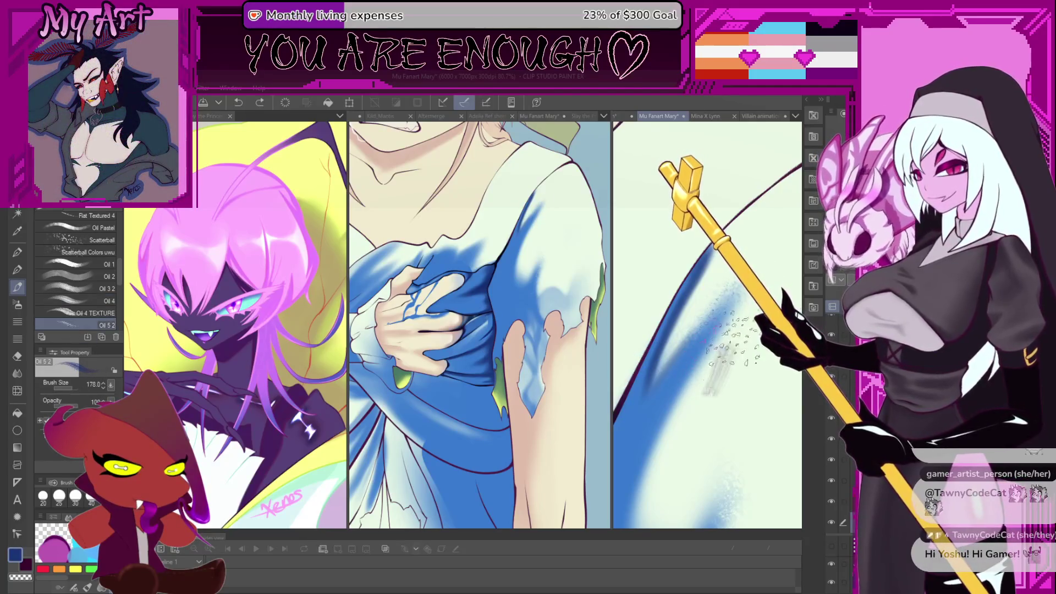
{"action": "key", "text": "ctrl+z"}
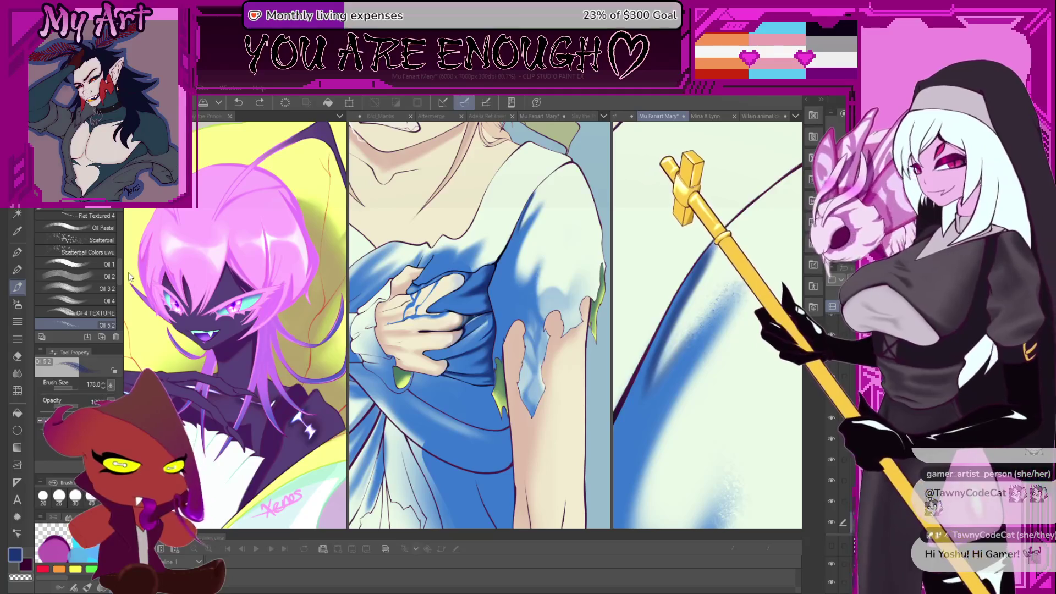
{"action": "left_click_drag", "start_coordinate": [120, 273], "coordinate": [120, 302]}
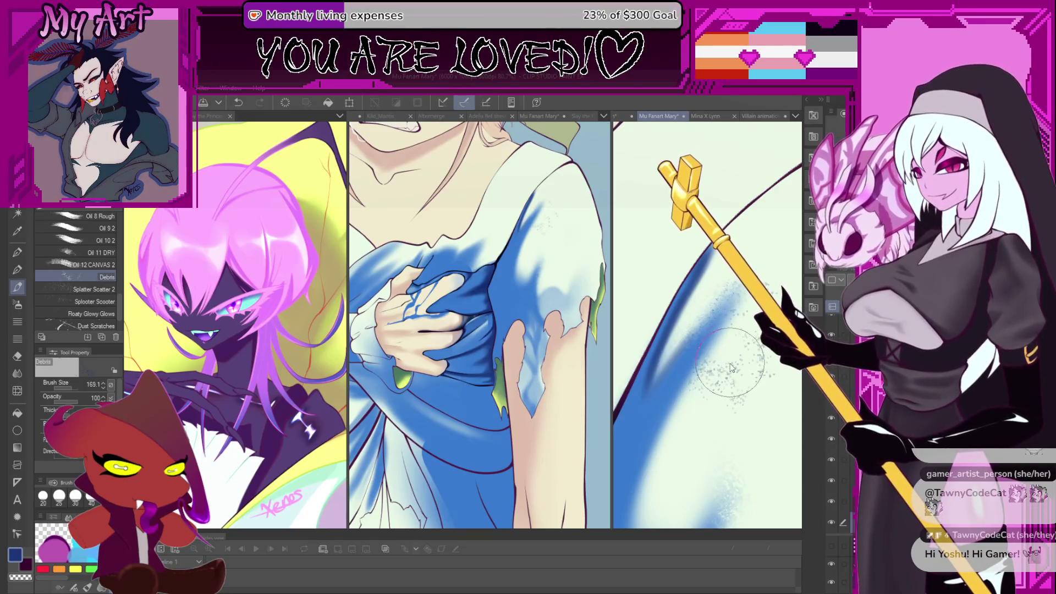
{"action": "left_click", "coordinate": [83, 253]}
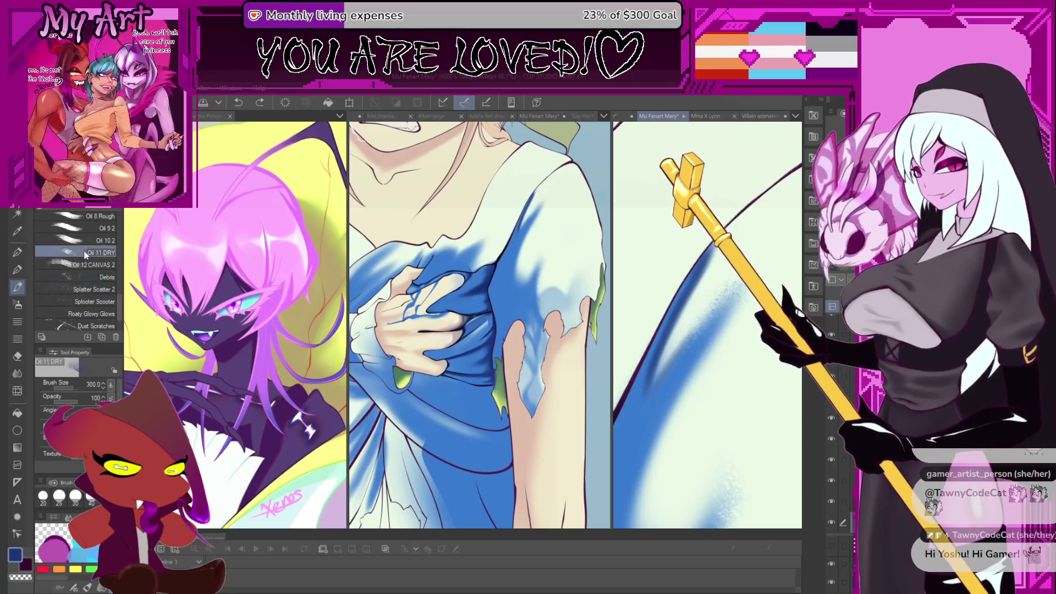
Paint a dry Oil 11 DRY stroke across the dress and undo it.
{"action": "mouse_move", "coordinate": [649, 385]}
{"action": "left_mouse_down"}
{"action": "mouse_move", "coordinate": [676, 347]}
{"action": "mouse_move", "coordinate": [715, 330]}
{"action": "left_mouse_up"}
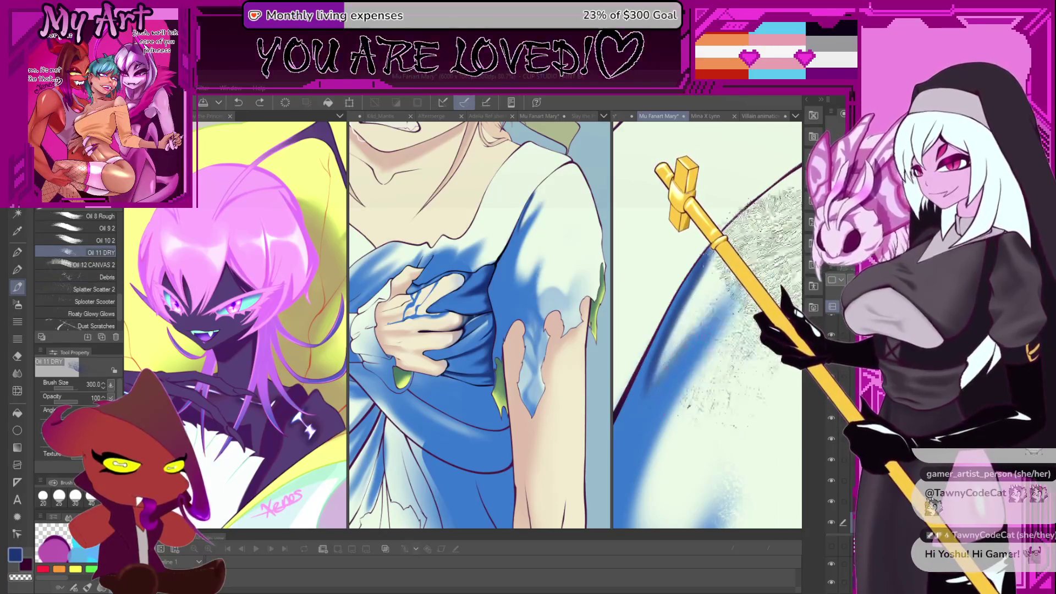
{"action": "scroll", "coordinate": [698, 330], "scroll_direction": "down", "scroll_amount": 2}
{"action": "scroll", "coordinate": [707, 305], "scroll_direction": "down", "scroll_amount": 2}
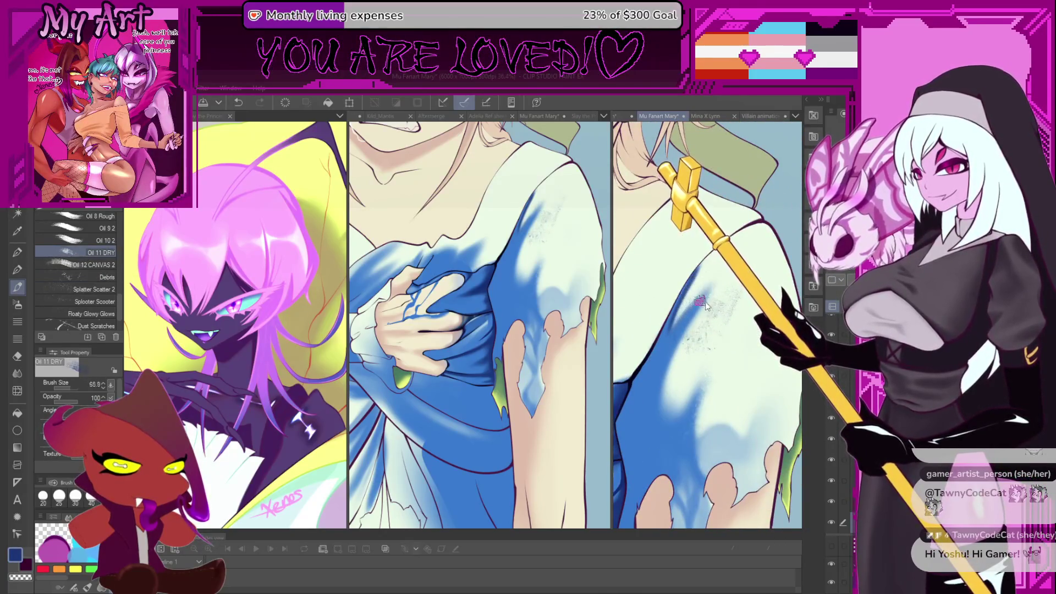
{"action": "key", "text": "ctrl+z"}
{"action": "scroll", "coordinate": [693, 313], "scroll_direction": "up", "scroll_amount": 2}
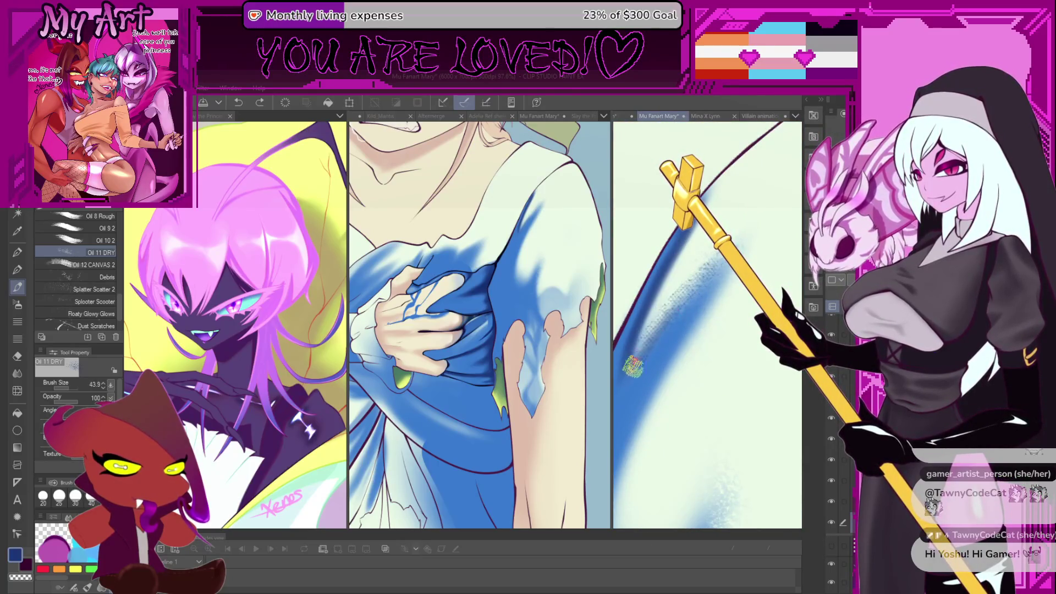
{"action": "key", "text": "ctrl+z"}
Test smaller Oil 12 CANVAS 2 strokes along the blue edge, undo them, and load dust brushes.
{"action": "left_click", "coordinate": [92, 265]}
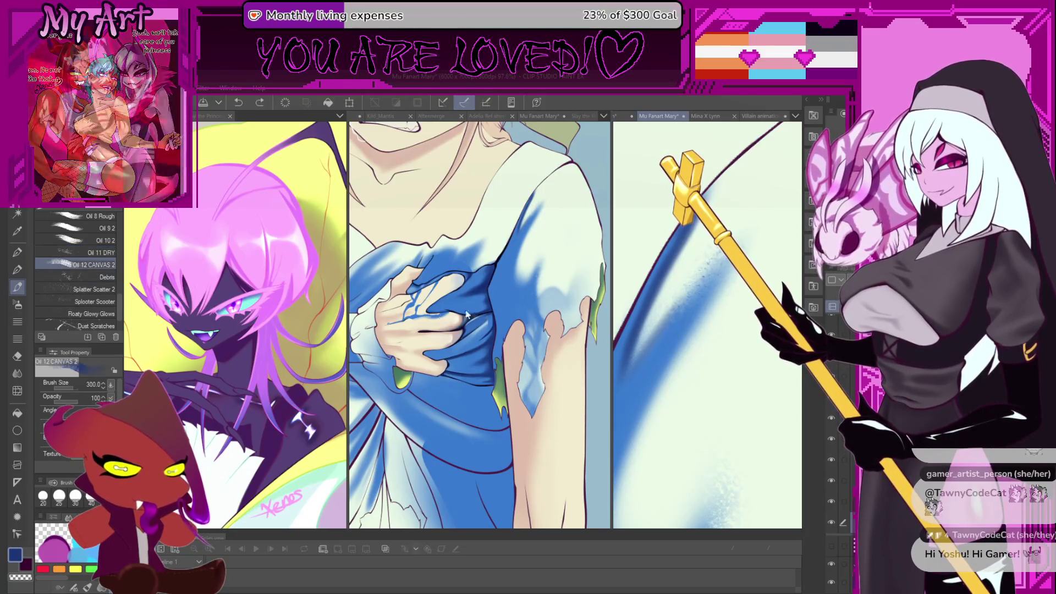
{"action": "left_click_drag", "start_coordinate": [660, 303], "coordinate": [644, 380]}
{"action": "left_click_drag", "start_coordinate": [724, 344], "coordinate": [639, 348]}
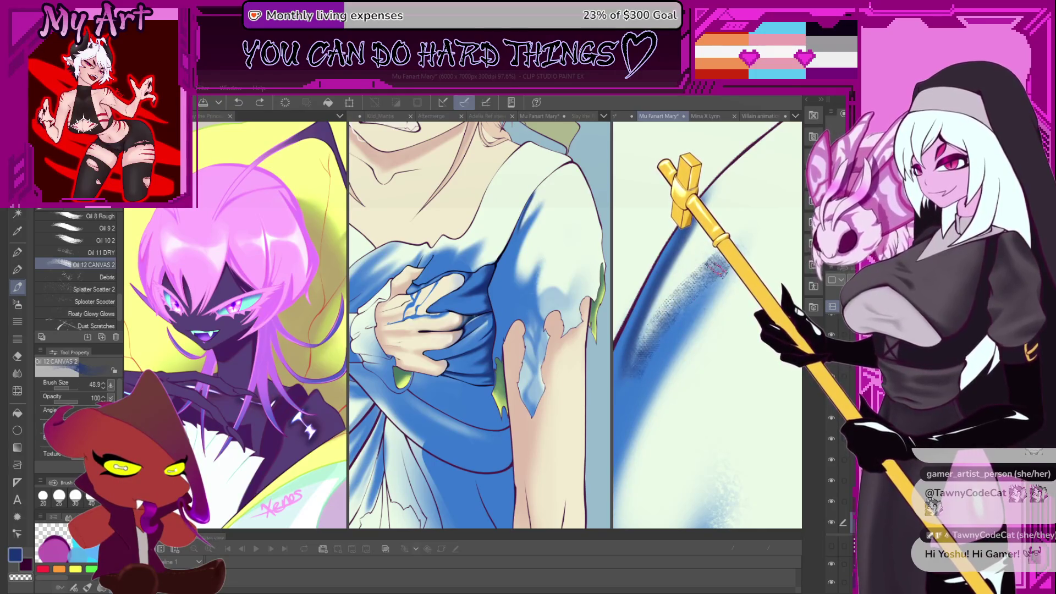
{"action": "mouse_move", "coordinate": [644, 354]}
{"action": "left_mouse_down"}
{"action": "mouse_move", "coordinate": [715, 237]}
{"action": "mouse_move", "coordinate": [649, 413]}
{"action": "left_mouse_up"}
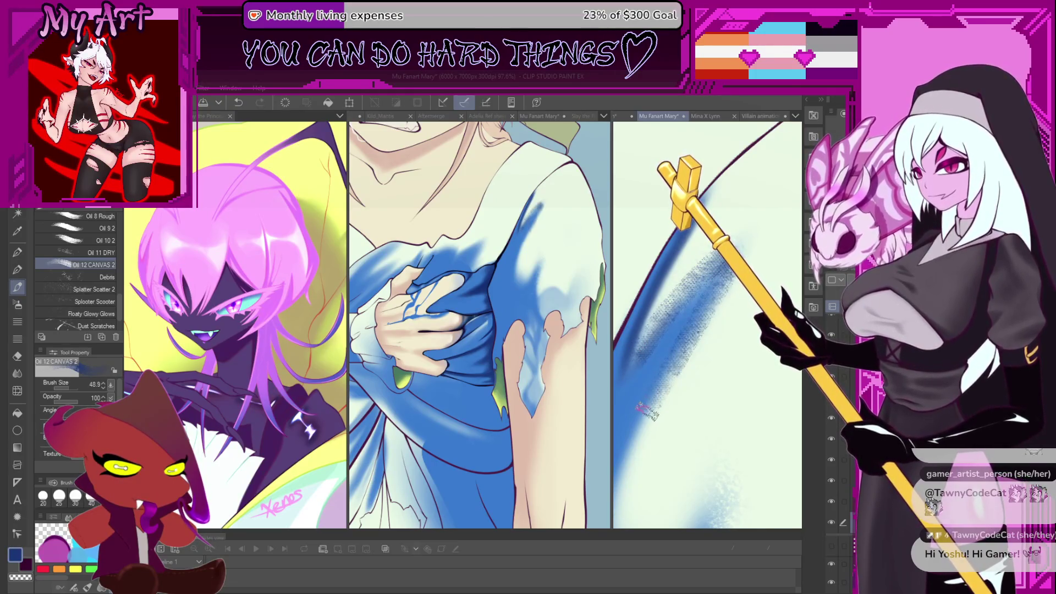
{"action": "key", "text": "ctrl+z"}
{"action": "key", "text": "ctrl+z"}
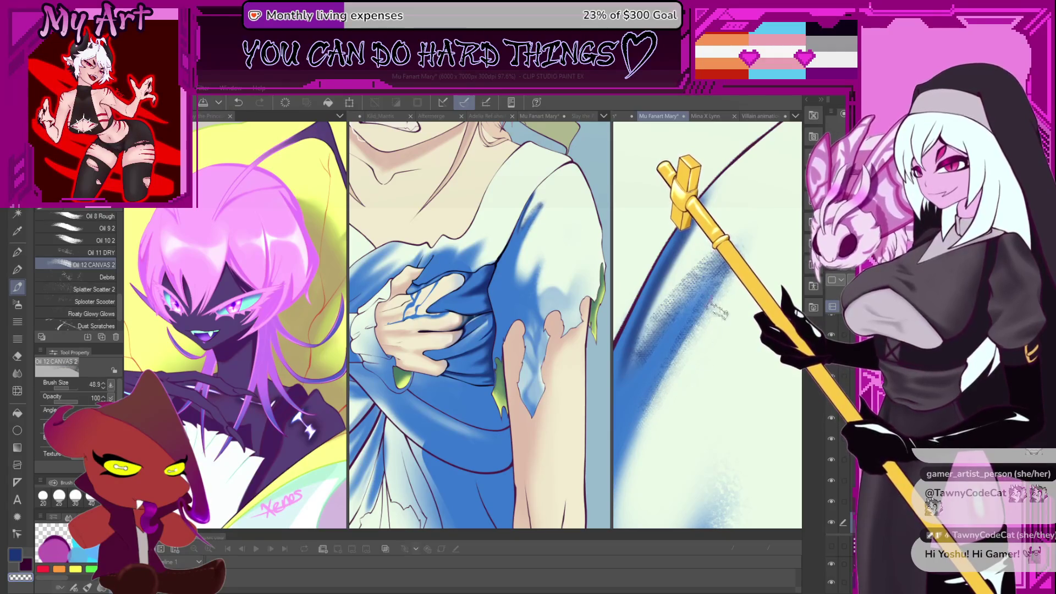
{"action": "key", "text": "ctrl+z"}
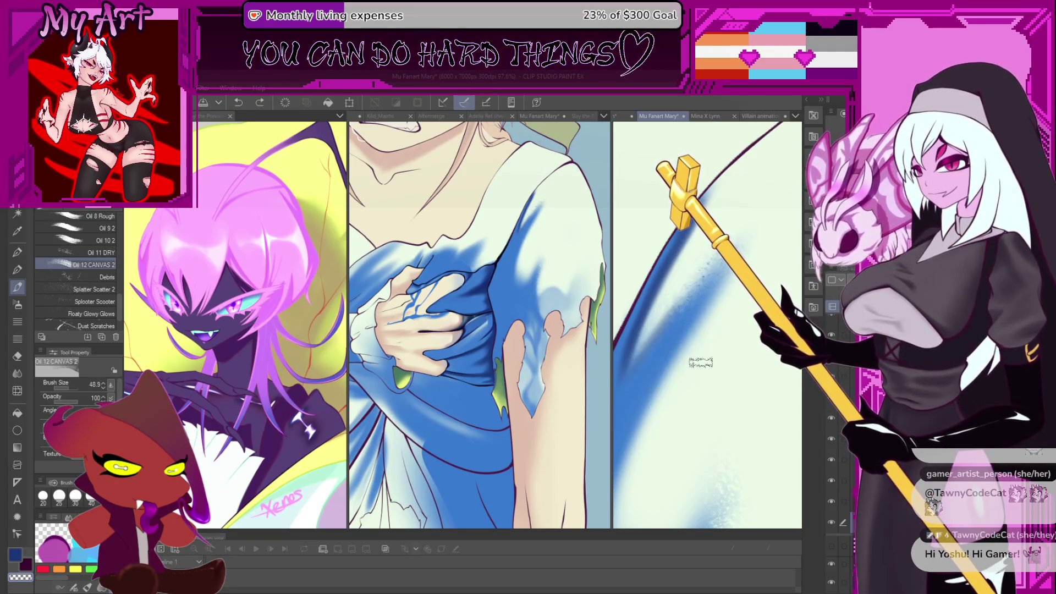
{"action": "key", "text": "ctrl+z"}
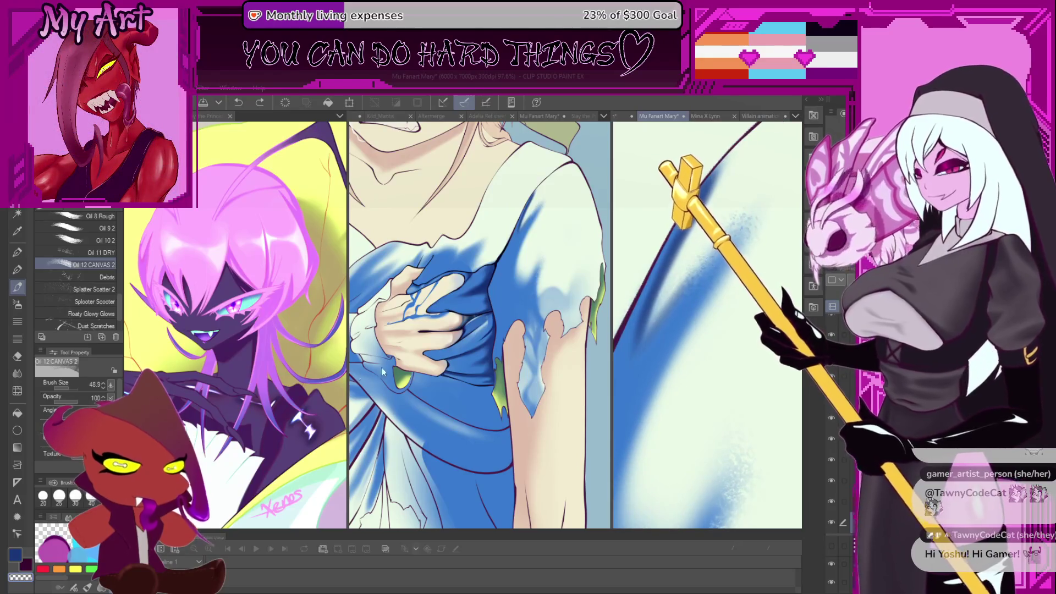
{"action": "key", "text": "b"}
{"action": "left_click", "coordinate": [107, 295]}
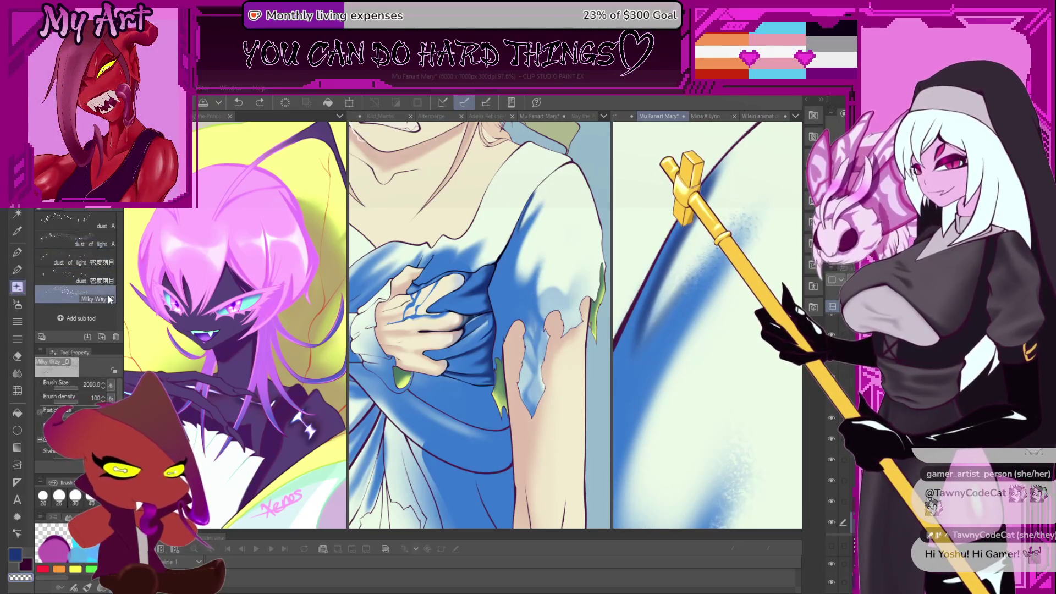
Load dust of light A with the dress's medium blue, test dust along the edge, then undo.
{"action": "left_click", "coordinate": [100, 237]}
{"action": "scroll", "coordinate": [723, 271], "scroll_direction": "down", "scroll_amount": 3}
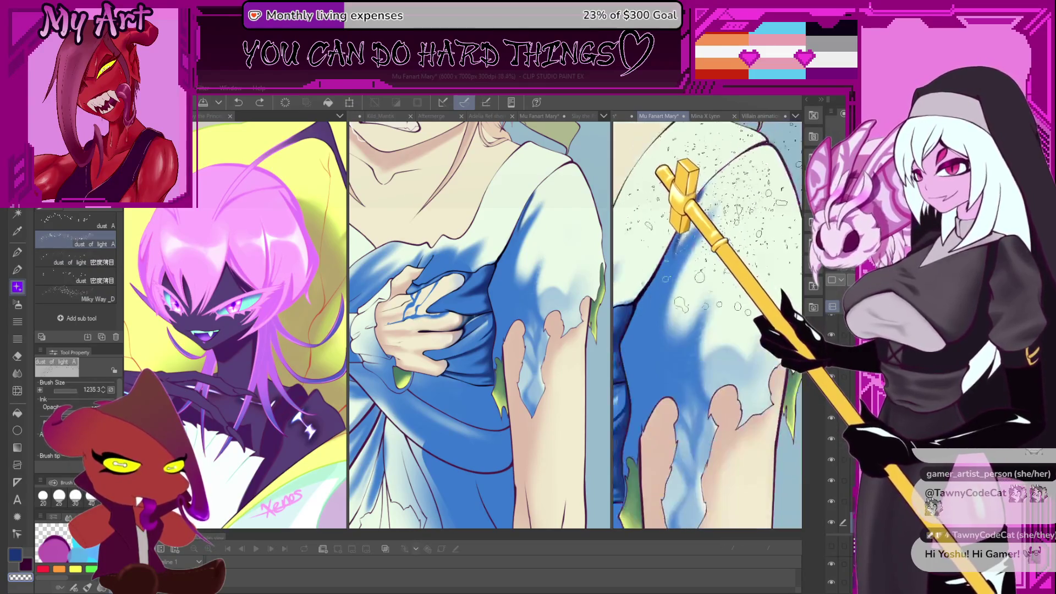
{"action": "scroll", "coordinate": [730, 271], "scroll_direction": "up", "scroll_amount": 3}
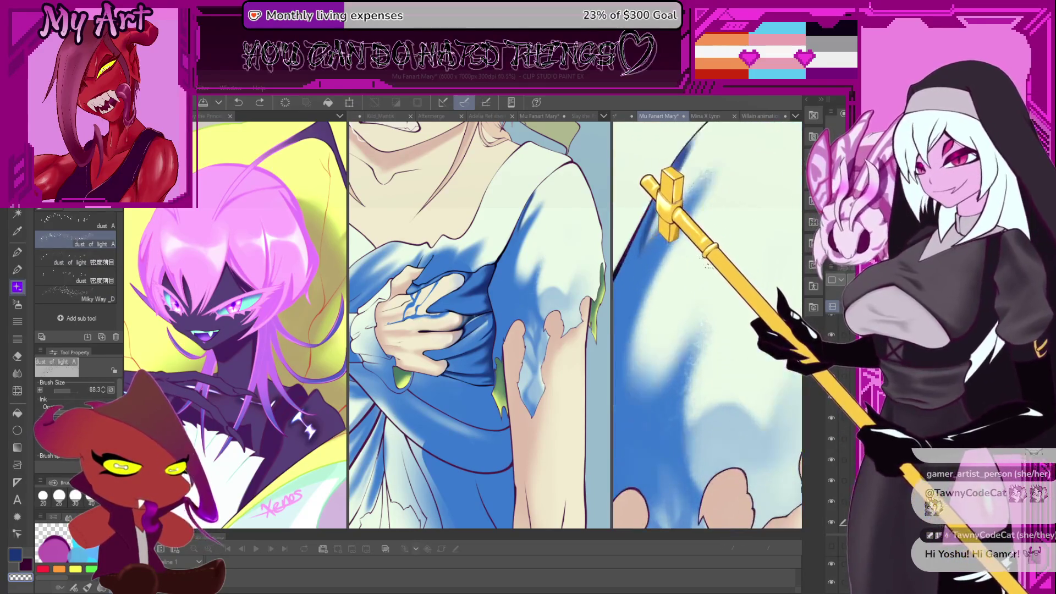
{"action": "scroll", "coordinate": [687, 321], "scroll_direction": "up", "scroll_amount": 1}
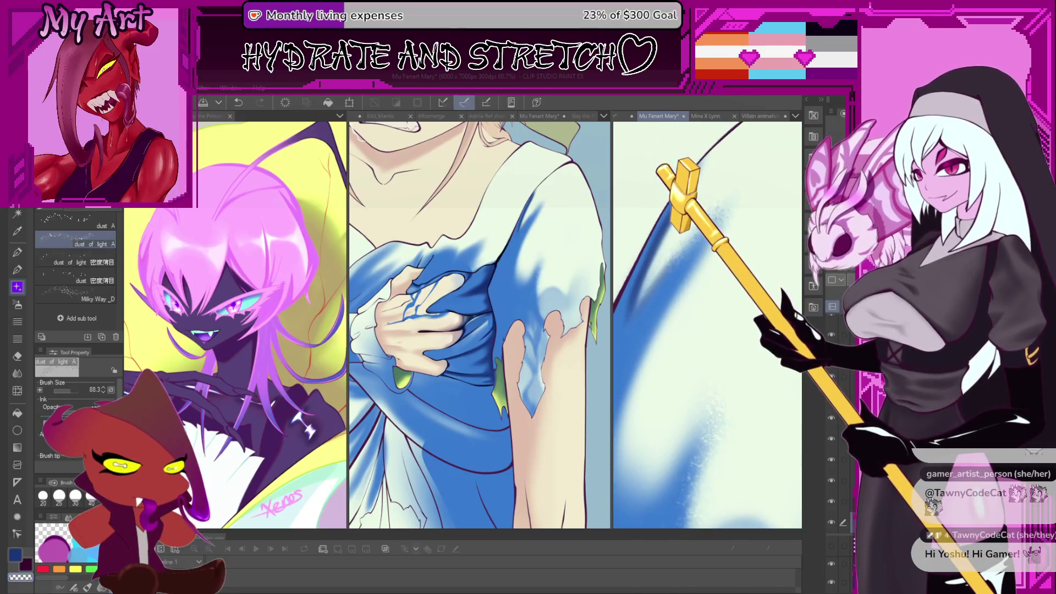
{"action": "scroll", "coordinate": [699, 300], "scroll_direction": "up", "scroll_amount": 1}
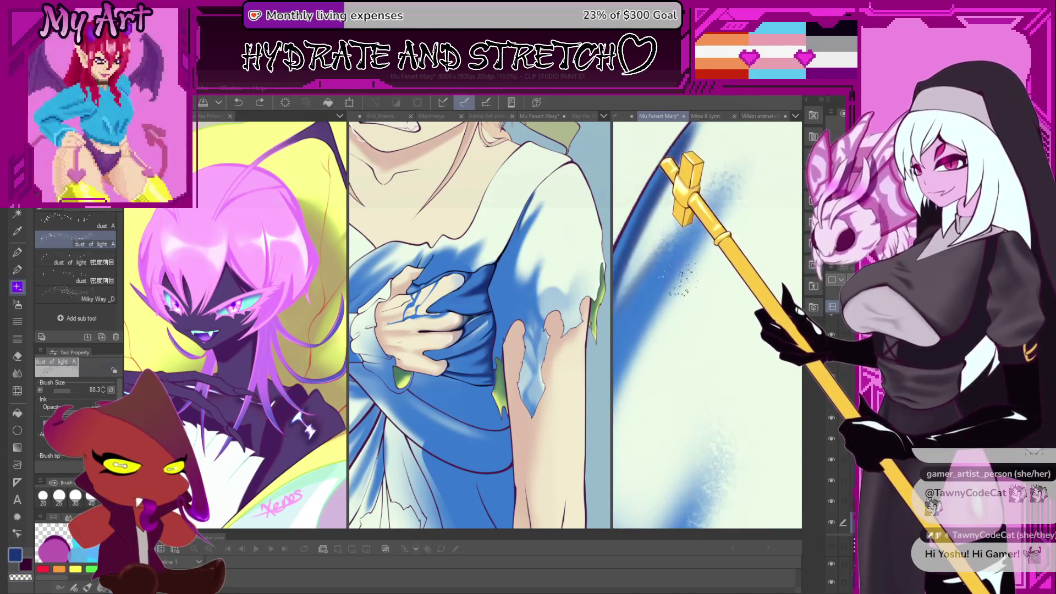
{"action": "scroll", "coordinate": [698, 311], "scroll_direction": "down", "scroll_amount": 2}
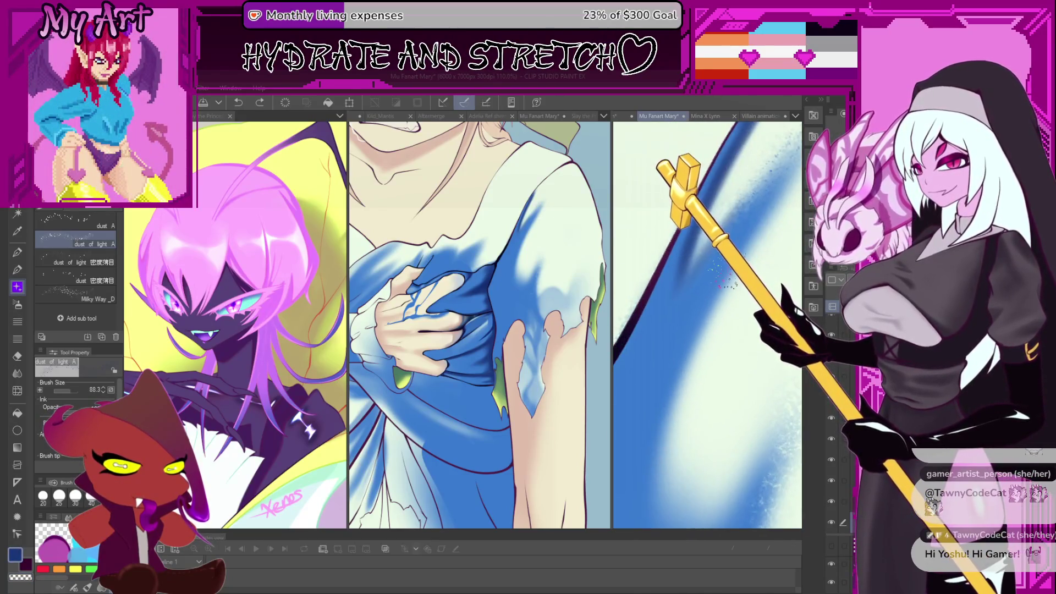
{"action": "left_click", "coordinate": [677, 338], "text": "alt"}
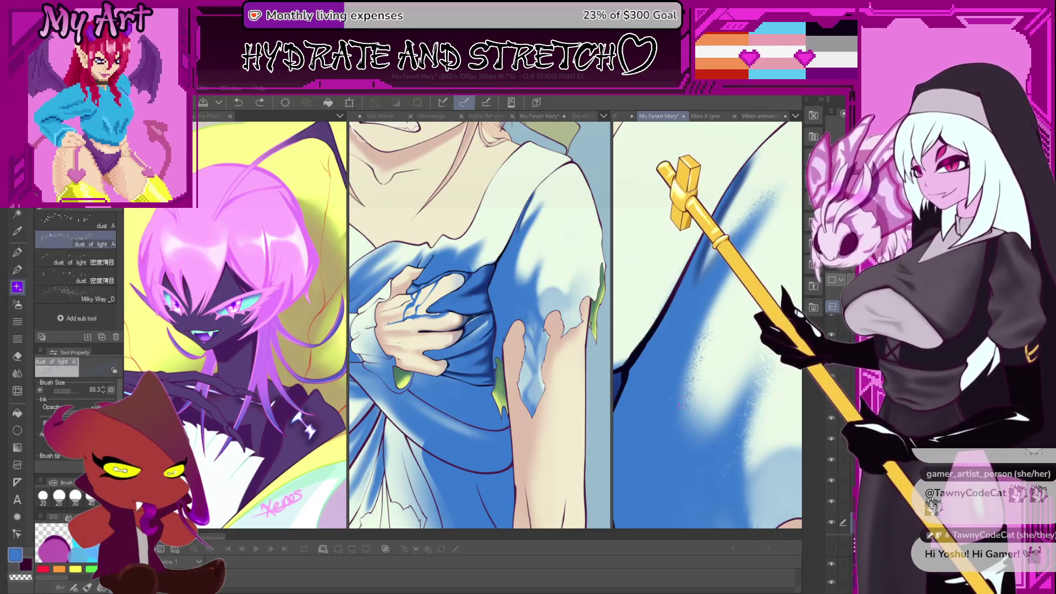
{"action": "mouse_move", "coordinate": [715, 231]}
{"action": "left_mouse_down"}
{"action": "mouse_move", "coordinate": [682, 358]}
{"action": "mouse_move", "coordinate": [687, 407]}
{"action": "left_mouse_up"}
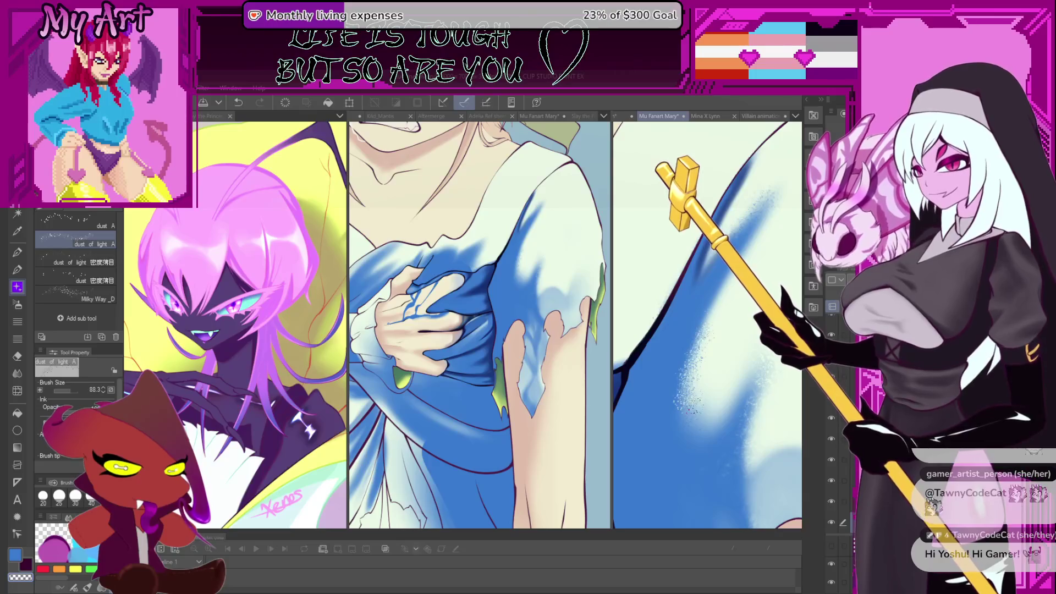
{"action": "key", "text": "ctrl+z"}
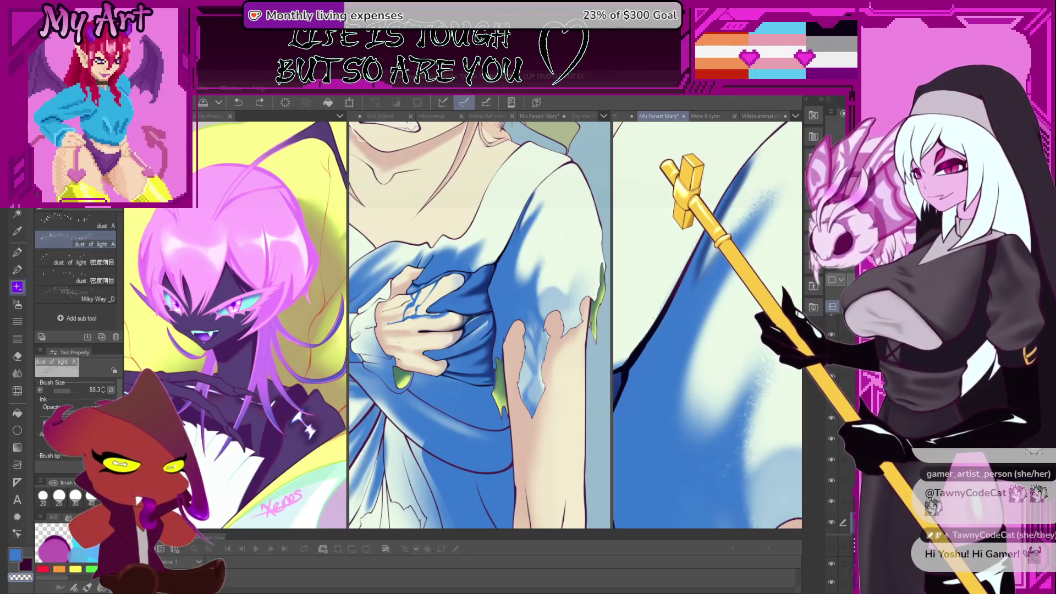
{"action": "key", "text": "b"}
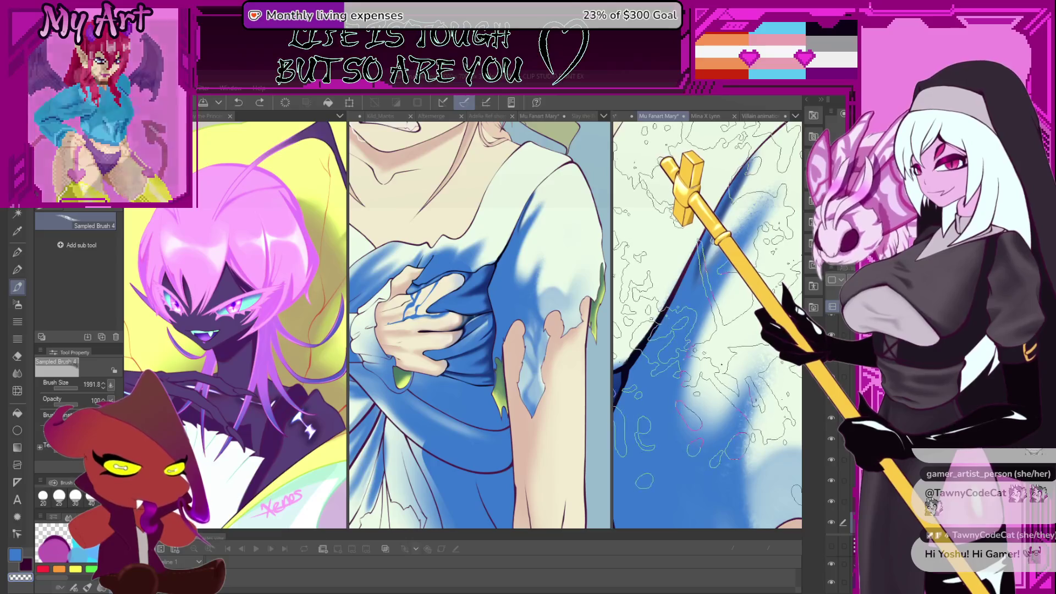
Shrink Sampled Brush 4 from 1991.8 to about 100 while framing the dress's blue edge.
{"action": "left_click_drag", "start_coordinate": [781, 330], "coordinate": [715, 327]}
{"action": "scroll", "coordinate": [709, 327], "scroll_direction": "up", "scroll_amount": 3}
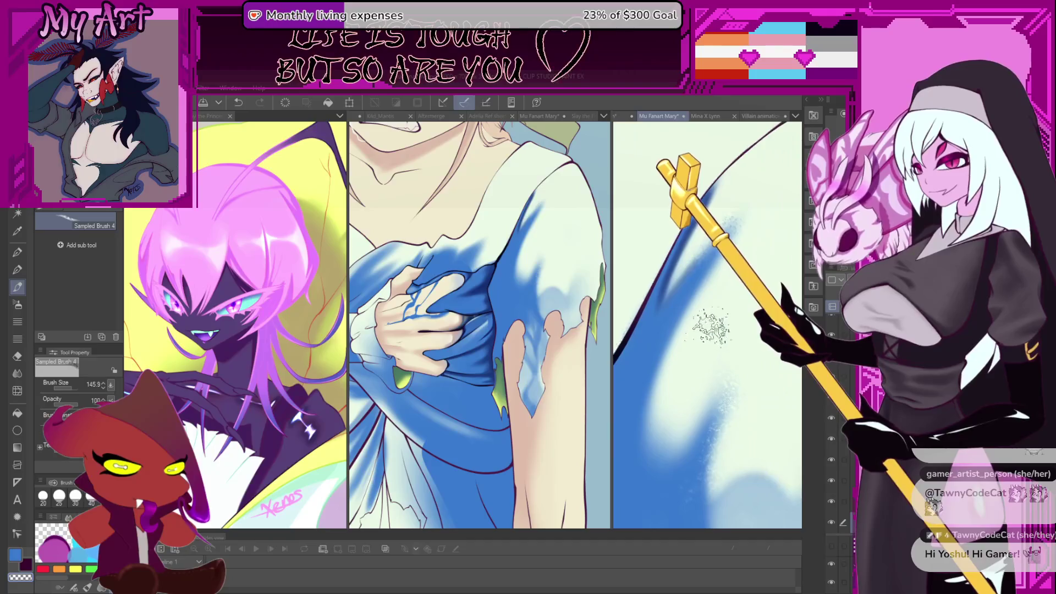
{"action": "left_click_drag", "start_coordinate": [696, 342], "coordinate": [668, 292]}
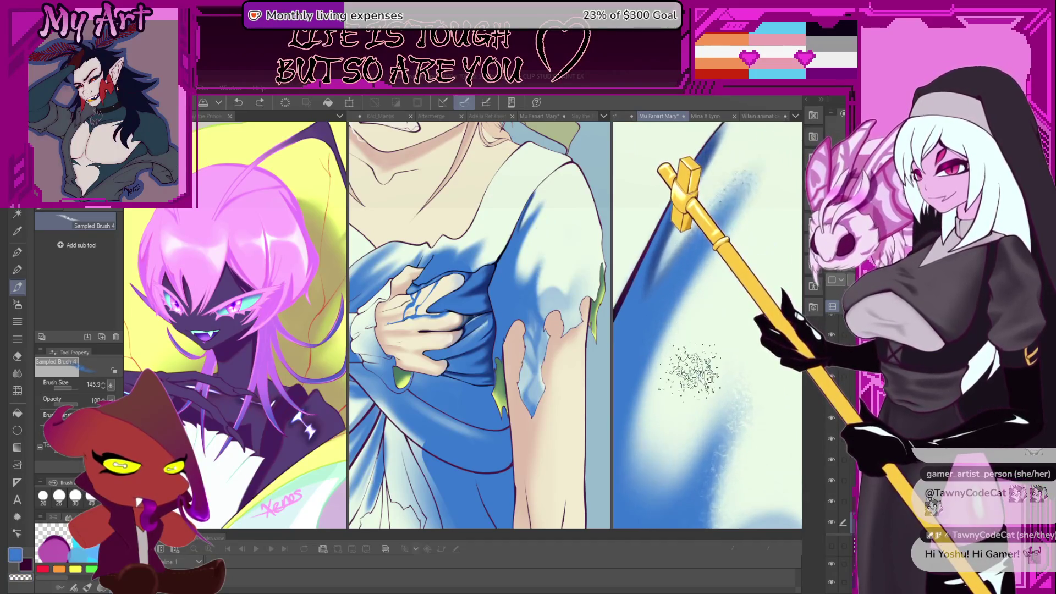
{"action": "mouse_move", "coordinate": [765, 231]}
{"action": "left_mouse_down"}
{"action": "mouse_move", "coordinate": [679, 231]}
{"action": "mouse_move", "coordinate": [701, 253]}
{"action": "left_mouse_up"}
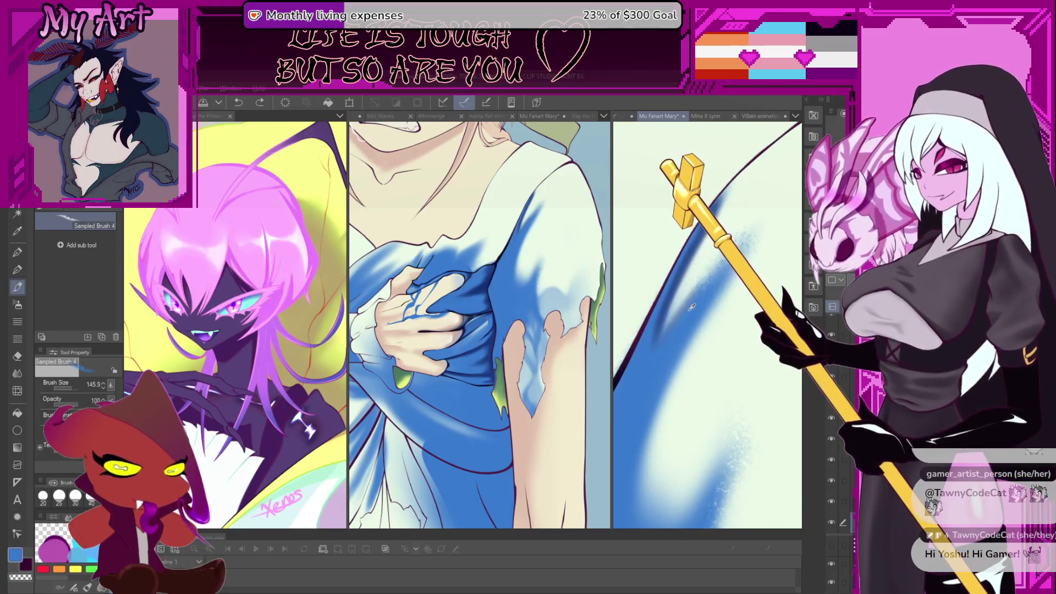
{"action": "mouse_move", "coordinate": [682, 304]}
{"action": "left_mouse_down"}
{"action": "mouse_move", "coordinate": [675, 297]}
{"action": "mouse_move", "coordinate": [667, 338]}
{"action": "left_mouse_up"}
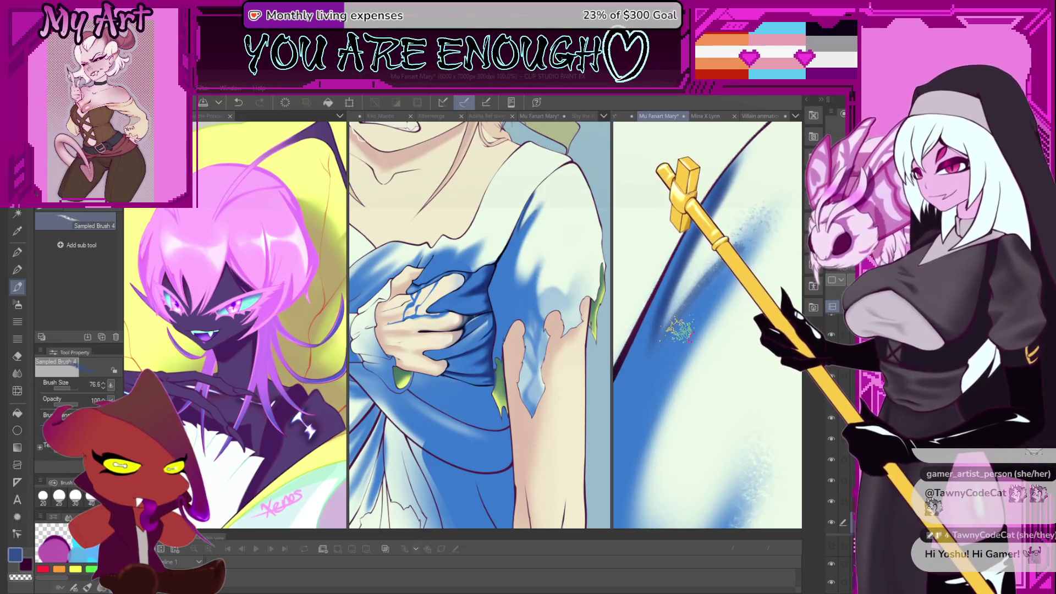
{"action": "scroll", "coordinate": [77, 275], "scroll_direction": "up", "scroll_amount": 5}
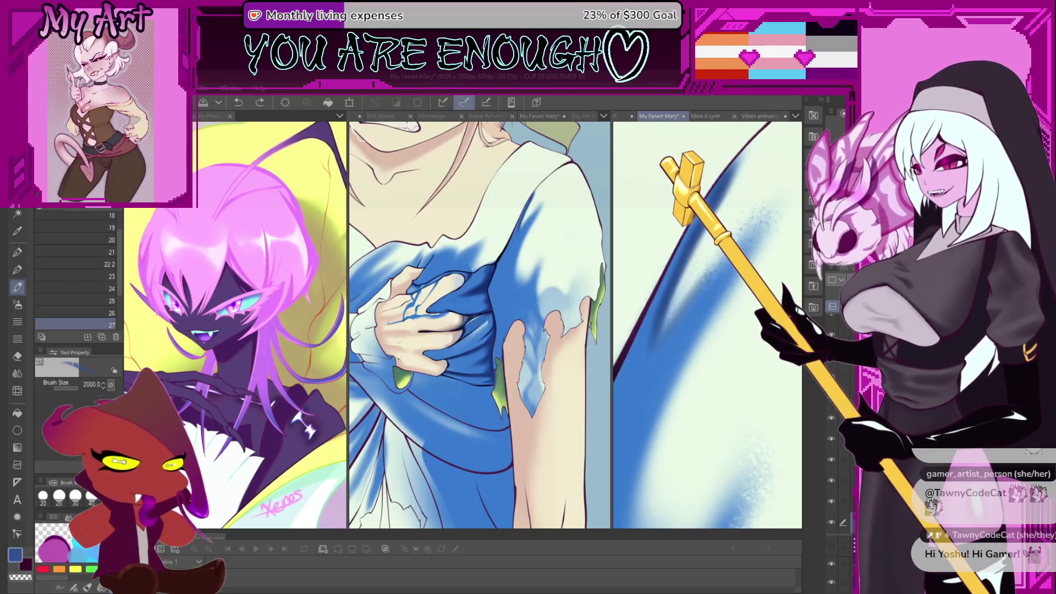
Try brush 27, Splat_09, Splatter Blood 8 and Kanciasta z textura, shrinking the last very fine.
{"action": "left_click", "coordinate": [75, 325]}
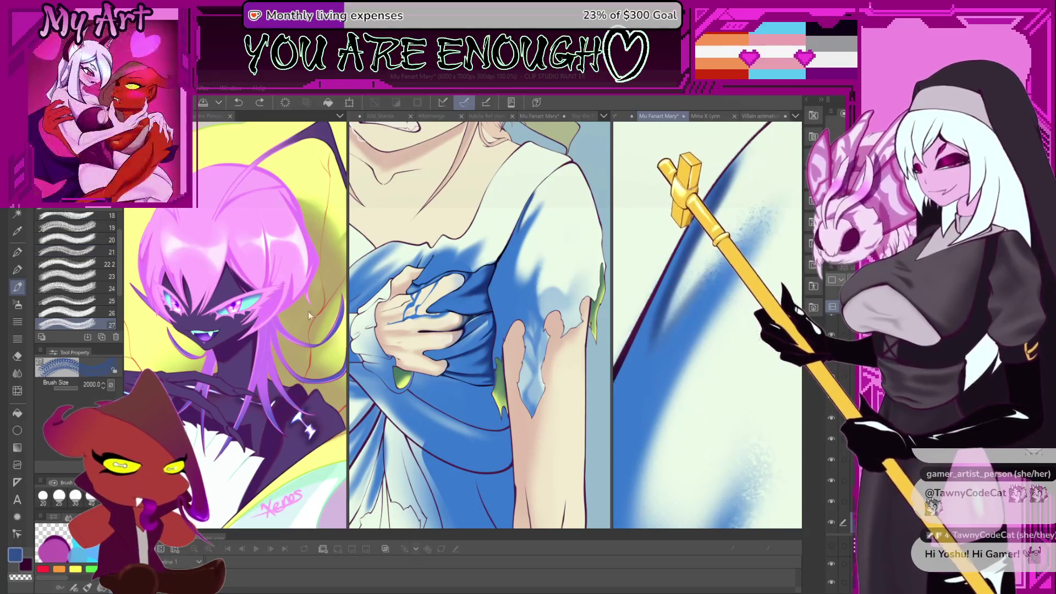
{"action": "scroll", "coordinate": [77, 270], "scroll_direction": "down", "scroll_amount": 5}
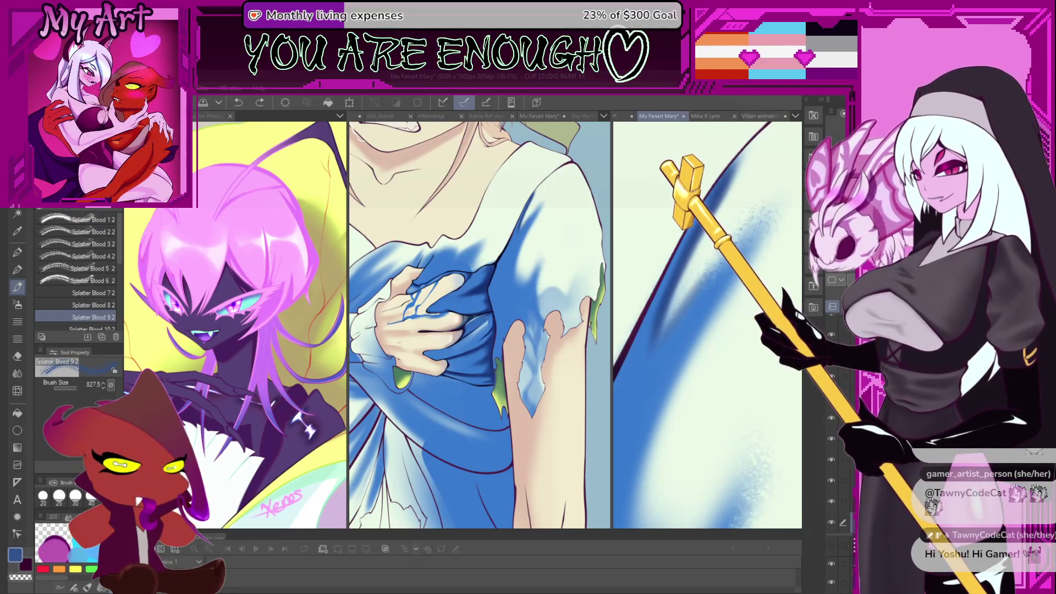
{"action": "left_click", "coordinate": [77, 325]}
{"action": "scroll", "coordinate": [77, 269], "scroll_direction": "down", "scroll_amount": 5}
{"action": "left_click", "coordinate": [77, 325]}
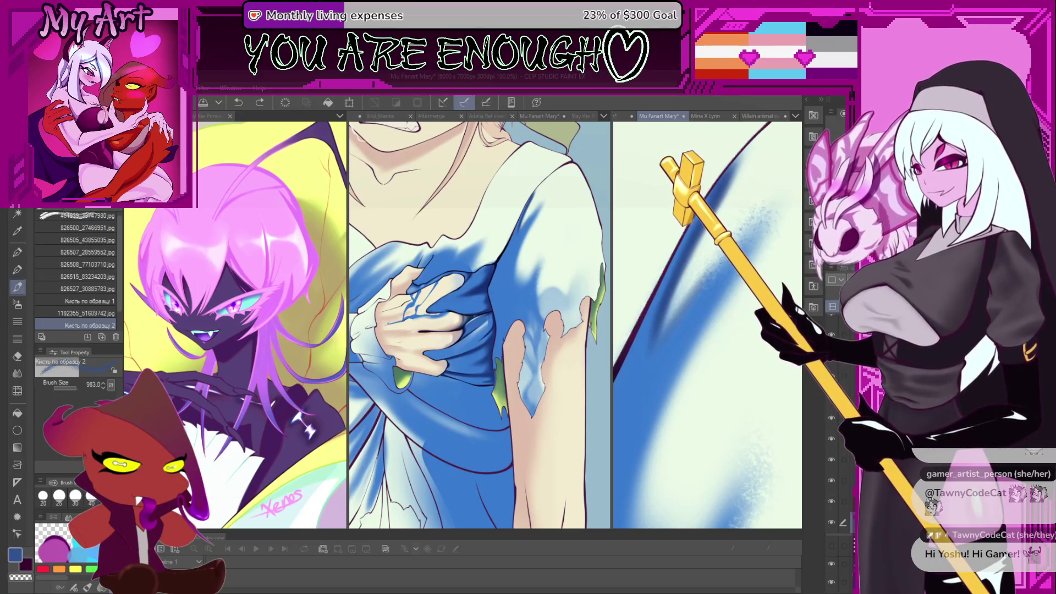
{"action": "scroll", "coordinate": [77, 269], "scroll_direction": "down", "scroll_amount": 5}
{"action": "left_click", "coordinate": [83, 305]}
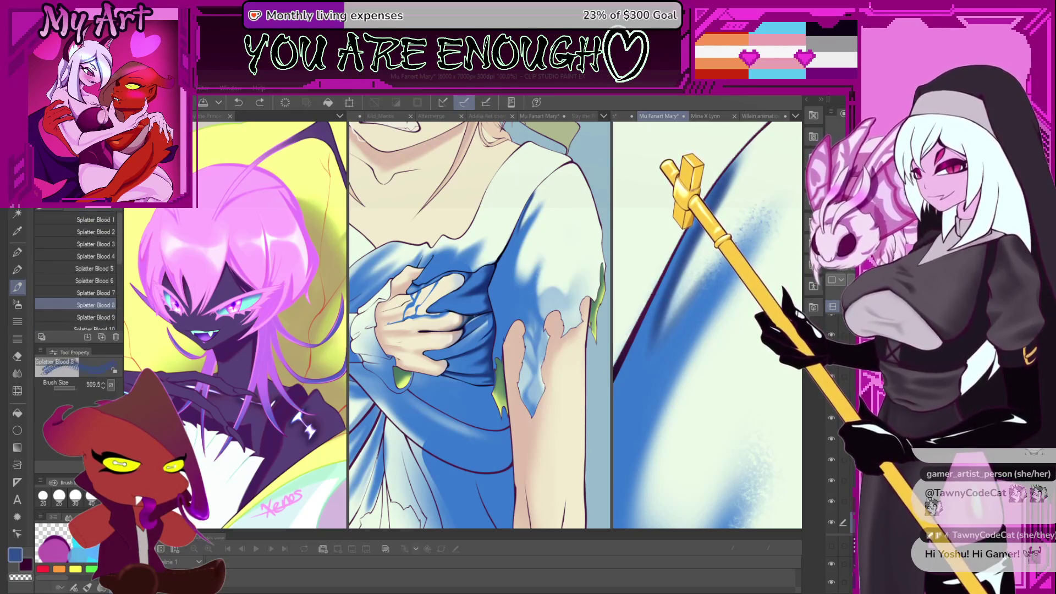
{"action": "scroll", "coordinate": [77, 269], "scroll_direction": "down", "scroll_amount": 5}
{"action": "left_click", "coordinate": [77, 242]}
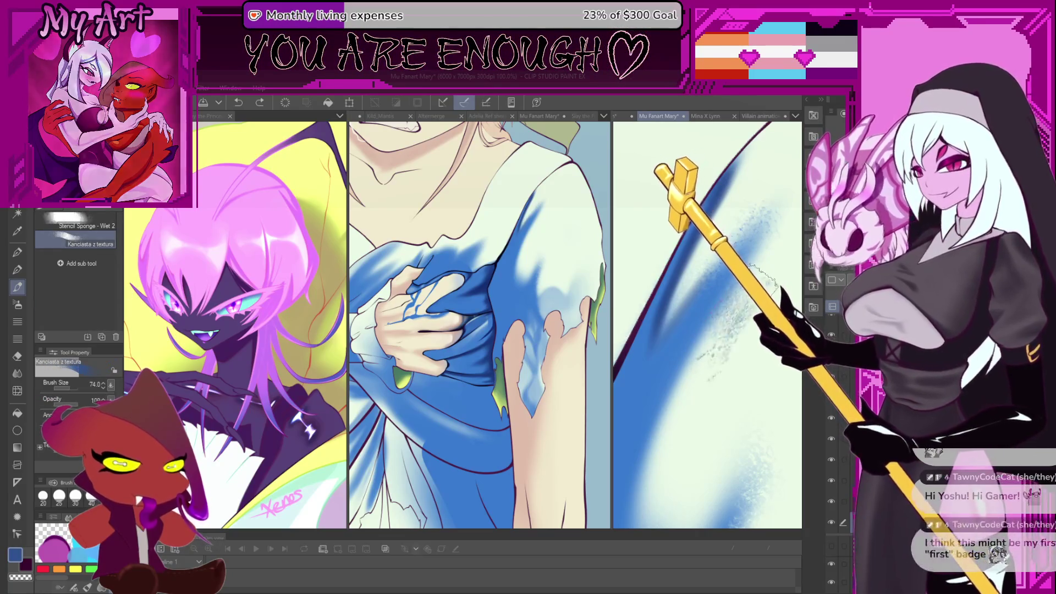
{"action": "key", "text": "bracketleft"}
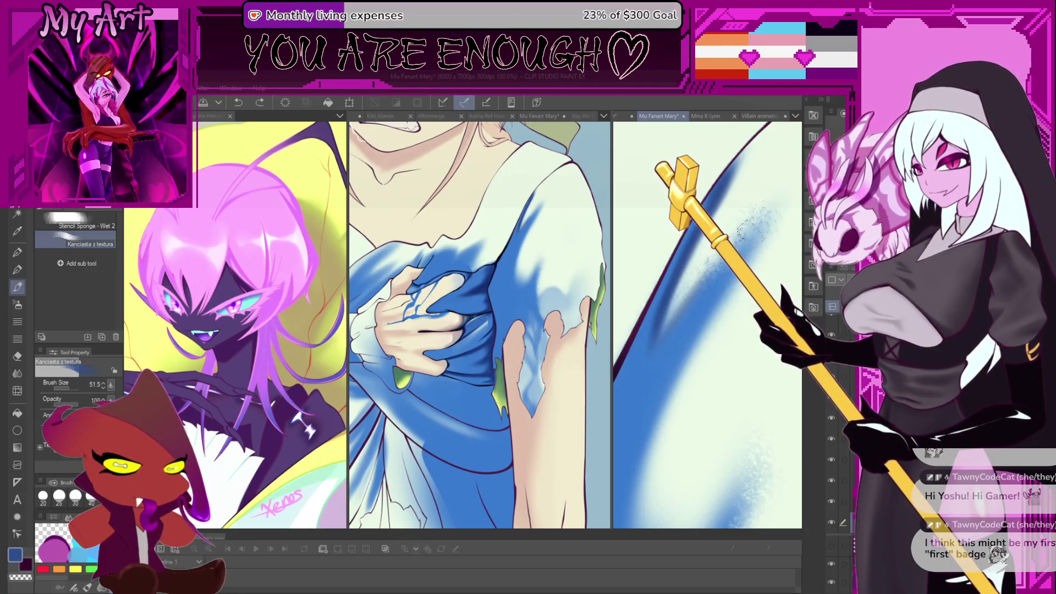
{"action": "key", "text": "bracketleft"}
{"action": "key", "text": "bracketleft"}
{"action": "key", "text": "bracketleft"}
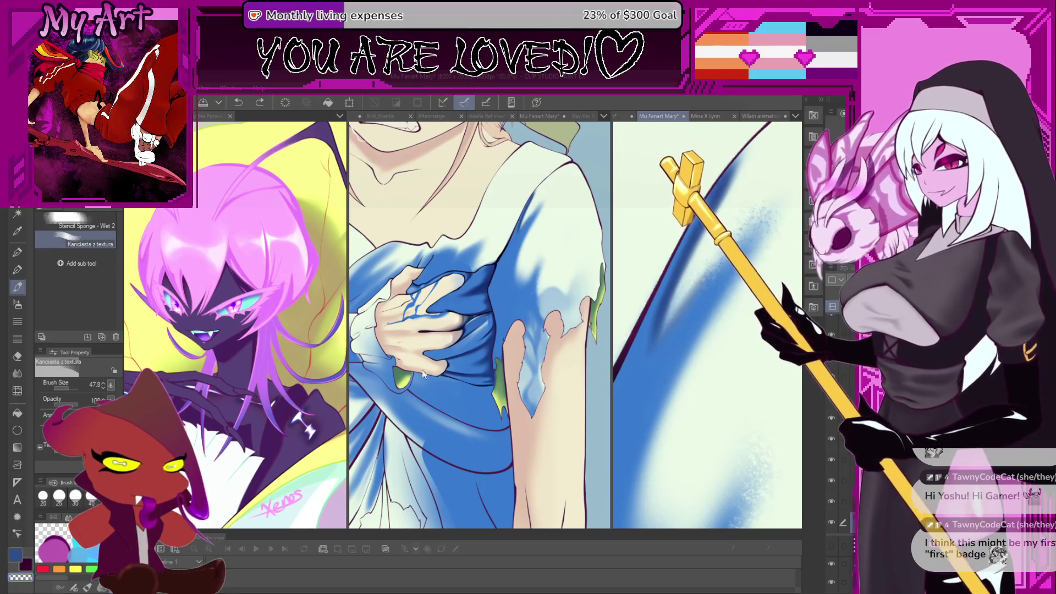
Lay soft blue Round watercolor strokes along the dress edge.
{"action": "key", "text": "b"}
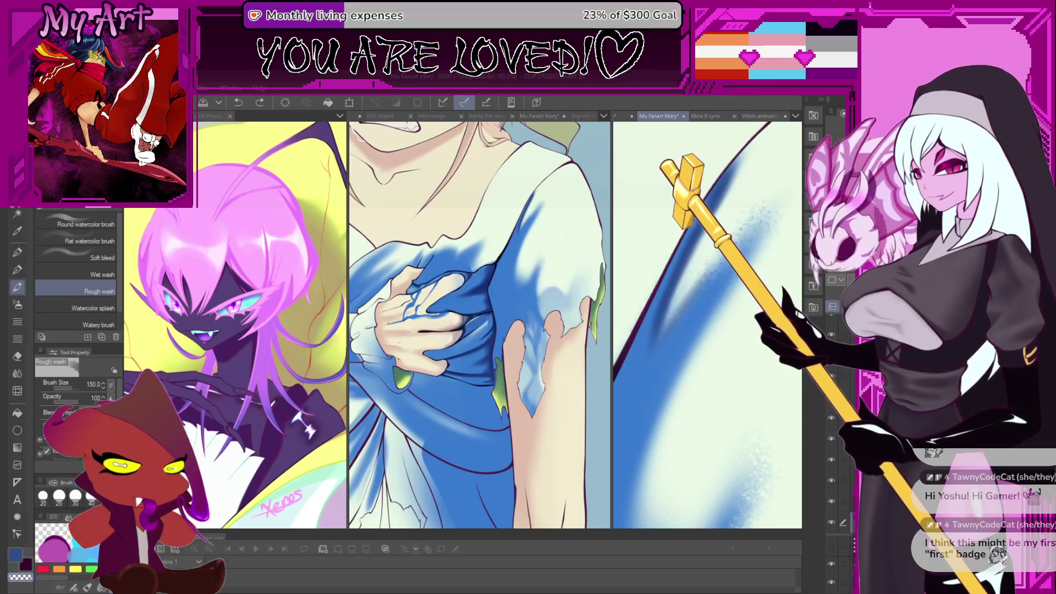
{"action": "left_click", "coordinate": [83, 220]}
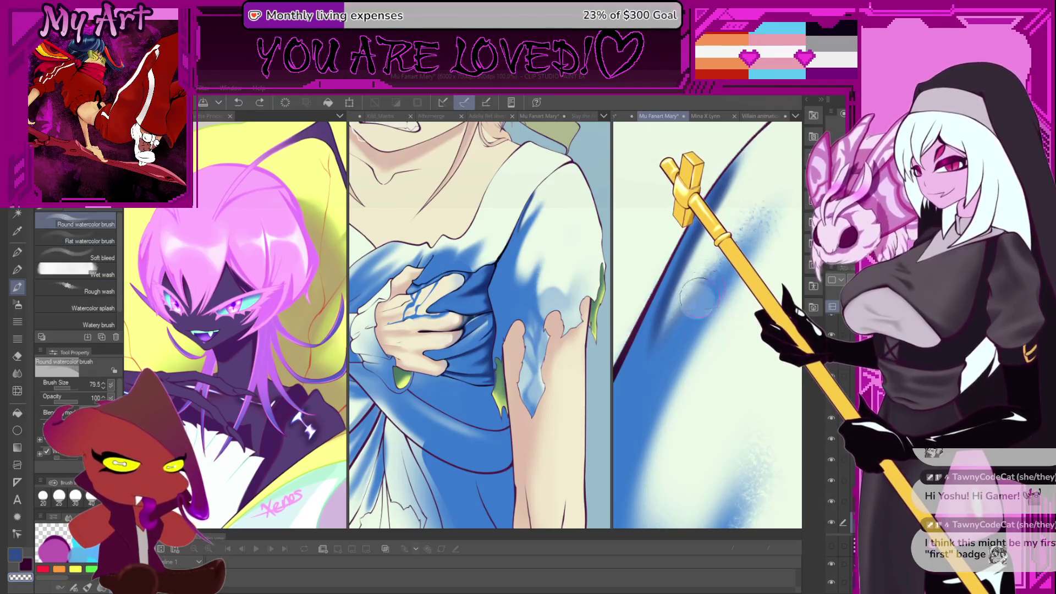
{"action": "mouse_move", "coordinate": [706, 319]}
{"action": "left_mouse_down"}
{"action": "mouse_move", "coordinate": [737, 248]}
{"action": "mouse_move", "coordinate": [666, 341]}
{"action": "mouse_move", "coordinate": [743, 240]}
{"action": "left_mouse_up"}
{"action": "mouse_move", "coordinate": [690, 306]}
{"action": "left_mouse_down"}
{"action": "mouse_move", "coordinate": [737, 253]}
{"action": "mouse_move", "coordinate": [781, 330]}
{"action": "mouse_move", "coordinate": [687, 341]}
{"action": "mouse_move", "coordinate": [720, 278]}
{"action": "mouse_move", "coordinate": [673, 303]}
{"action": "left_mouse_up"}
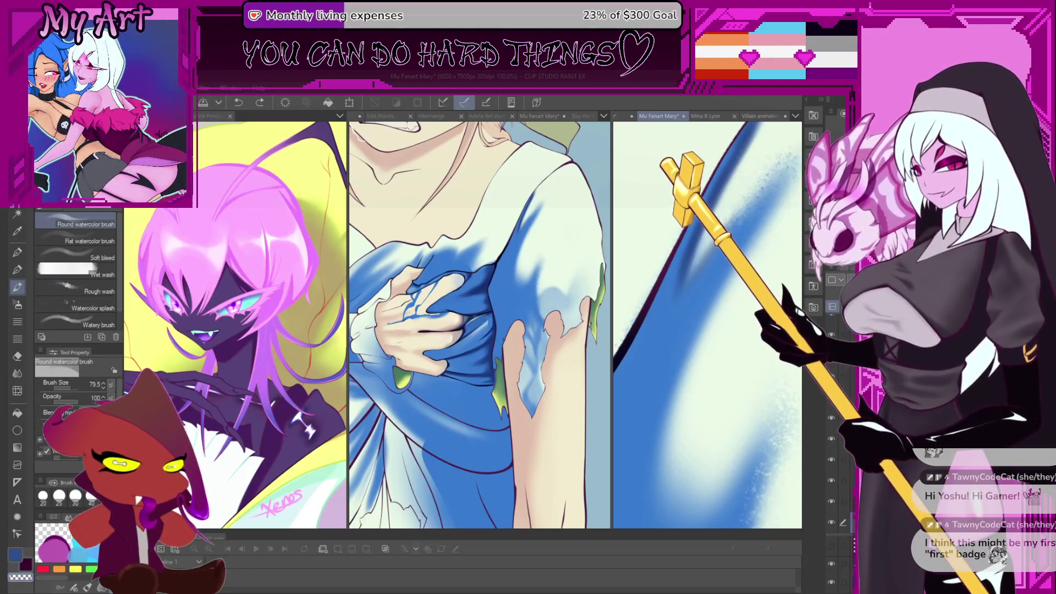
Choose the Best brsh preset, then cycle brushes to reach Sampled Brush 2 24.
{"action": "scroll", "coordinate": [77, 270], "scroll_direction": "up", "scroll_amount": 3}
{"action": "left_click", "coordinate": [104, 256]}
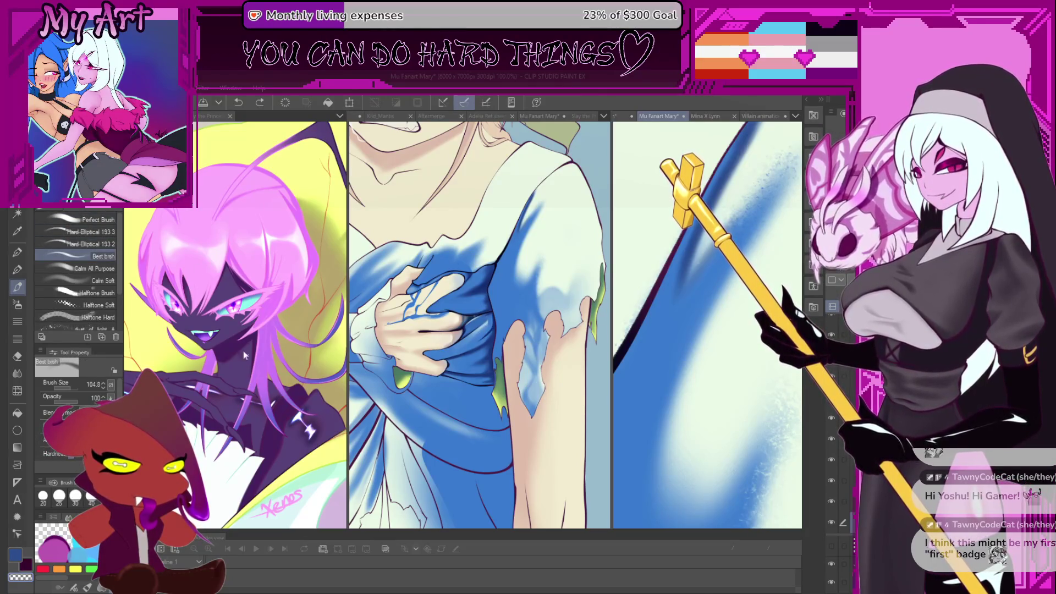
{"action": "key", "text": "p"}
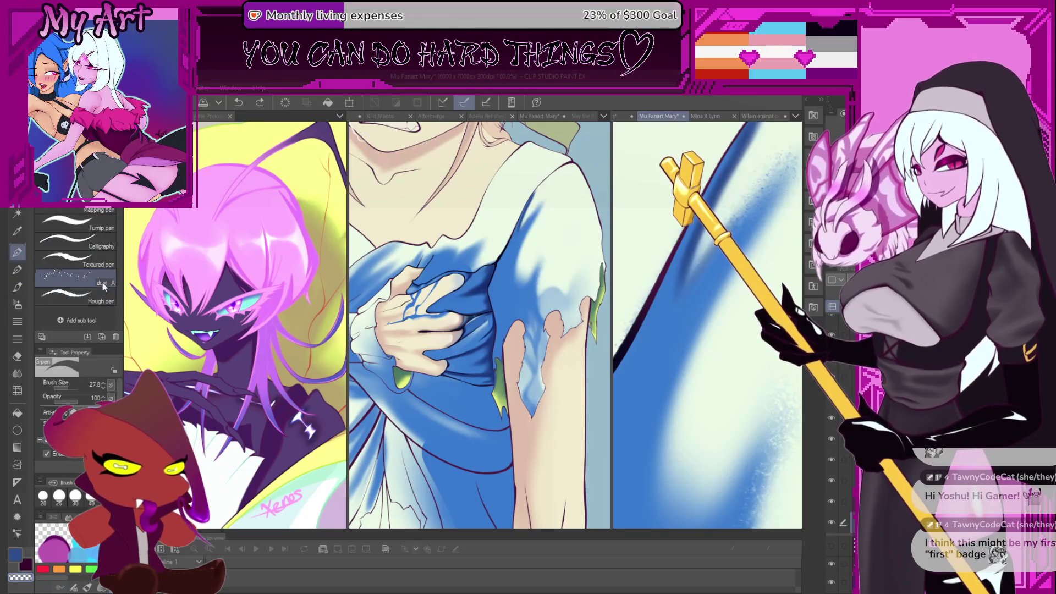
{"action": "key", "text": "b"}
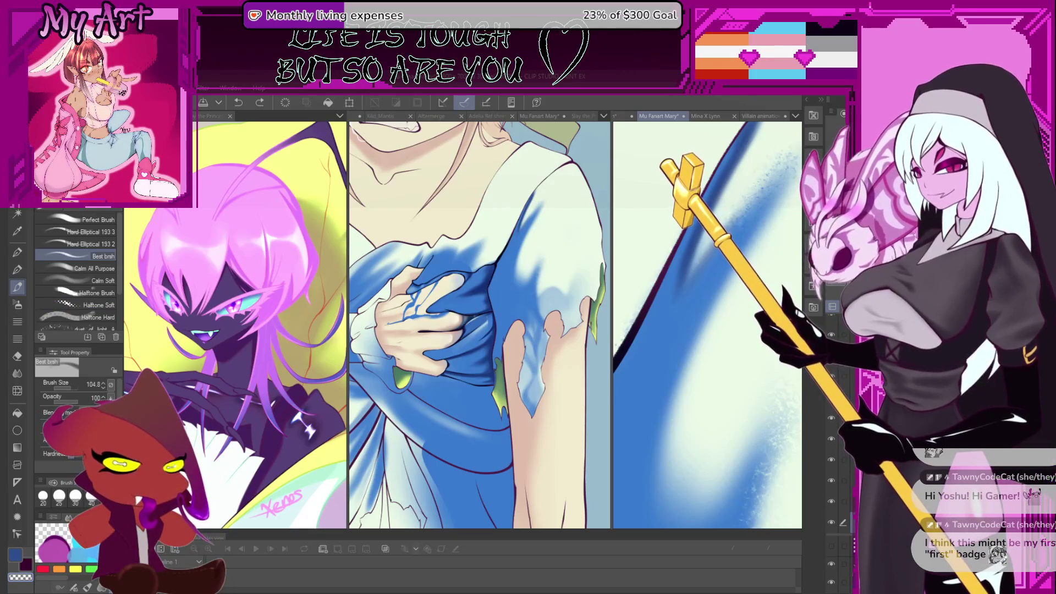
{"action": "key", "text": "b"}
{"action": "key", "text": "b"}
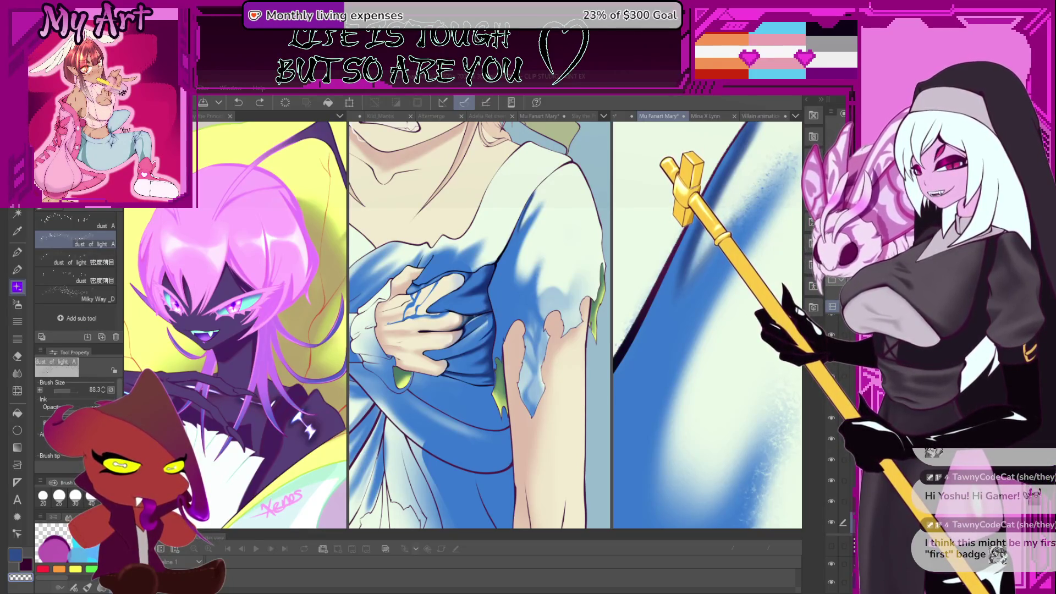
{"action": "key", "text": "b"}
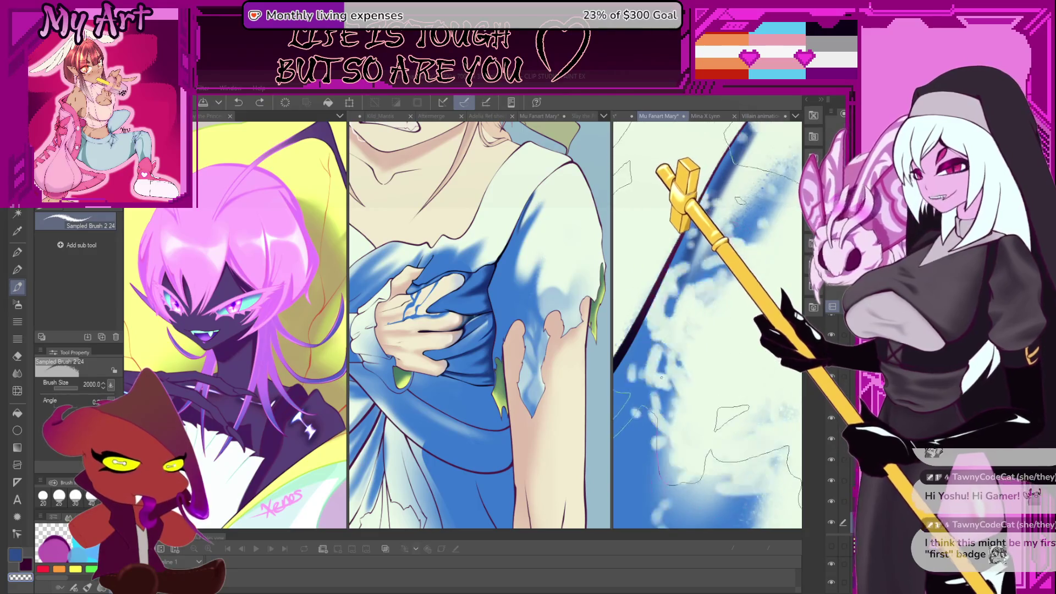
Shrink the texture brush and paint speckled blue strokes along the dress fold edge.
{"action": "scroll", "coordinate": [708, 324], "scroll_direction": "down", "scroll_amount": 3}
{"action": "key", "text": "bracketleft"}
{"action": "key", "text": "bracketleft"}
{"action": "key", "text": "bracketleft"}
{"action": "key", "text": "bracketleft"}
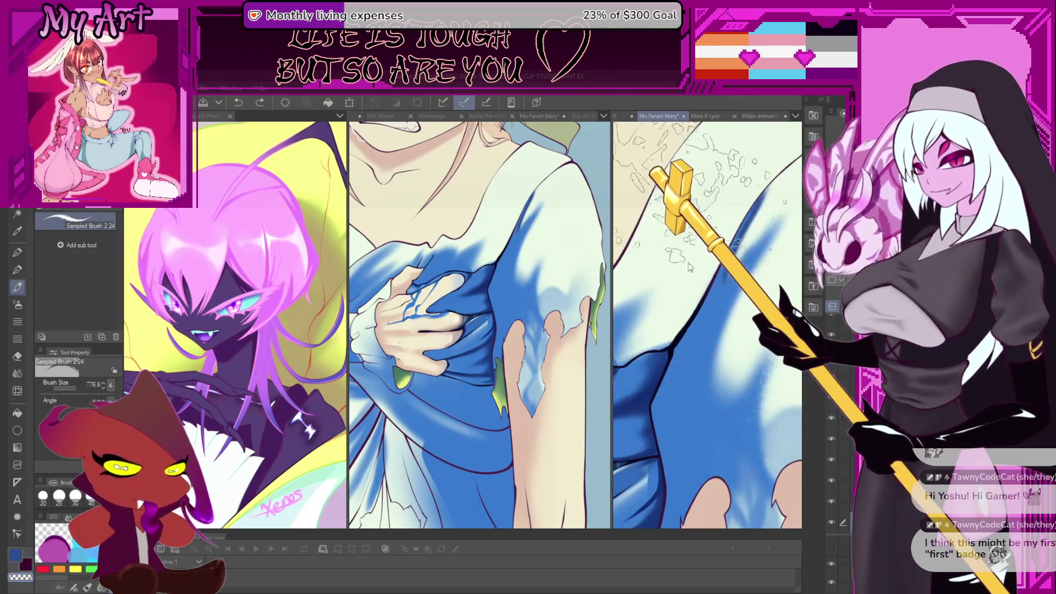
{"action": "mouse_move", "coordinate": [758, 269]}
{"action": "left_mouse_down"}
{"action": "mouse_move", "coordinate": [715, 385]}
{"action": "mouse_move", "coordinate": [664, 283]}
{"action": "left_mouse_up"}
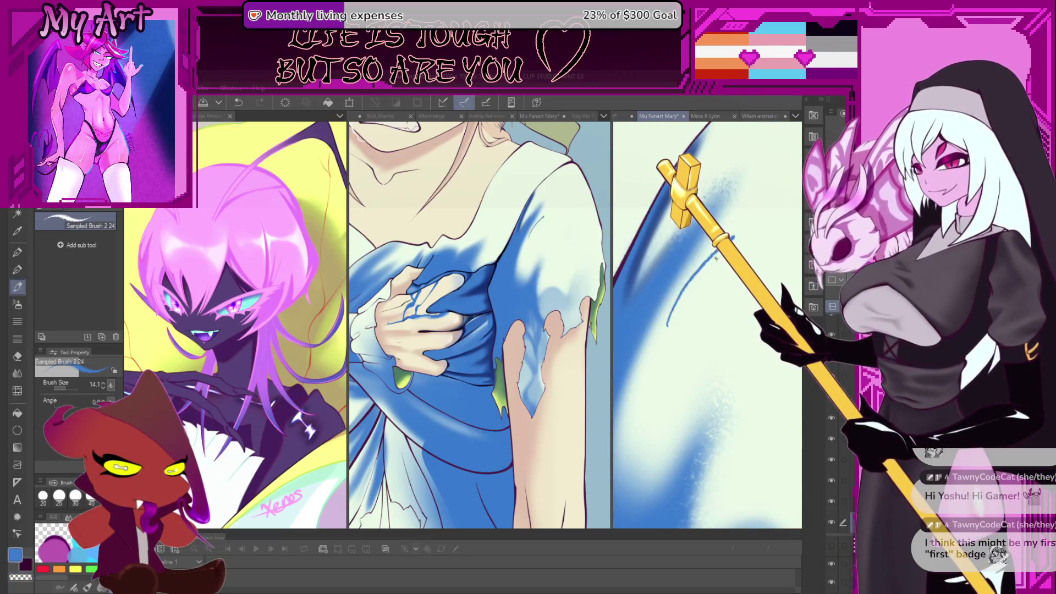
{"action": "left_click_drag", "start_coordinate": [672, 337], "coordinate": [773, 208]}
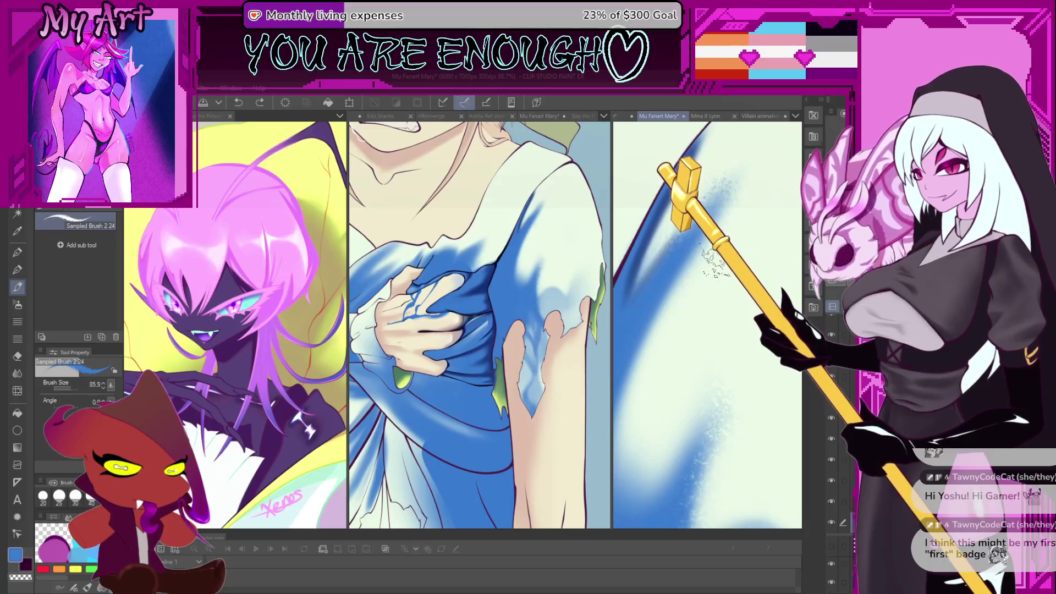
{"action": "left_click_drag", "start_coordinate": [715, 264], "coordinate": [707, 264]}
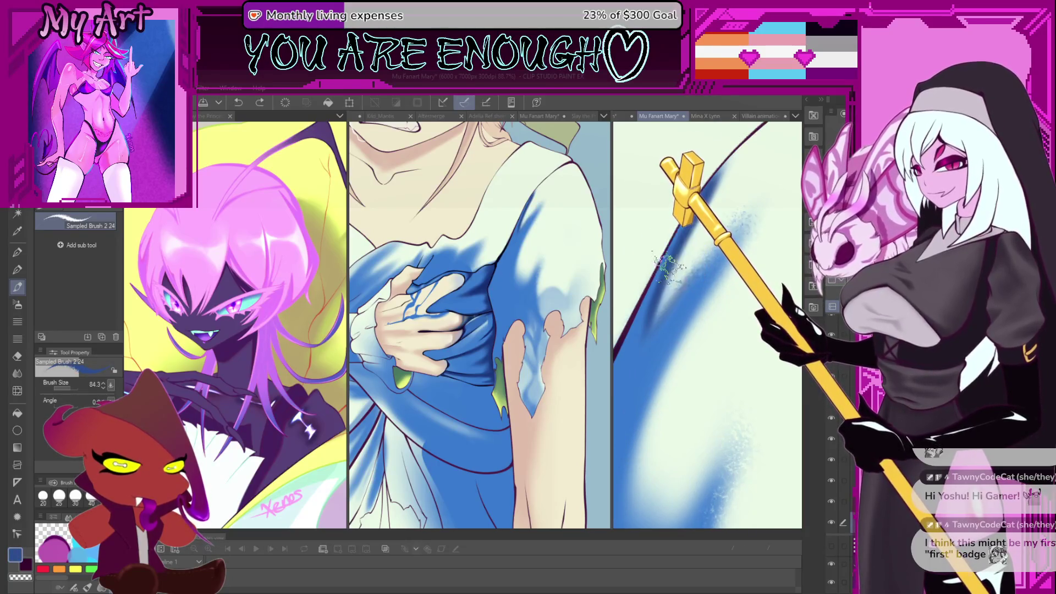
Cycle through the pen and pencil back to the texture brush and make it slightly smaller.
{"action": "scroll", "coordinate": [679, 250], "scroll_direction": "up", "scroll_amount": 2}
{"action": "key", "text": "p"}
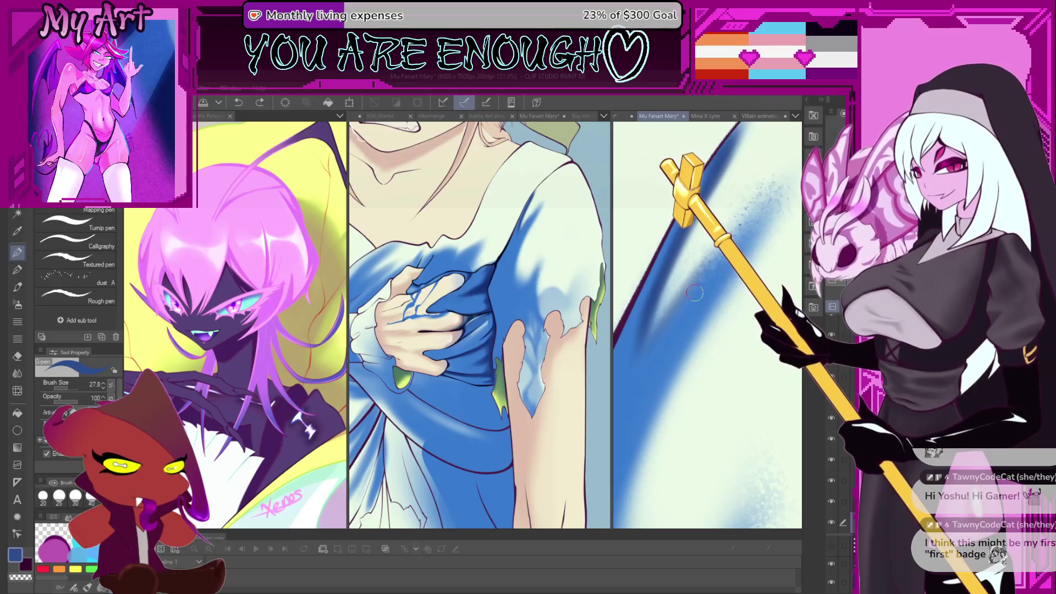
{"action": "key", "text": "p"}
{"action": "key", "text": "b"}
{"action": "left_click_drag", "start_coordinate": [693, 297], "coordinate": [710, 295]}
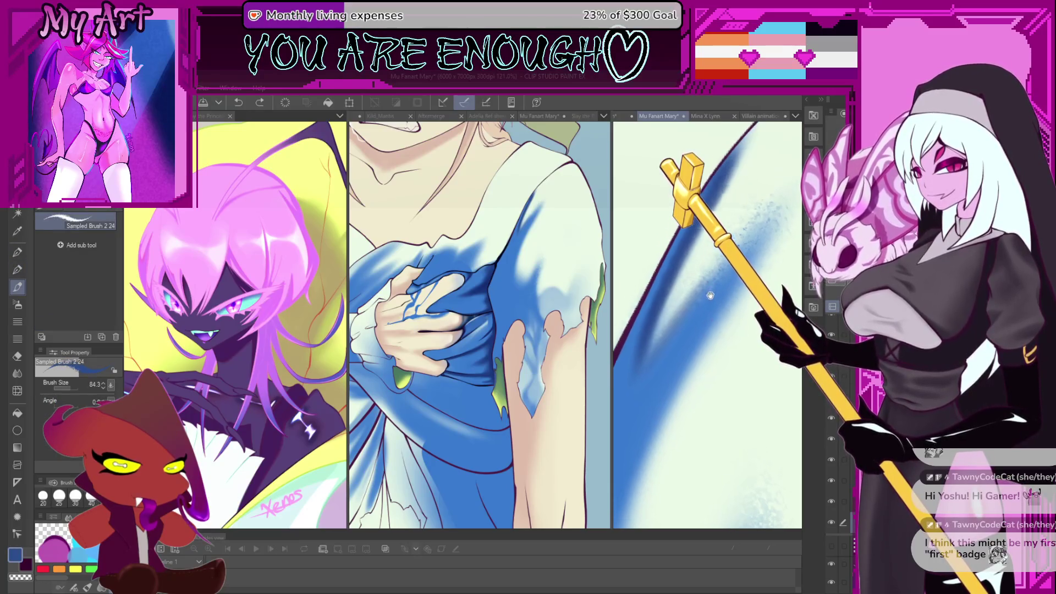
{"action": "key", "text": "bracketleft"}
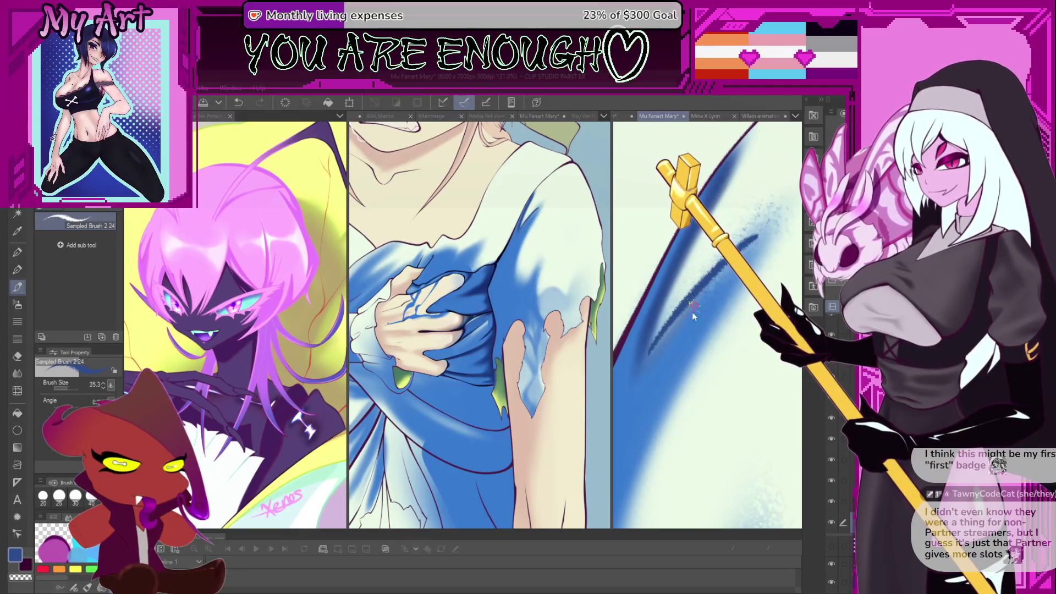
Cycle through the brush sub tools to reach the Noise airbrush for grainy texture.
{"action": "key", "text": "b"}
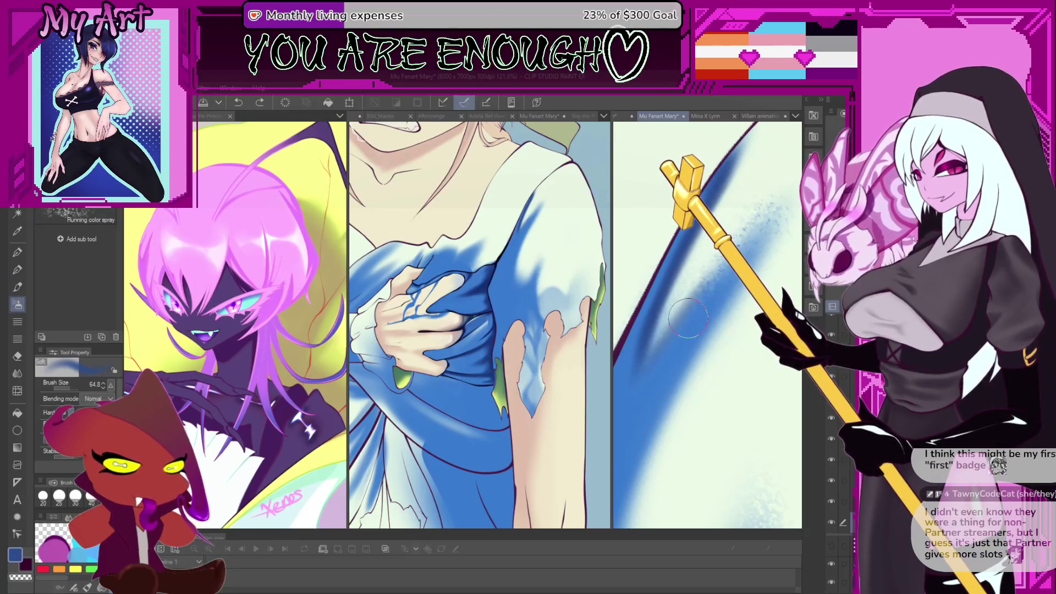
{"action": "key", "text": "b"}
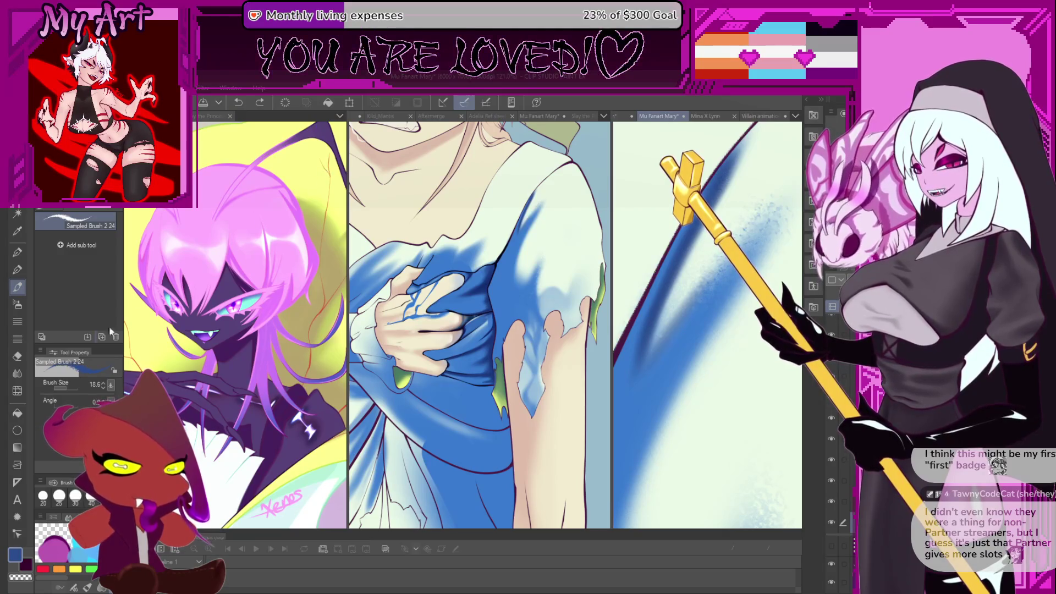
{"action": "key", "text": "b"}
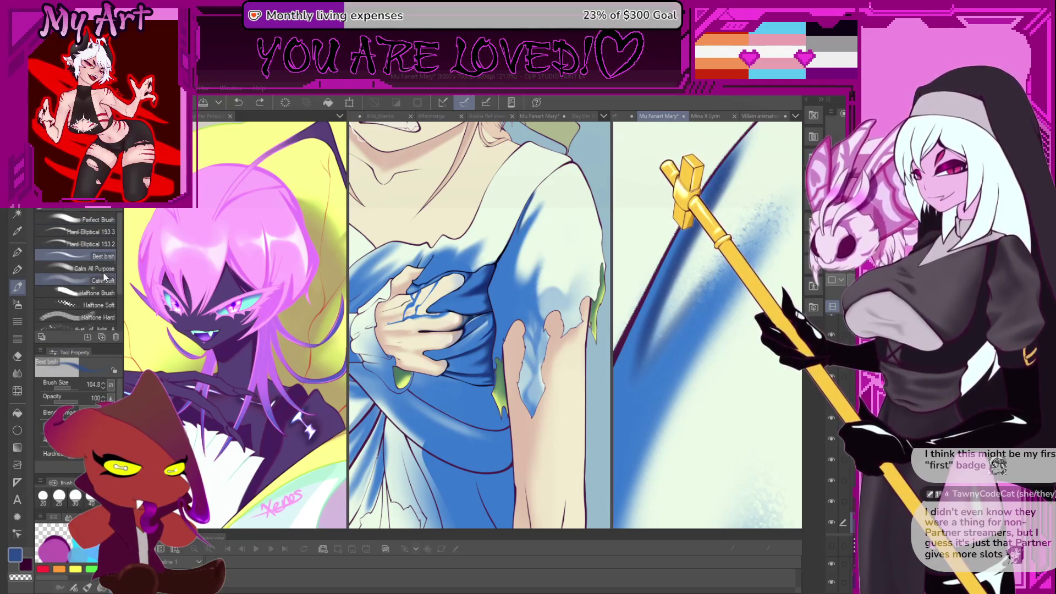
{"action": "key", "text": "b"}
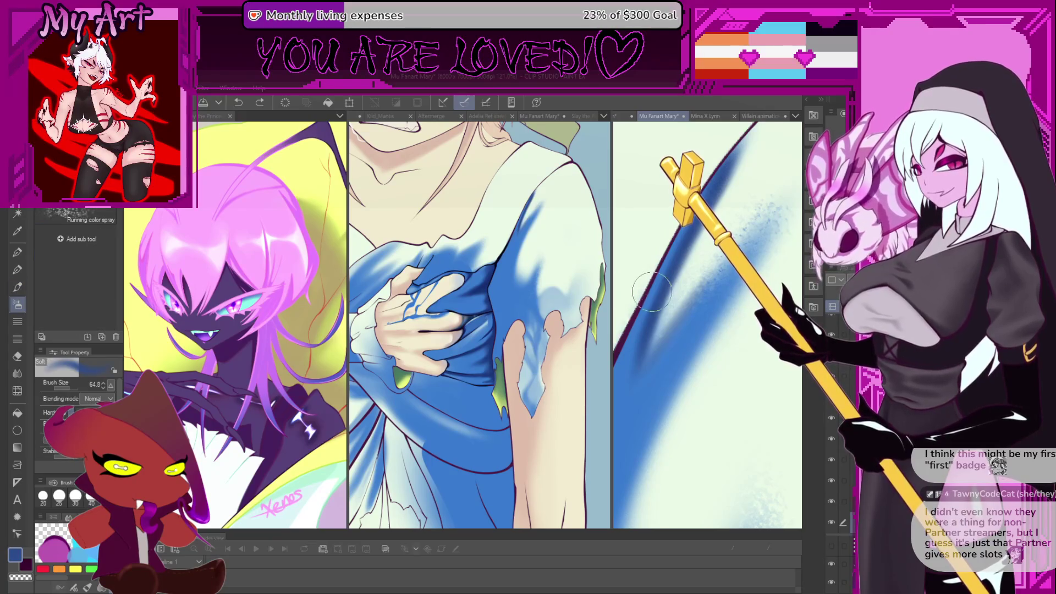
{"action": "key", "text": "b"}
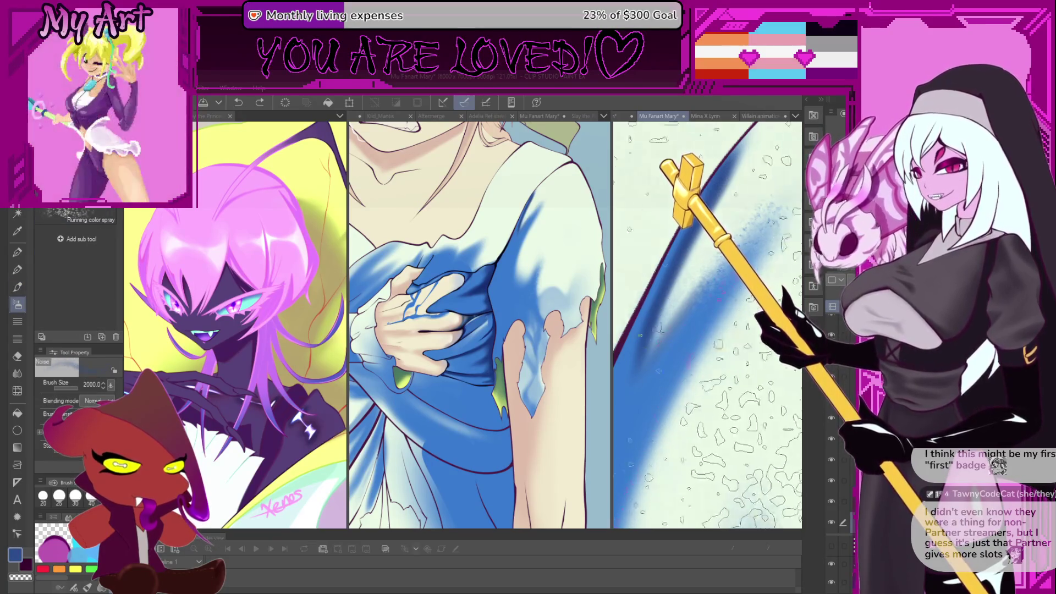
{"action": "scroll", "coordinate": [676, 308], "scroll_direction": "down", "scroll_amount": 5}
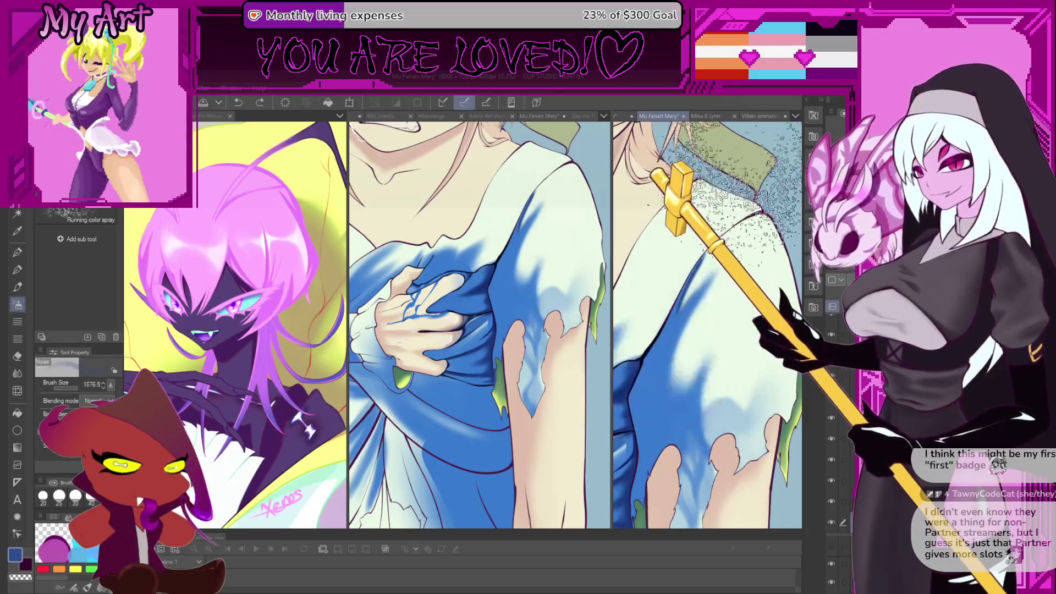
{"action": "key", "text": "bracketleft"}
{"action": "key", "text": "bracketleft"}
{"action": "key", "text": "bracketleft"}
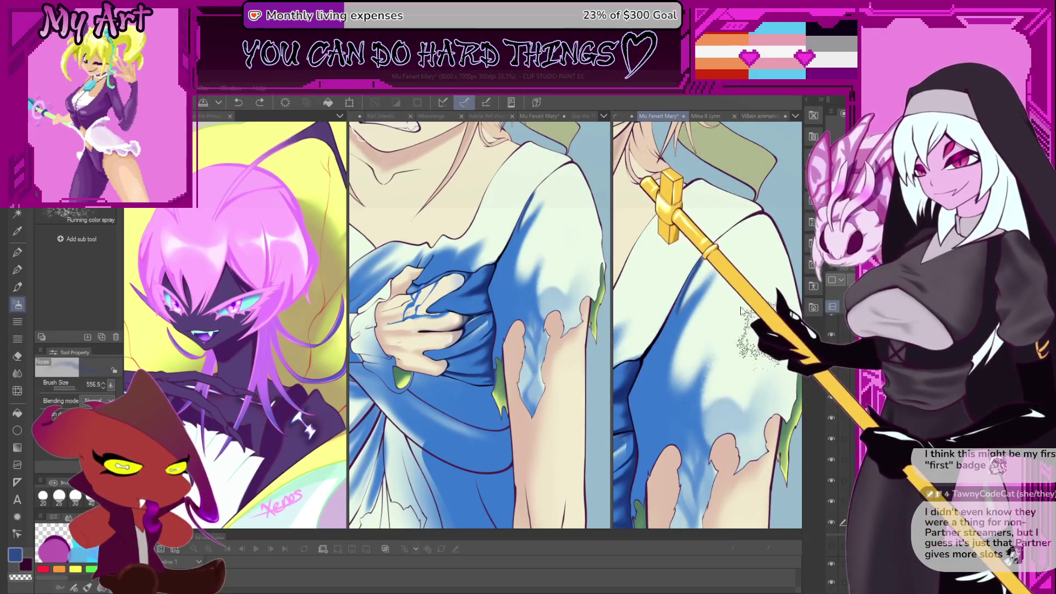
{"action": "key", "text": "bracketleft"}
{"action": "key", "text": "bracketleft"}
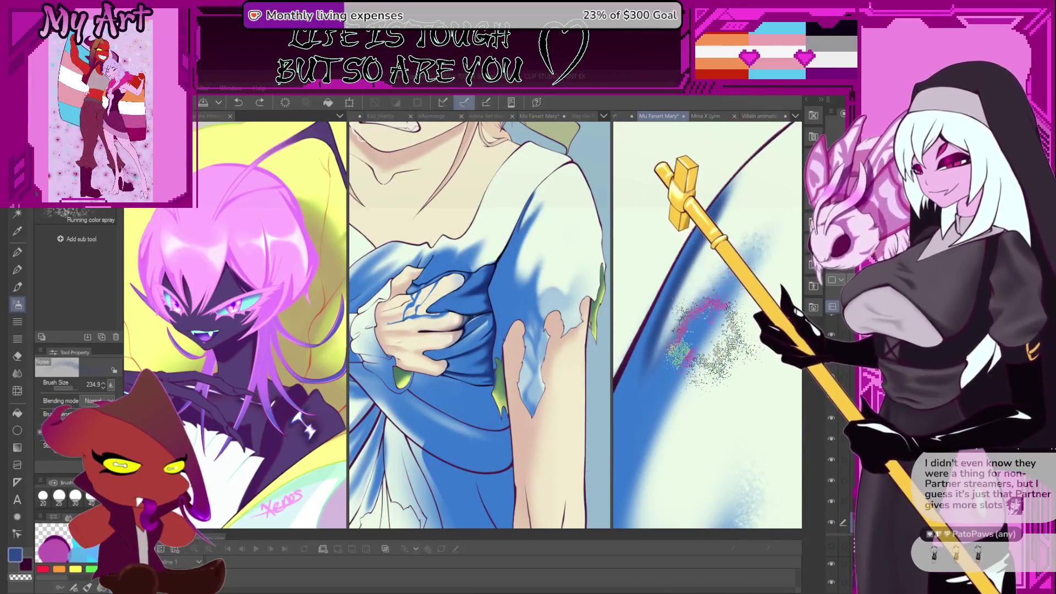
{"action": "mouse_move", "coordinate": [759, 344]}
{"action": "left_mouse_down"}
{"action": "mouse_move", "coordinate": [713, 330]}
{"action": "mouse_move", "coordinate": [682, 297]}
{"action": "left_mouse_up"}
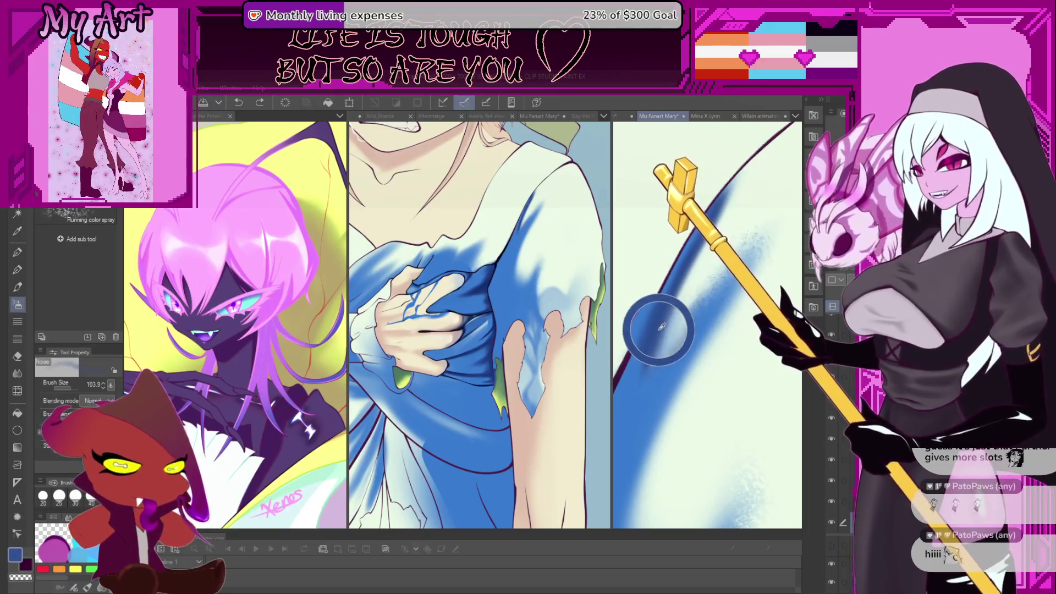
{"action": "left_click_drag", "start_coordinate": [655, 333], "coordinate": [649, 327]}
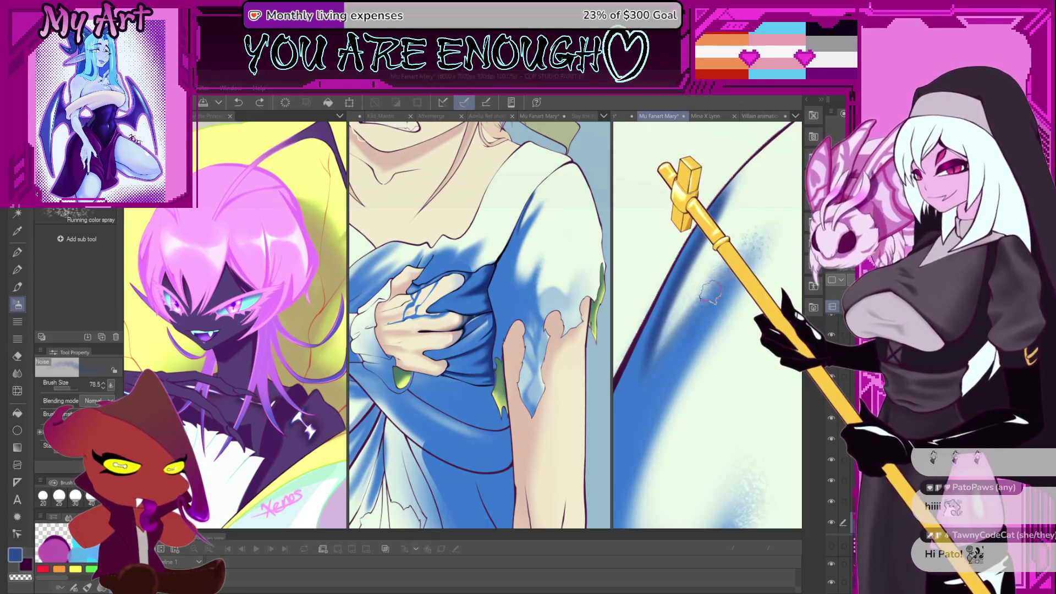
{"action": "key", "text": "ctrl+z"}
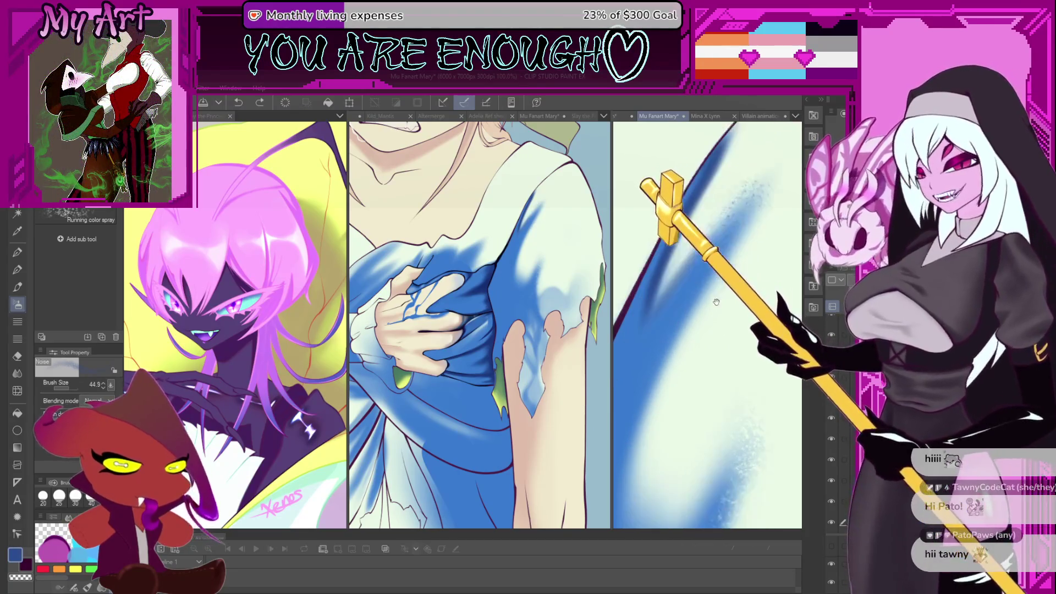
{"action": "key", "text": "ctrl+z"}
{"action": "key", "text": "ctrl+z"}
{"action": "key", "text": "p"}
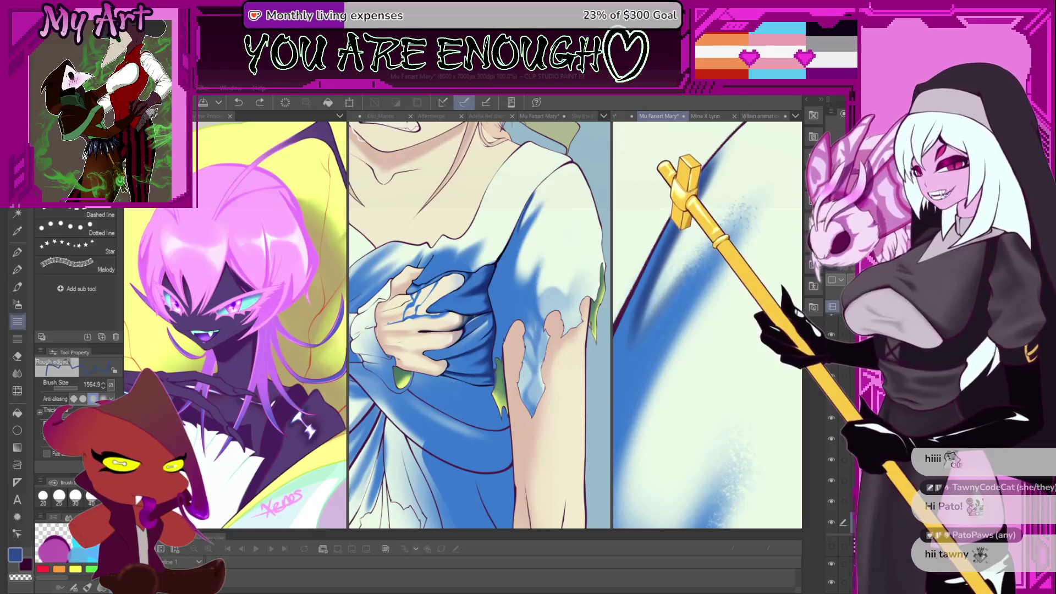
Cycle through the airbrush, decoration and pen tools back to the painting brush and enlarge it.
{"action": "key", "text": "b"}
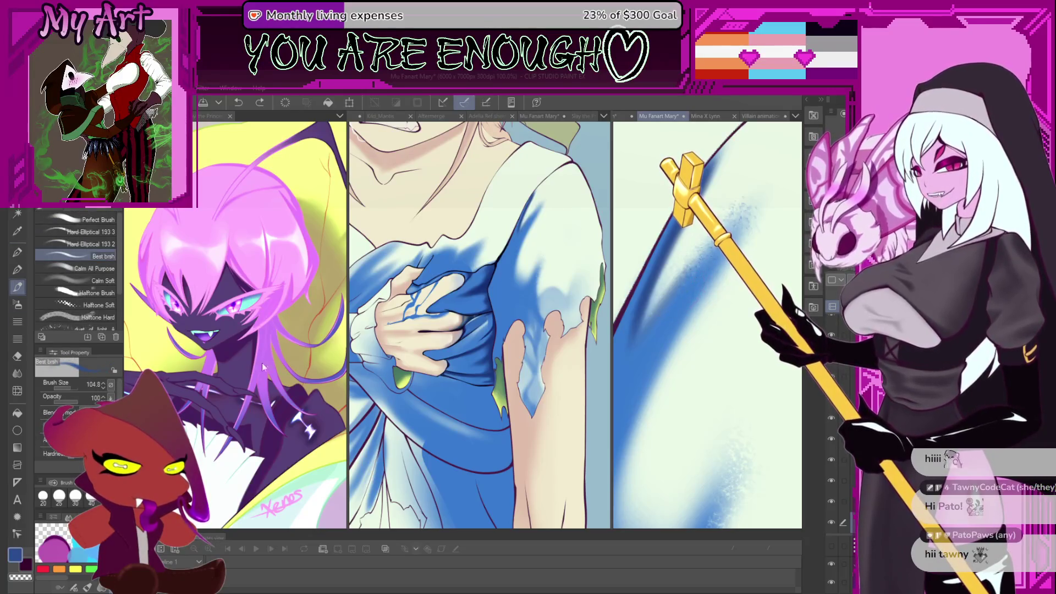
{"action": "key", "text": "b"}
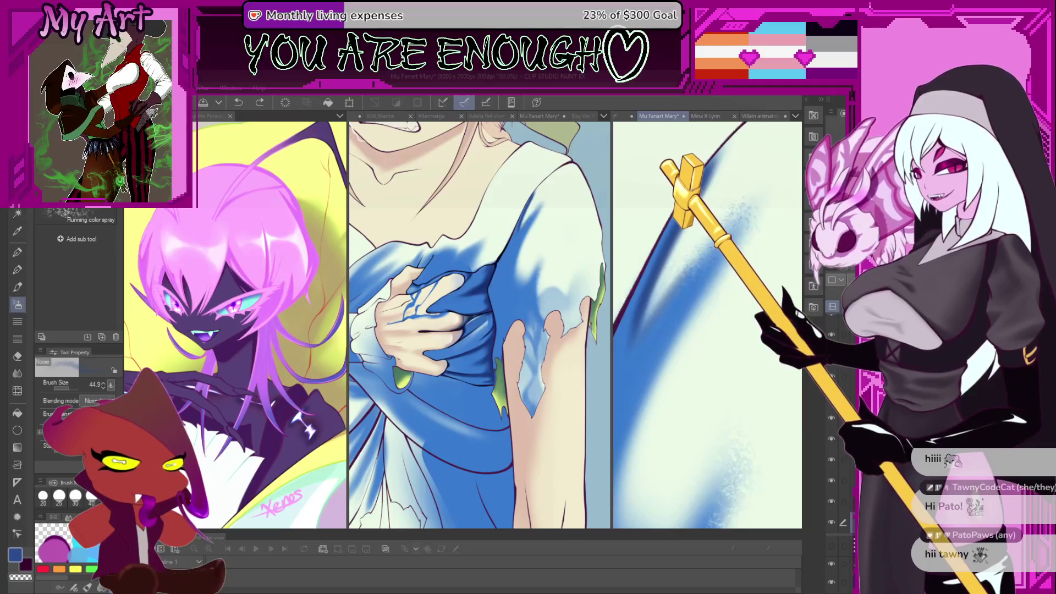
{"action": "key", "text": "b"}
{"action": "key", "text": "b"}
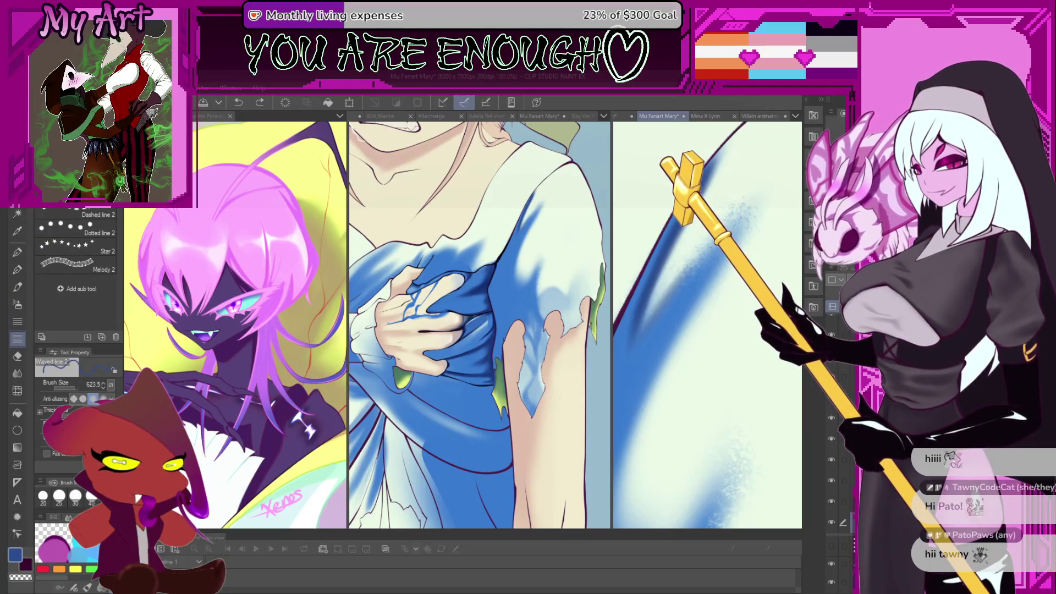
{"action": "key", "text": "p"}
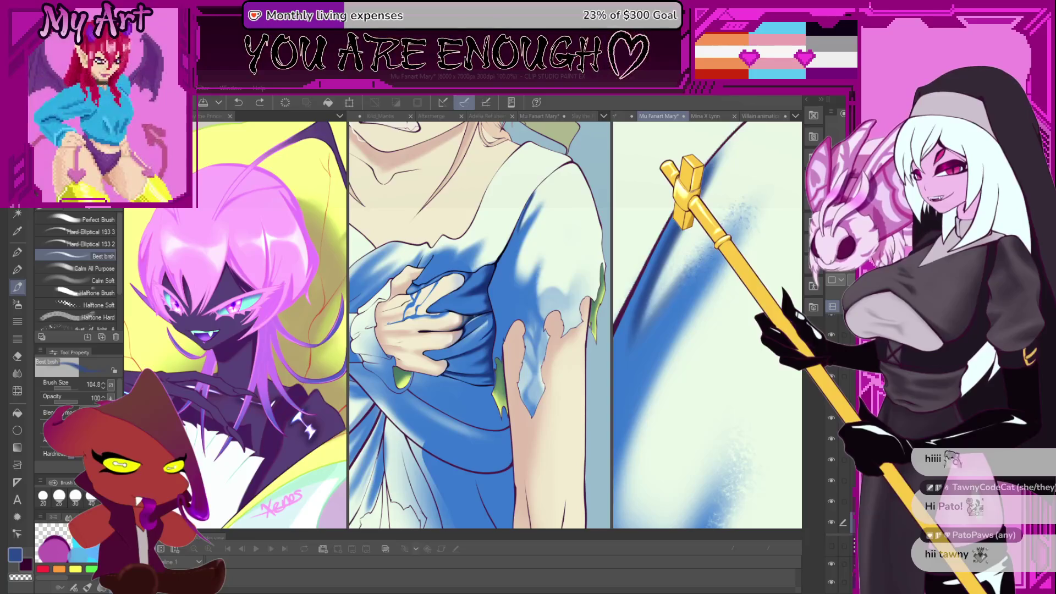
{"action": "key", "text": "b"}
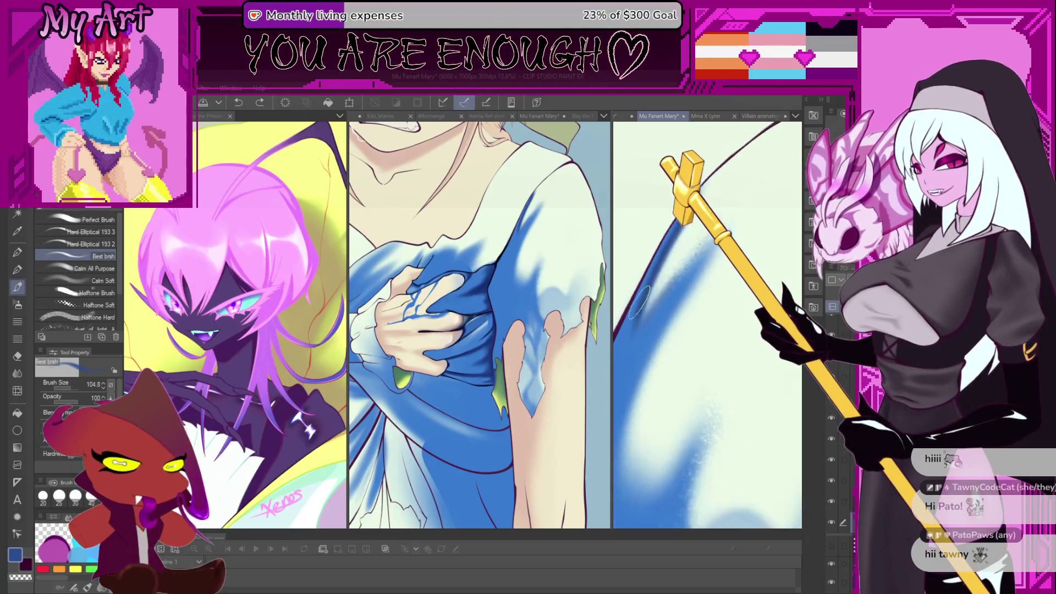
{"action": "left_click_drag", "start_coordinate": [707, 254], "coordinate": [715, 255]}
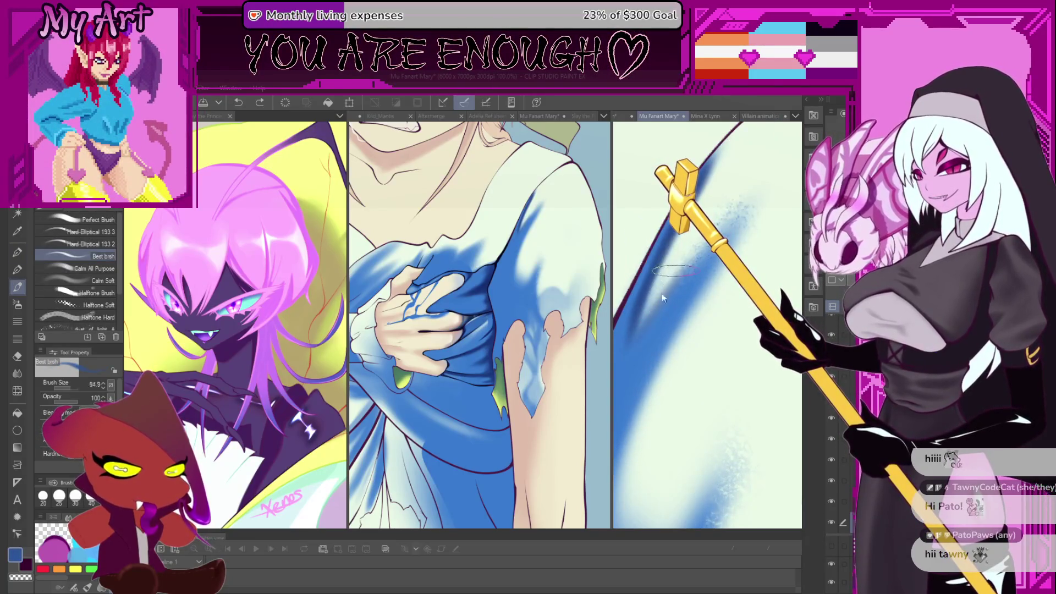
Try dark blue strokes along the fold edge, undoing most, shrinking the brush and restoring one.
{"action": "key", "text": "ctrl+z"}
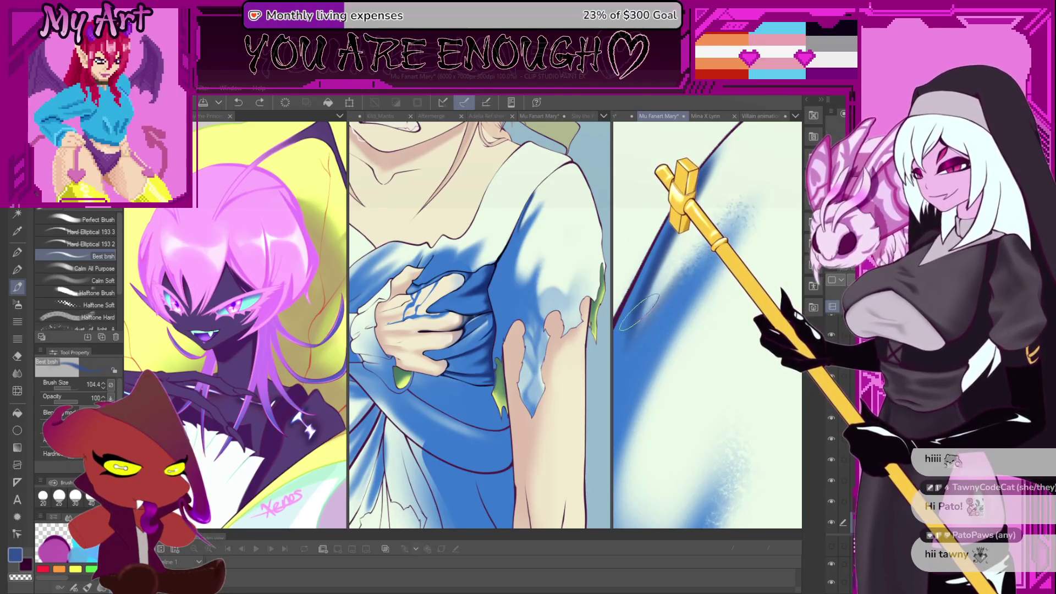
{"action": "left_click_drag", "start_coordinate": [657, 297], "coordinate": [646, 314]}
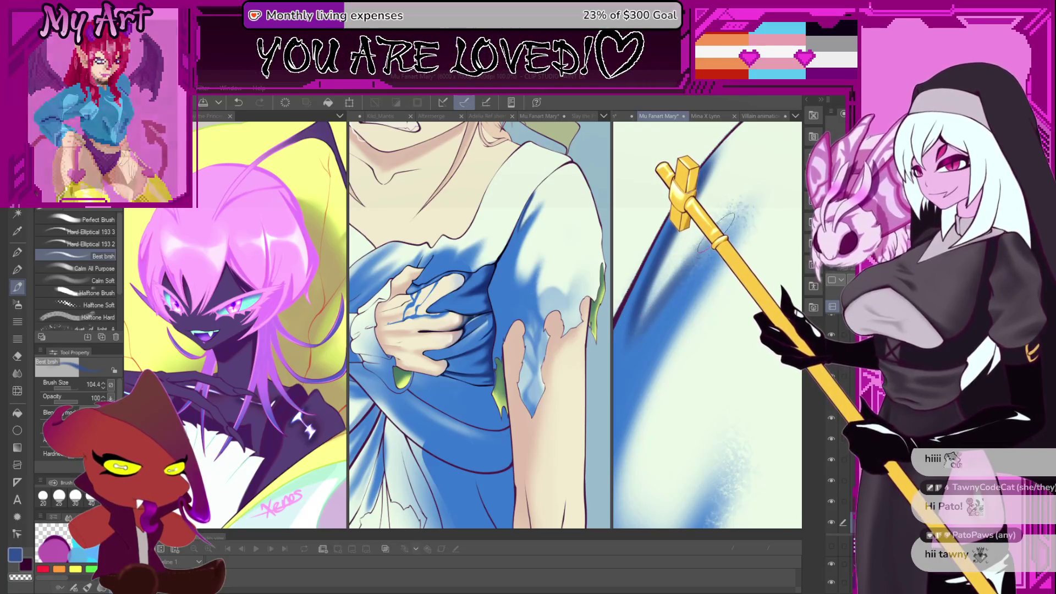
{"action": "key", "text": "ctrl+z"}
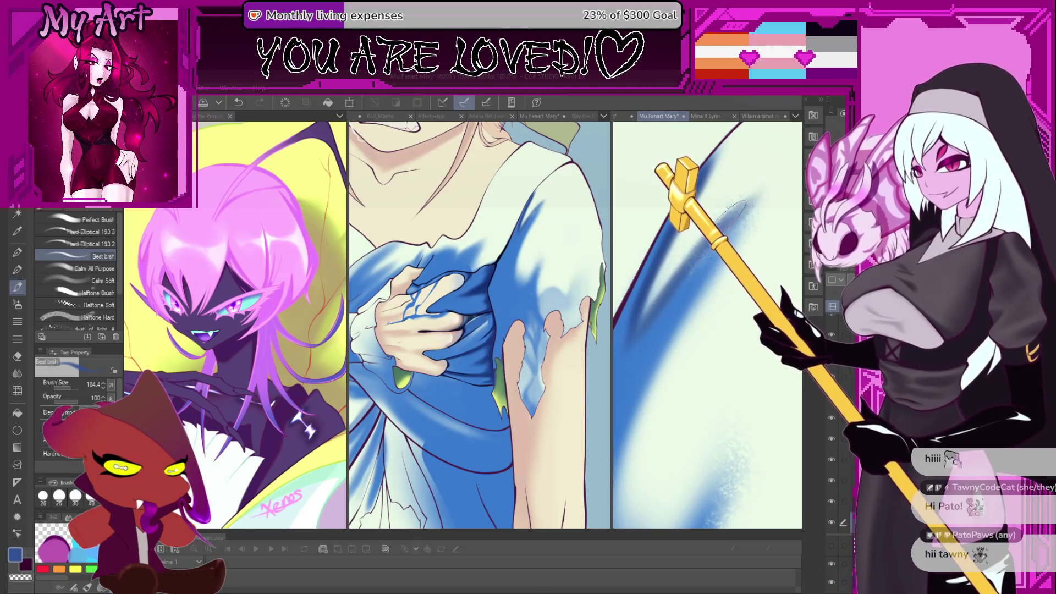
{"action": "left_click_drag", "start_coordinate": [740, 214], "coordinate": [671, 333]}
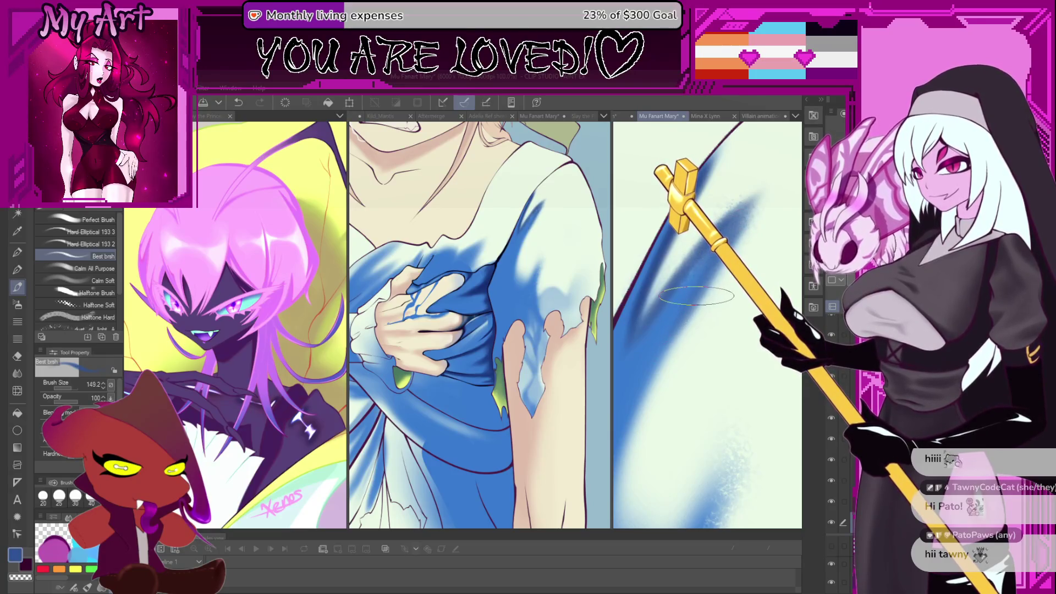
{"action": "key", "text": "ctrl+z"}
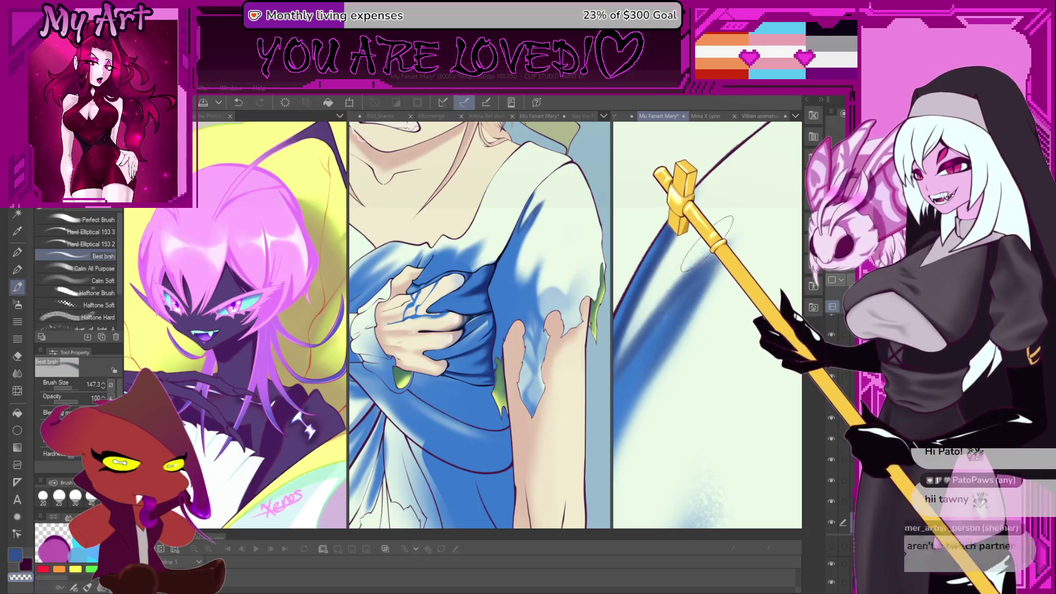
{"action": "key", "text": "ctrl+z"}
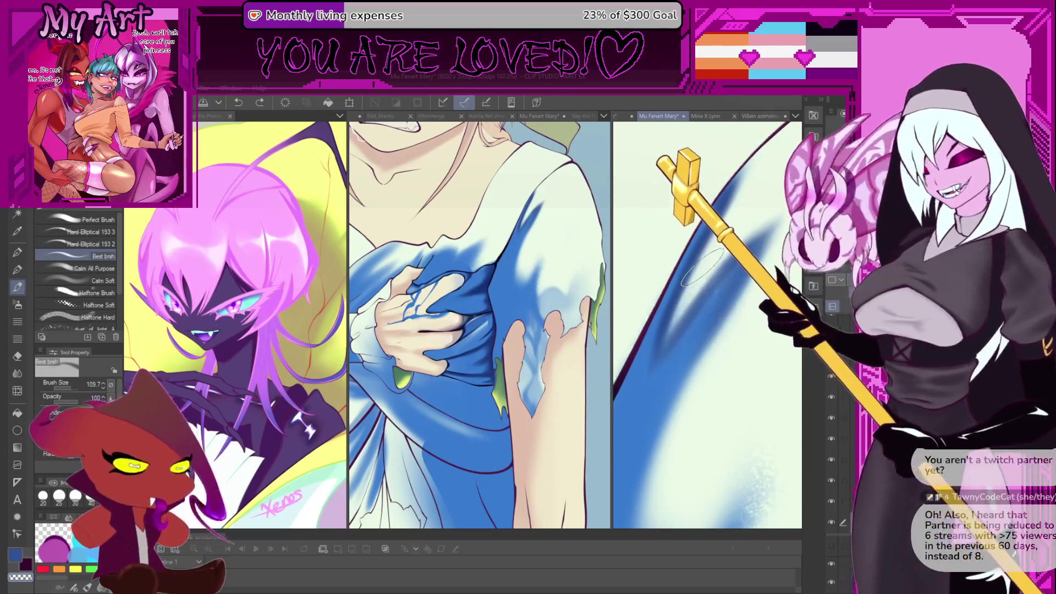
{"action": "key", "text": "bracketleft"}
{"action": "key", "text": "ctrl+y"}
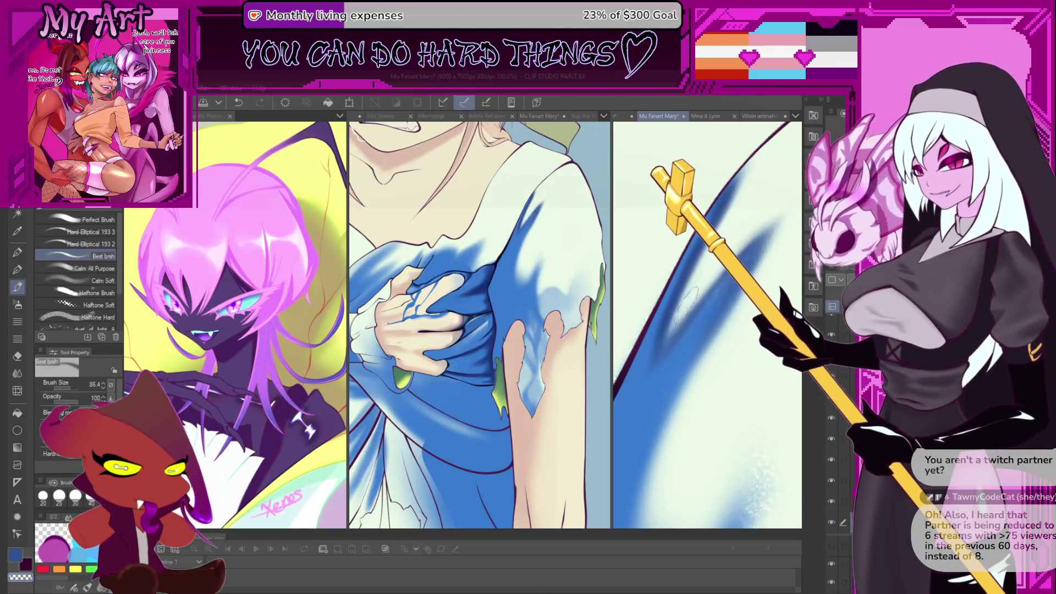
{"action": "left_click_drag", "start_coordinate": [682, 315], "coordinate": [736, 311]}
{"action": "scroll", "coordinate": [736, 310], "scroll_direction": "down", "scroll_amount": 4}
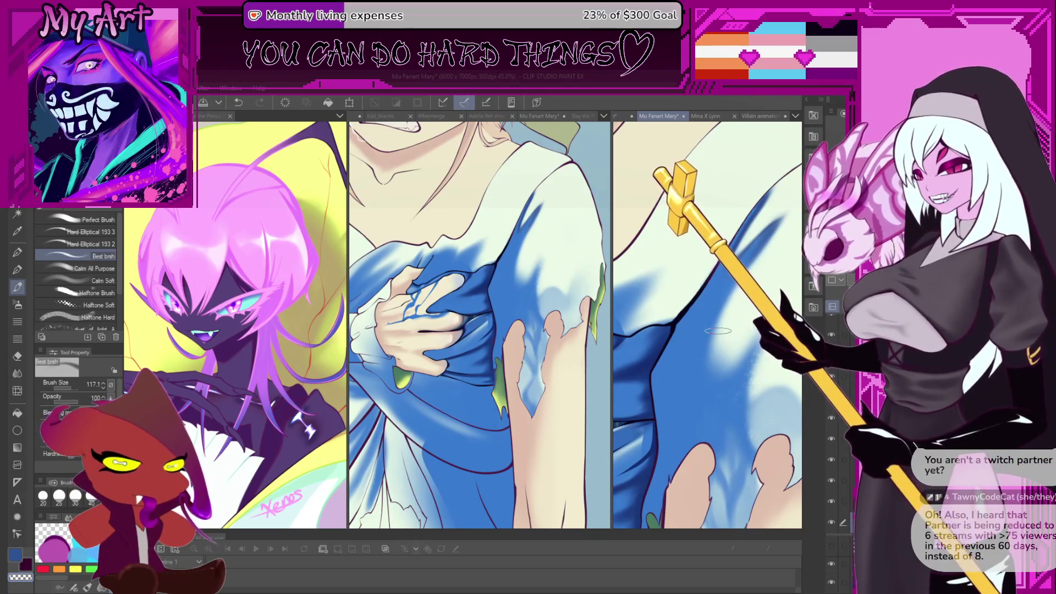
Blend darker and light blue strokes into the dress fold, reshaping its light and dark shading.
{"action": "left_click_drag", "start_coordinate": [718, 330], "coordinate": [695, 387]}
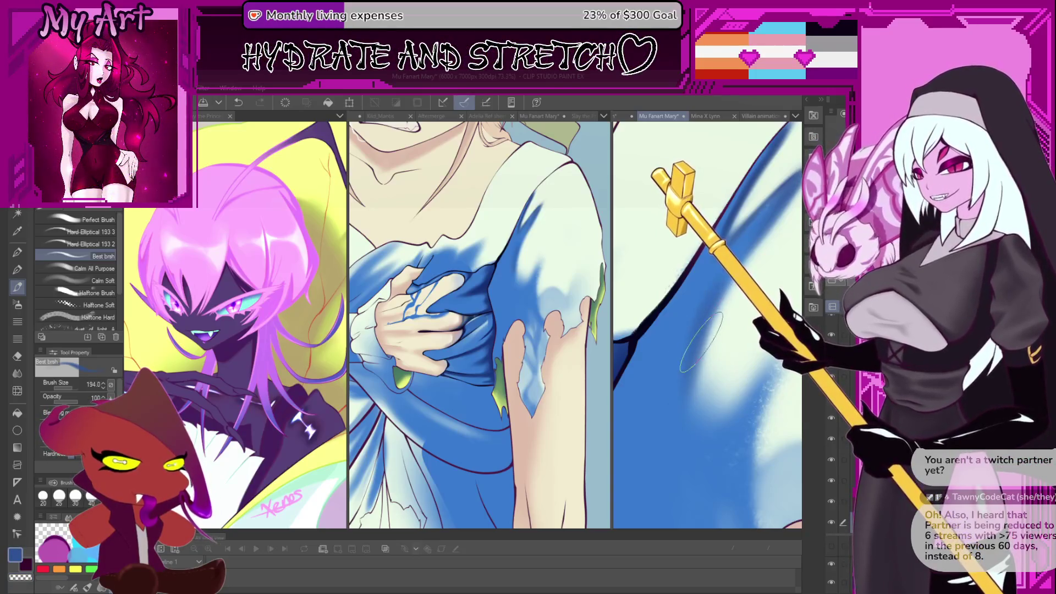
{"action": "key", "text": "ctrl+z"}
{"action": "left_click_drag", "start_coordinate": [691, 391], "coordinate": [707, 316]}
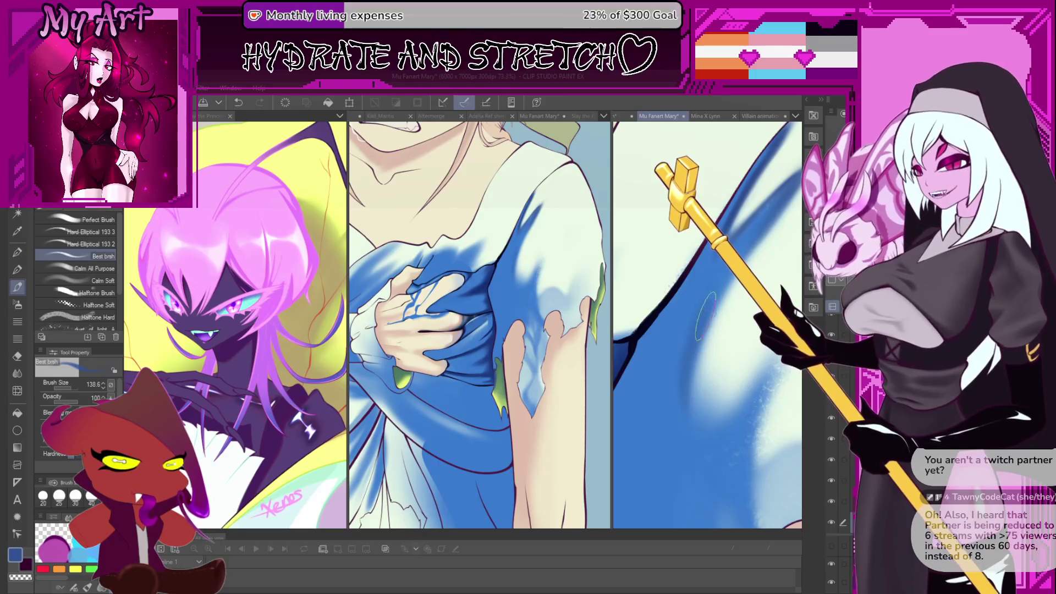
{"action": "left_click_drag", "start_coordinate": [736, 260], "coordinate": [674, 418]}
{"action": "mouse_move", "coordinate": [764, 273]}
{"action": "left_mouse_down"}
{"action": "mouse_move", "coordinate": [669, 435]}
{"action": "mouse_move", "coordinate": [663, 421]}
{"action": "left_mouse_up"}
{"action": "mouse_move", "coordinate": [765, 273]}
{"action": "left_mouse_down"}
{"action": "mouse_move", "coordinate": [668, 420]}
{"action": "mouse_move", "coordinate": [676, 390]}
{"action": "mouse_move", "coordinate": [666, 440]}
{"action": "mouse_move", "coordinate": [679, 380]}
{"action": "left_mouse_up"}
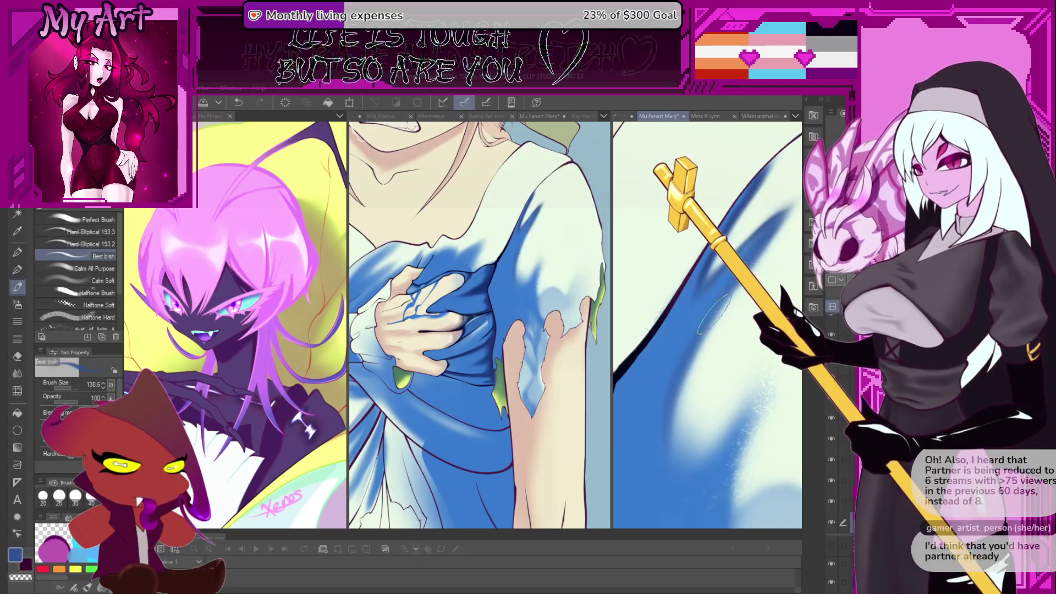
{"action": "scroll", "coordinate": [725, 292], "scroll_direction": "down", "scroll_amount": 3}
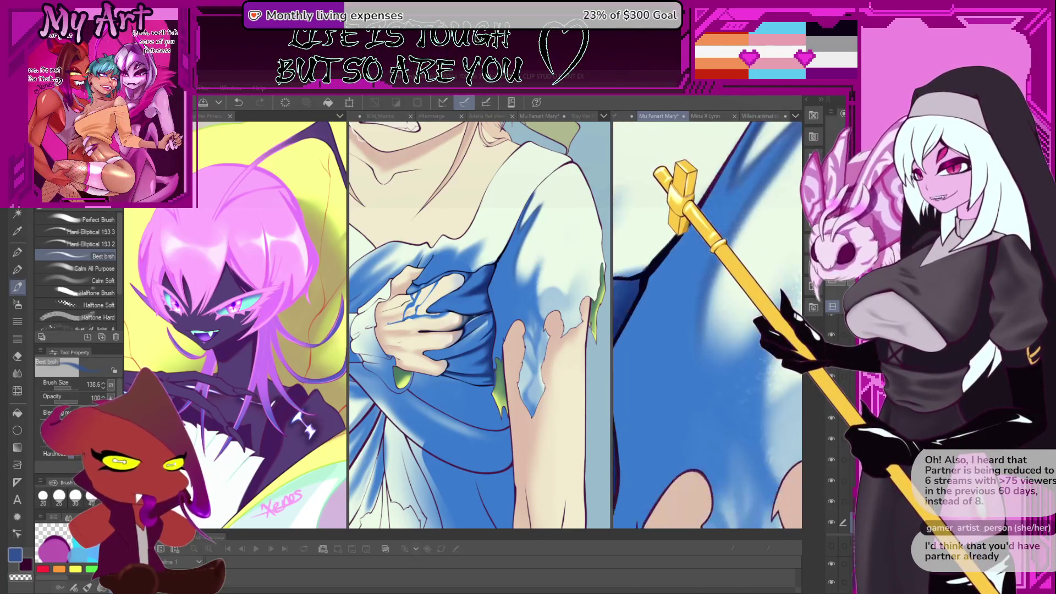
{"action": "key", "text": "bracketleft"}
{"action": "key", "text": "bracketleft"}
{"action": "key", "text": "bracketleft"}
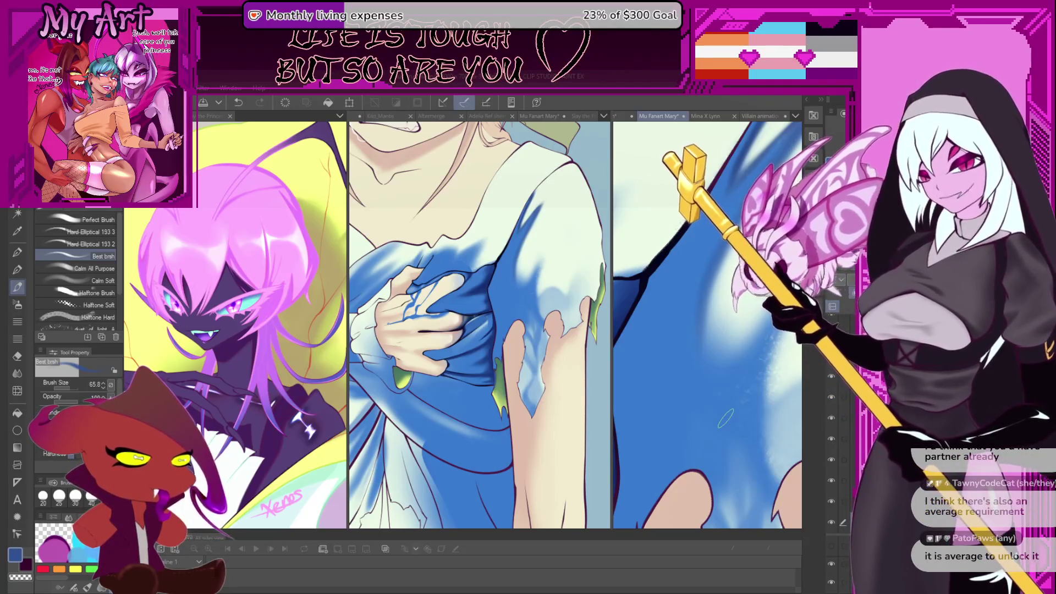
{"action": "key", "text": "ctrl+z"}
{"action": "key", "text": "ctrl+z"}
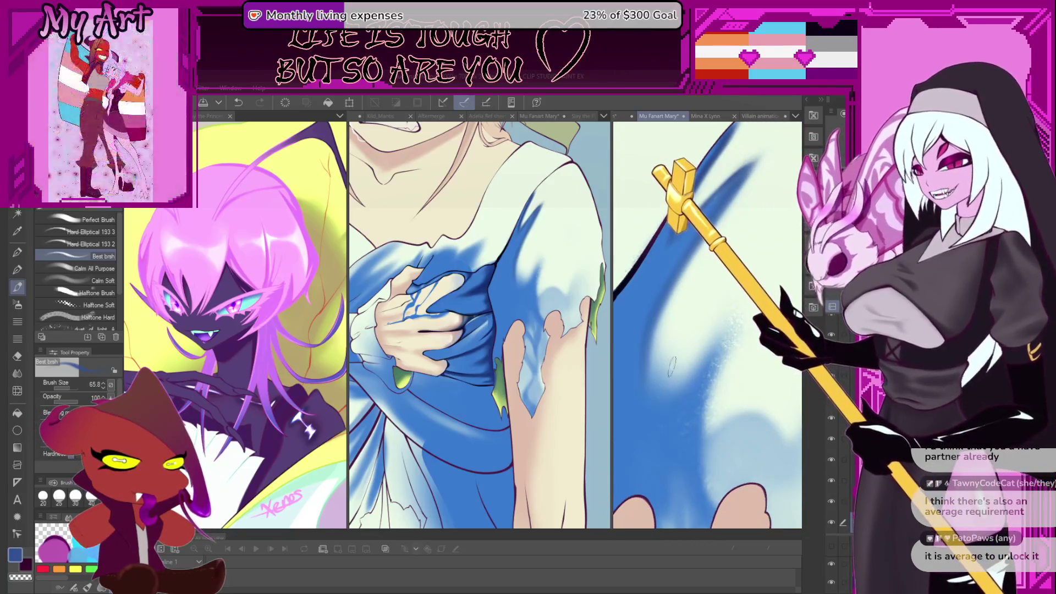
{"action": "key", "text": "ctrl+y"}
{"action": "key", "text": "ctrl+y"}
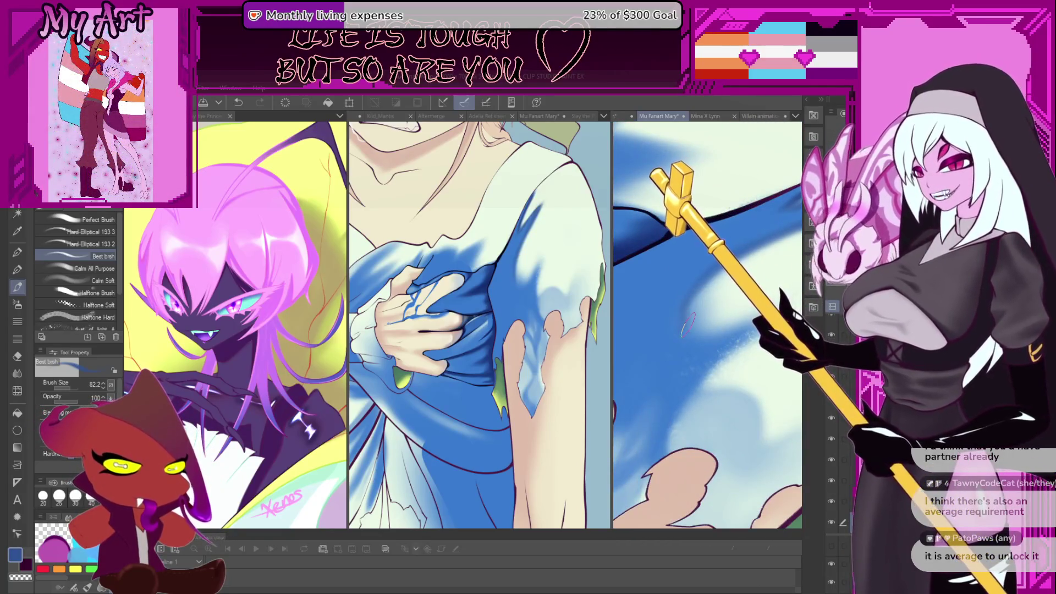
Rotate the canvas view, undo the latest shading strokes and enlarge the brush.
{"action": "mouse_move", "coordinate": [690, 297]}
{"action": "left_mouse_down"}
{"action": "mouse_move", "coordinate": [674, 312]}
{"action": "mouse_move", "coordinate": [704, 365]}
{"action": "left_mouse_up"}
{"action": "key", "text": "ctrl+z"}
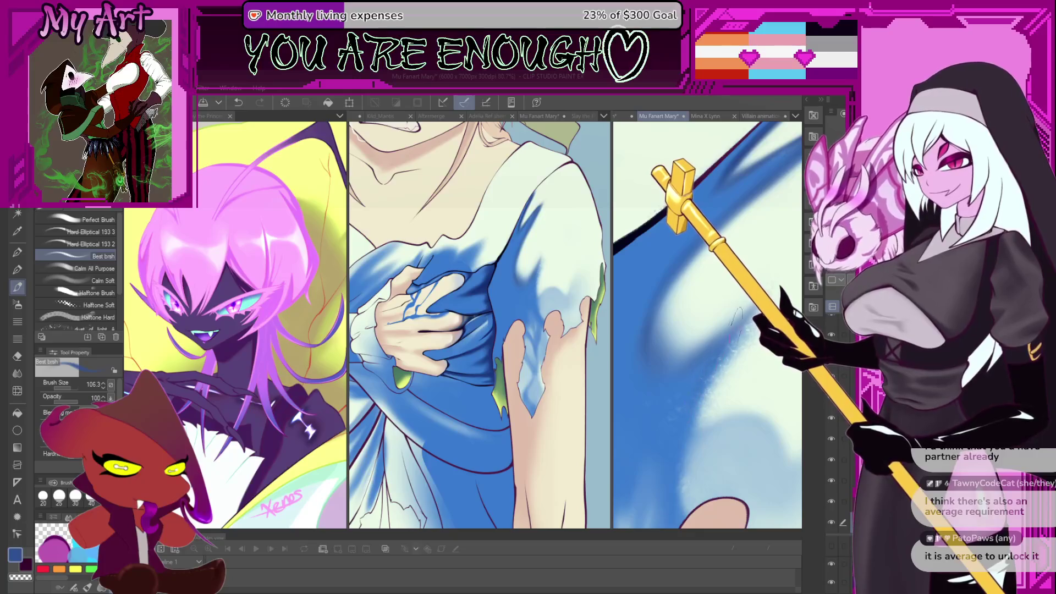
{"action": "scroll", "coordinate": [730, 333], "scroll_direction": "down", "scroll_amount": 3}
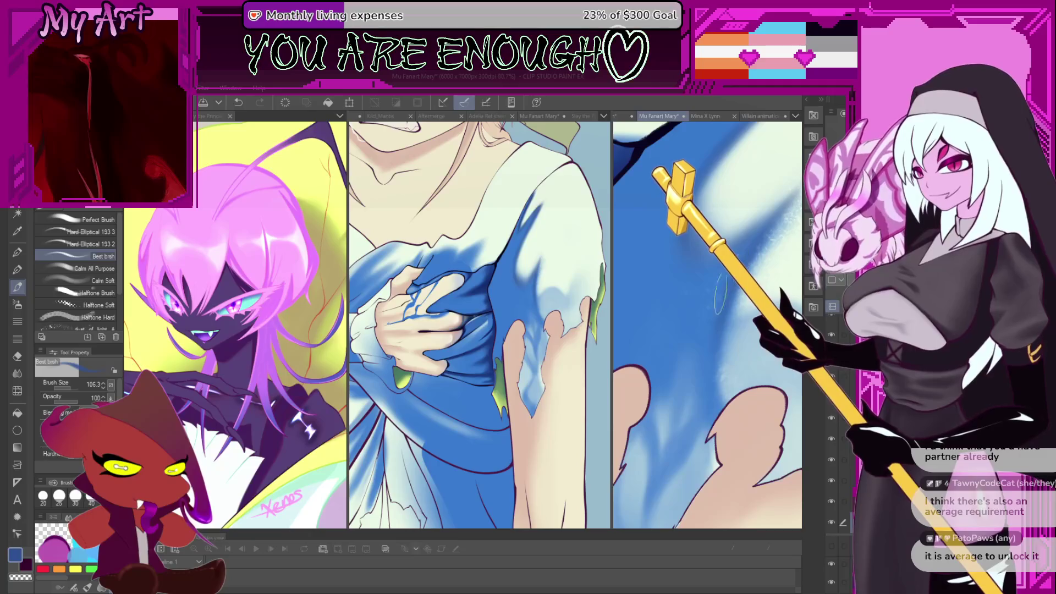
{"action": "scroll", "coordinate": [721, 295], "scroll_direction": "up", "scroll_amount": 3}
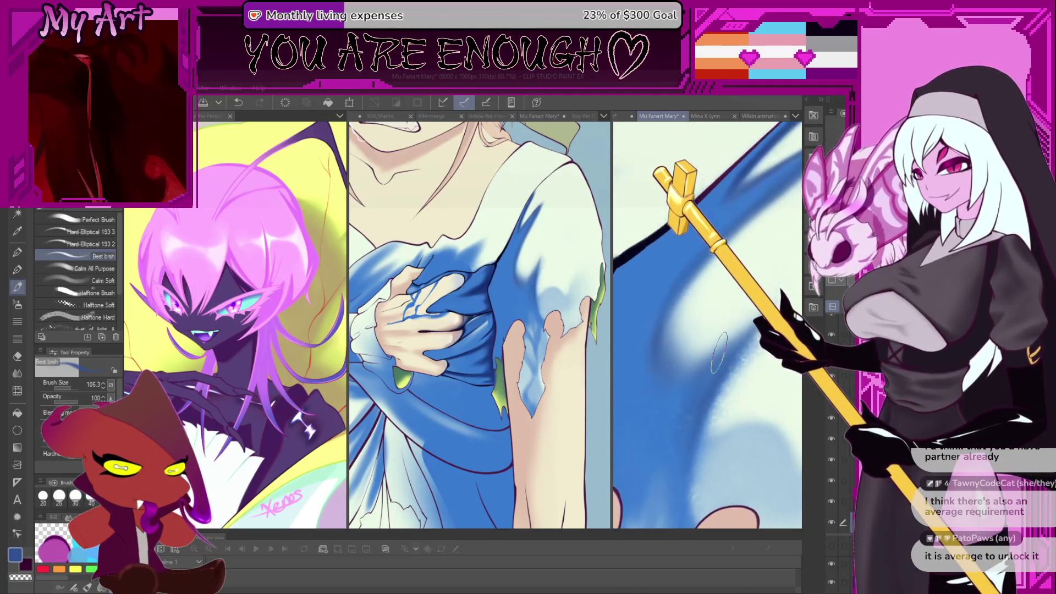
{"action": "scroll", "coordinate": [715, 324], "scroll_direction": "down", "scroll_amount": 4}
{"action": "scroll", "coordinate": [736, 327], "scroll_direction": "down", "scroll_amount": 2}
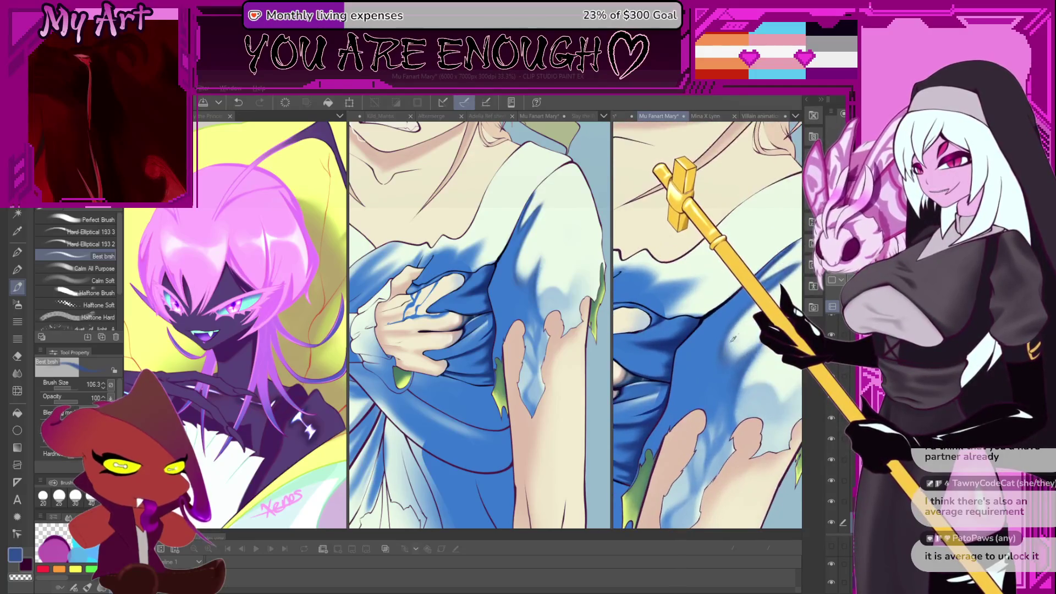
{"action": "scroll", "coordinate": [715, 344], "scroll_direction": "up", "scroll_amount": 3}
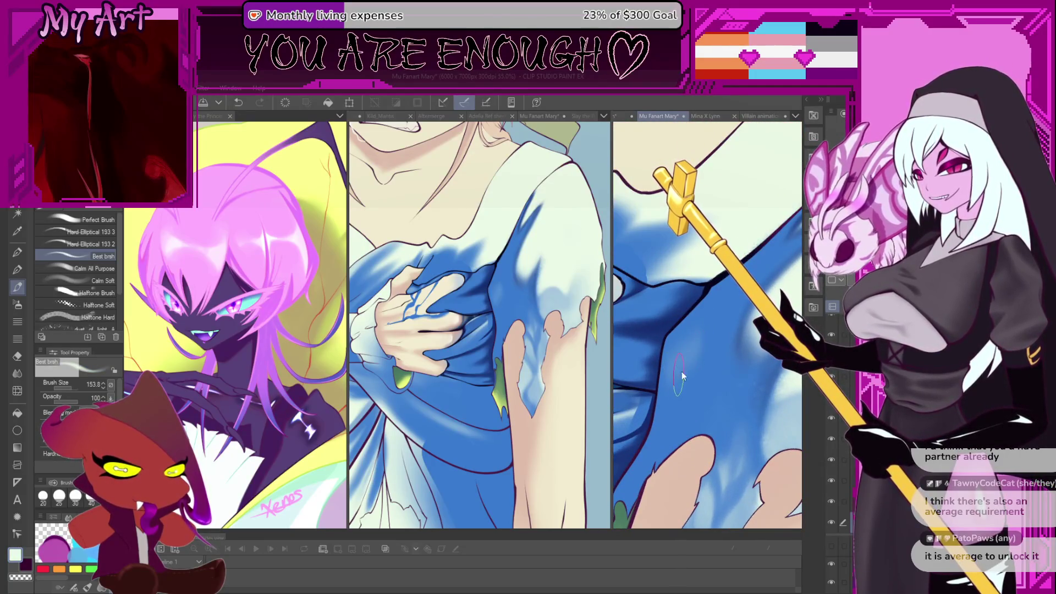
{"action": "left_click_drag", "start_coordinate": [675, 387], "coordinate": [692, 366]}
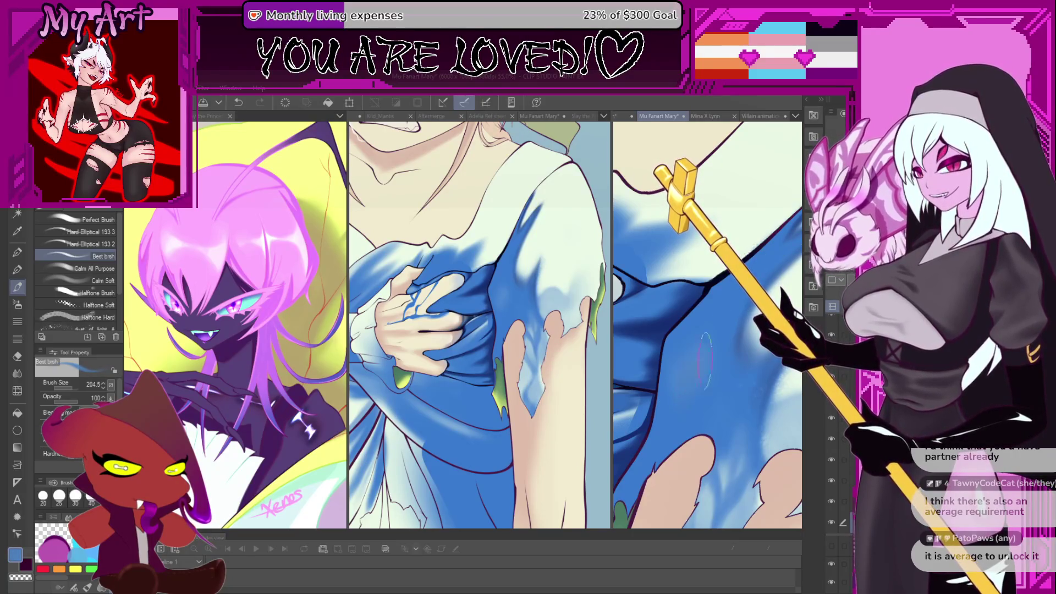
{"action": "scroll", "coordinate": [707, 347], "scroll_direction": "down", "scroll_amount": 3}
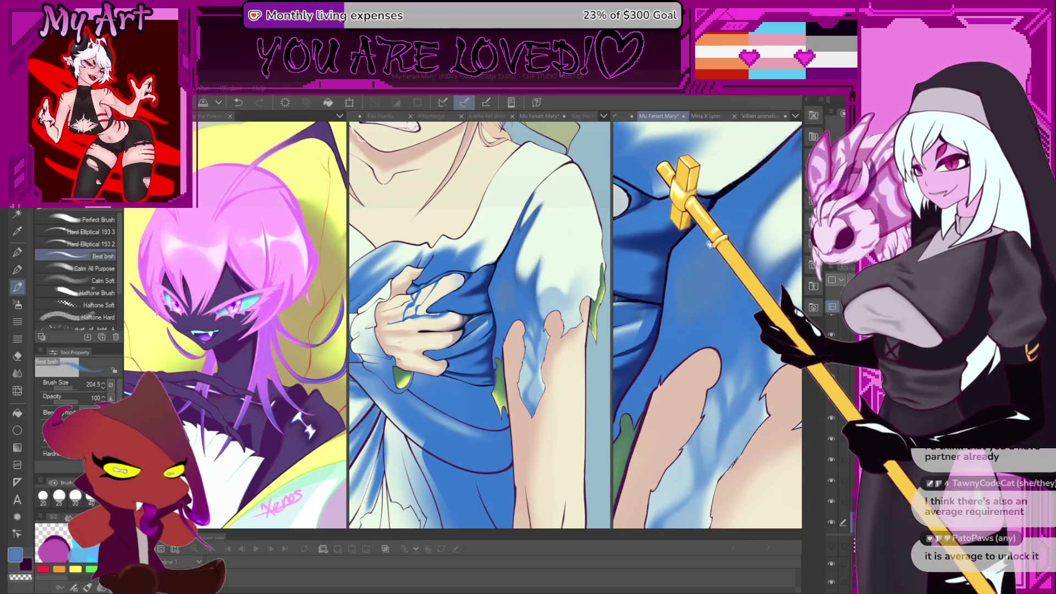
{"action": "scroll", "coordinate": [709, 245], "scroll_direction": "up", "scroll_amount": 2}
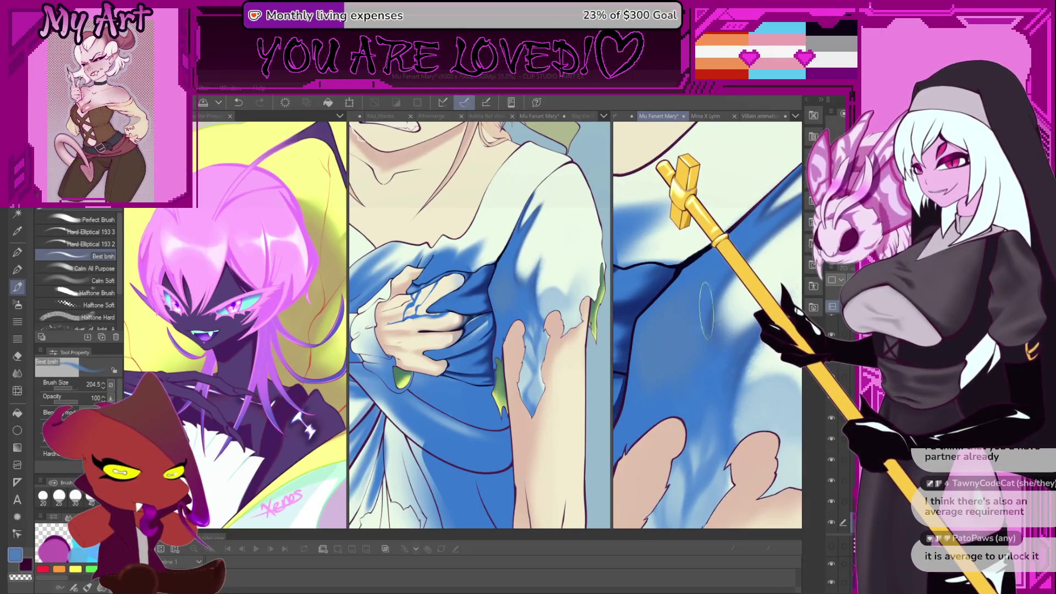
{"action": "scroll", "coordinate": [691, 311], "scroll_direction": "down", "scroll_amount": 2}
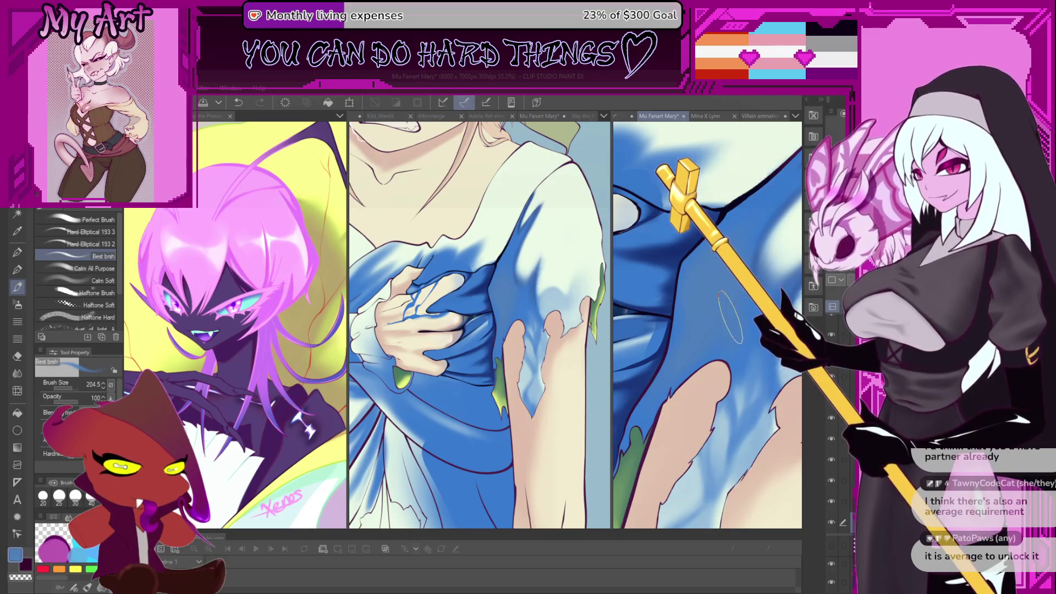
{"action": "scroll", "coordinate": [714, 313], "scroll_direction": "down", "scroll_amount": 5}
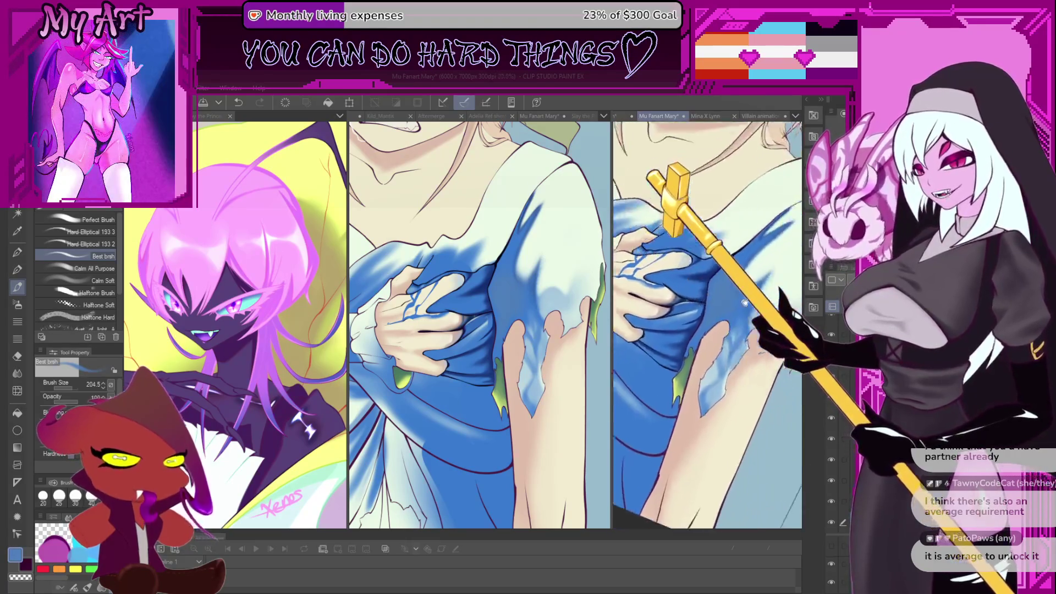
{"action": "scroll", "coordinate": [776, 297], "scroll_direction": "up", "scroll_amount": 3}
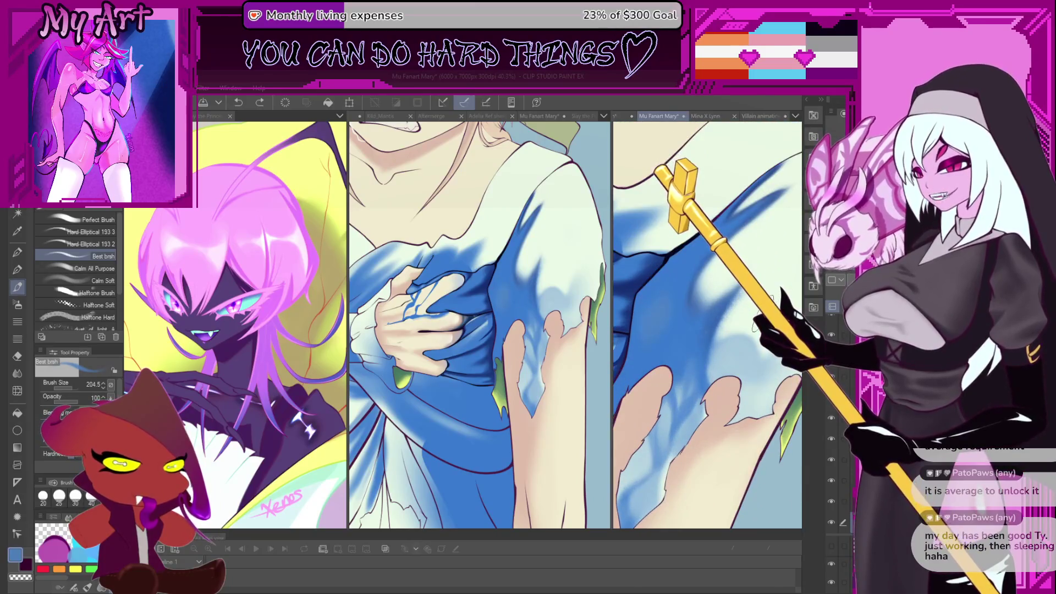
Darken the shading on the lower-left part of the dress, fine-tuning the brush size.
{"action": "left_click_drag", "start_coordinate": [675, 331], "coordinate": [691, 339]}
{"action": "key", "text": "bracketleft"}
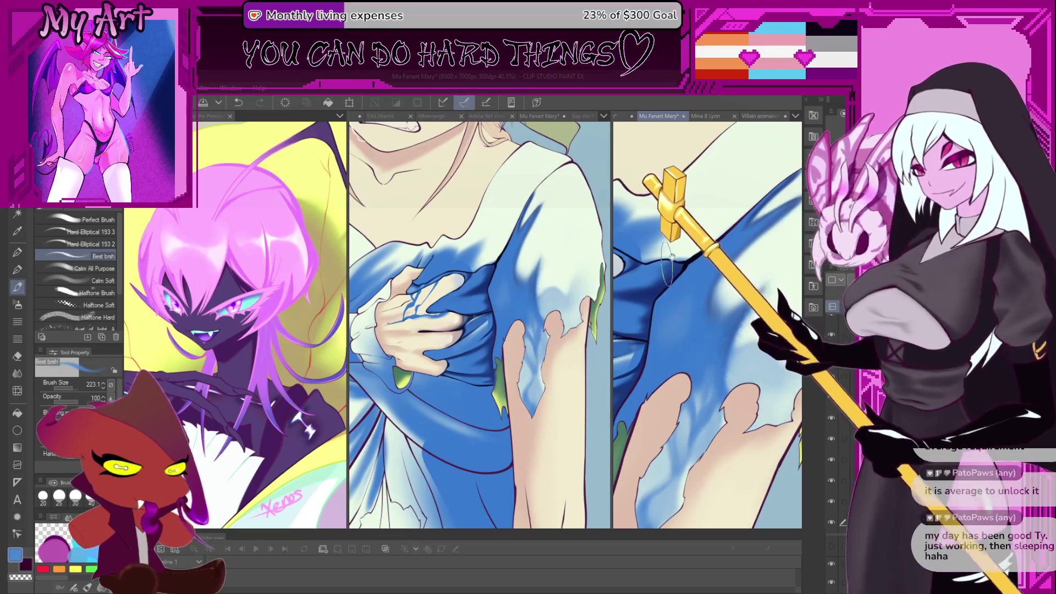
{"action": "left_click_drag", "start_coordinate": [680, 313], "coordinate": [710, 352]}
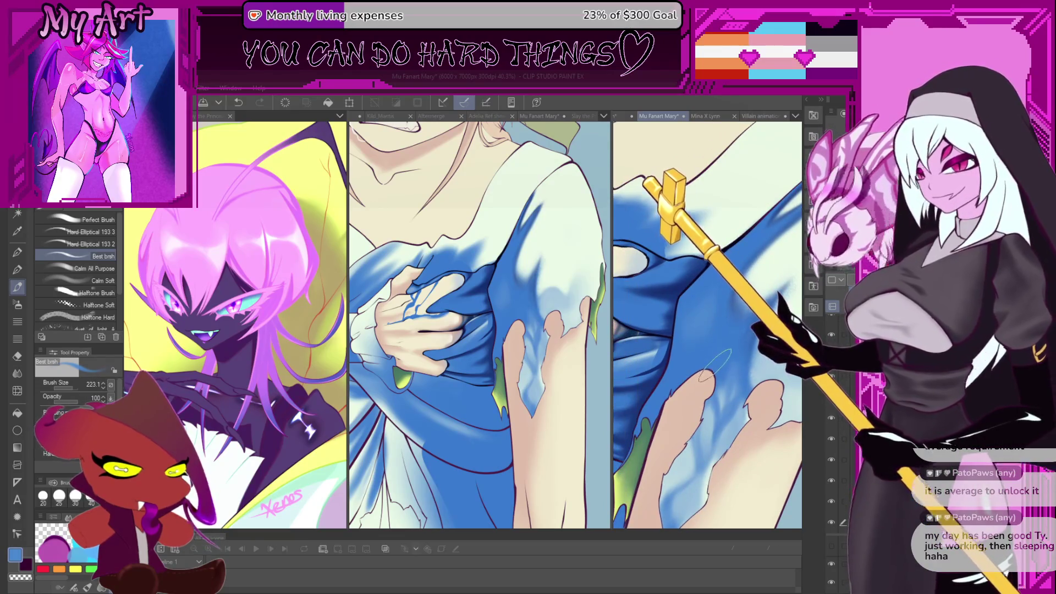
{"action": "left_click_drag", "start_coordinate": [726, 297], "coordinate": [721, 328]}
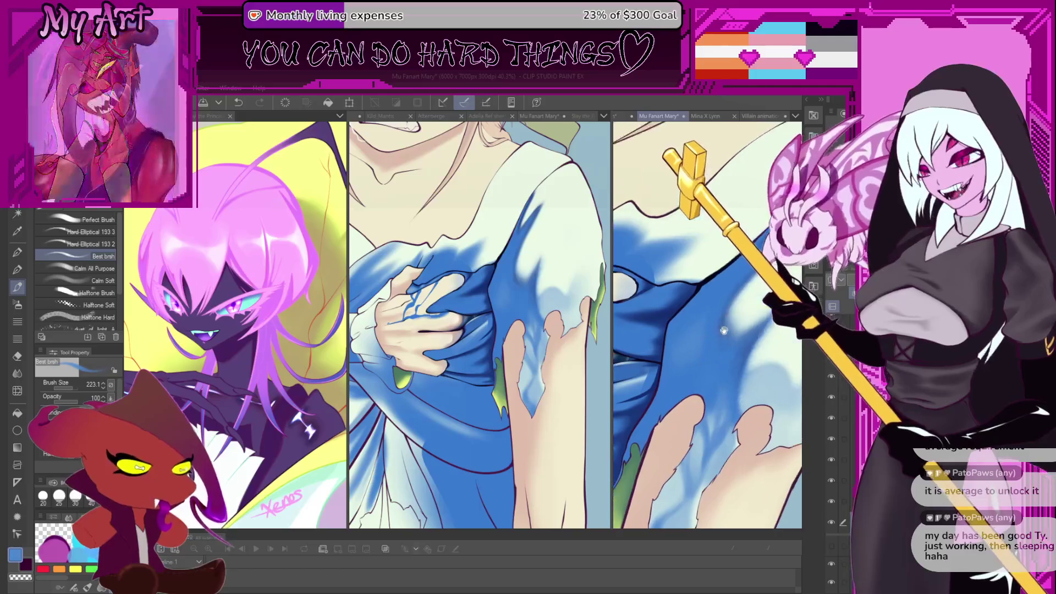
{"action": "key", "text": "bracketleft"}
{"action": "key", "text": "bracketright"}
{"action": "key", "text": "bracketright"}
{"action": "key", "text": "bracketright"}
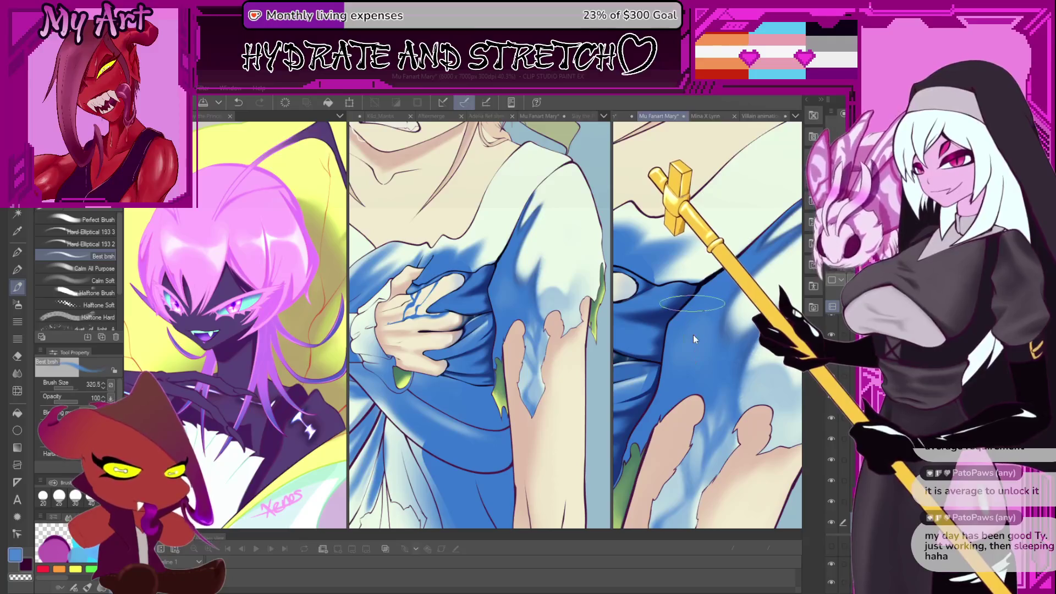
{"action": "key", "text": "bracketleft"}
{"action": "key", "text": "bracketleft"}
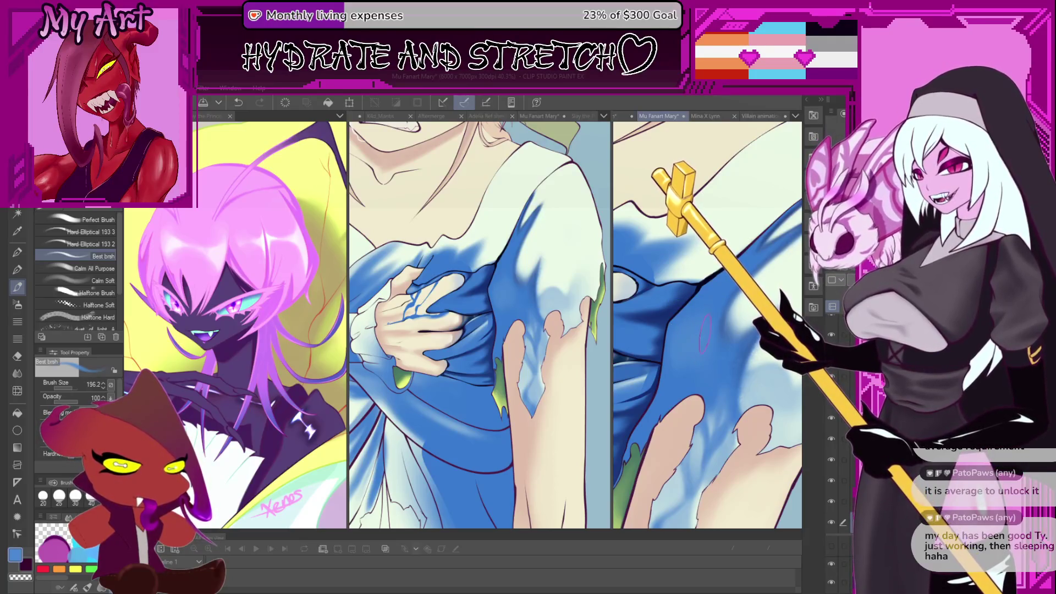
Save the illustration and sample the pale near-white colour from the dress.
{"action": "key", "text": "ctrl+s"}
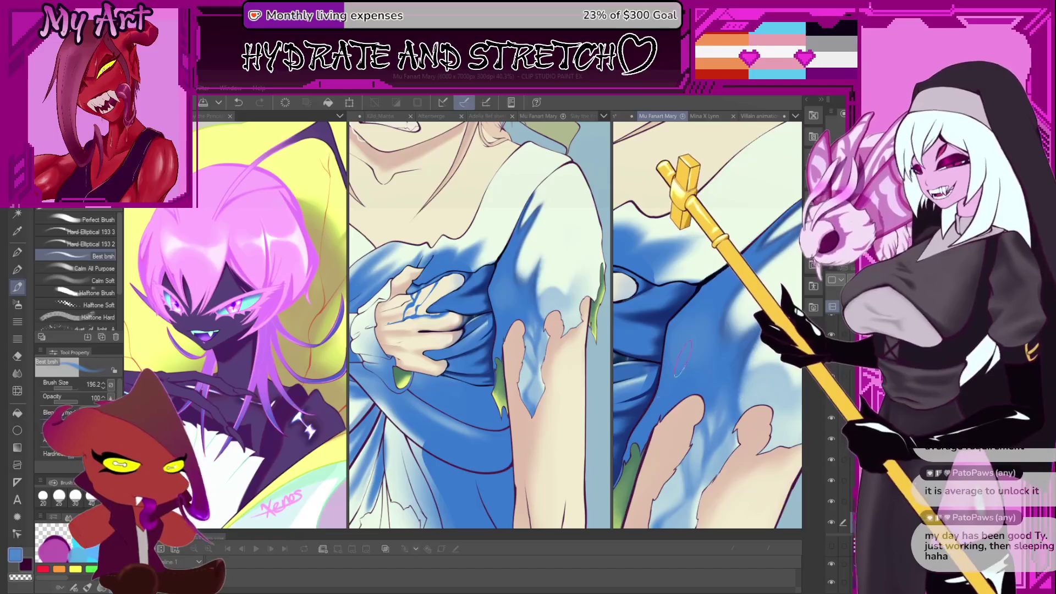
{"action": "key", "text": "bracketright"}
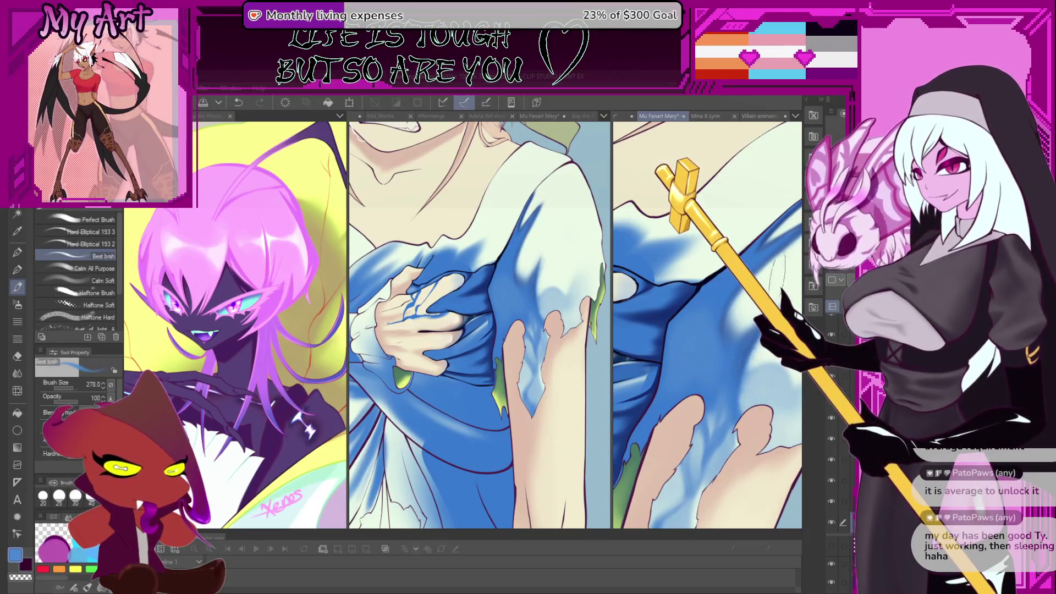
{"action": "left_click", "coordinate": [746, 300], "text": "alt"}
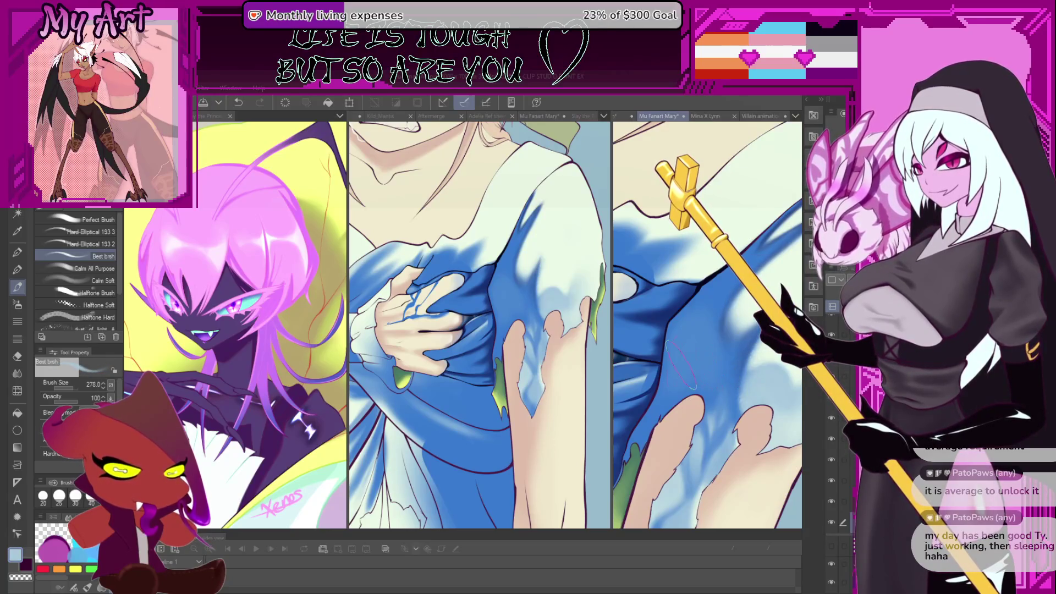
{"action": "scroll", "coordinate": [682, 358], "scroll_direction": "up", "scroll_amount": 2}
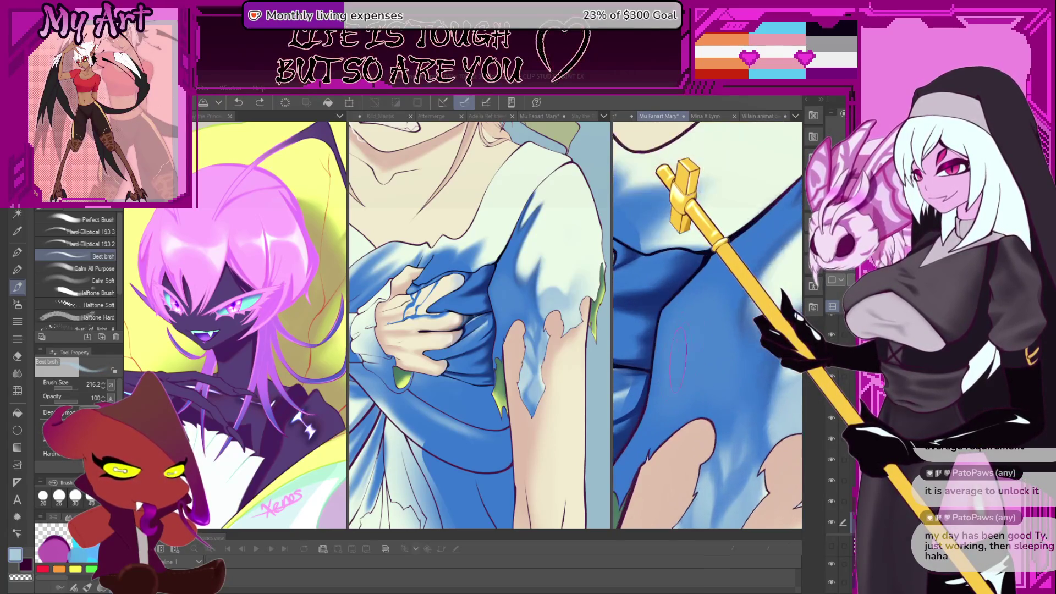
Sample the saturated blue and blend it across the dress folds, redoing strokes at brush size 54.7.
{"action": "left_click", "coordinate": [678, 359], "text": "alt"}
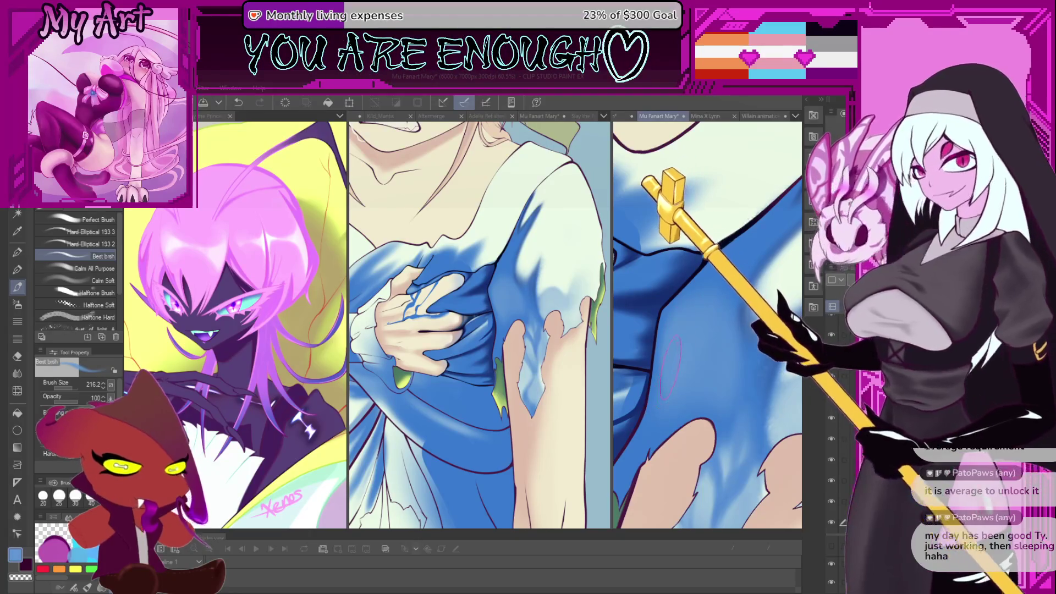
{"action": "key", "text": "bracketleft"}
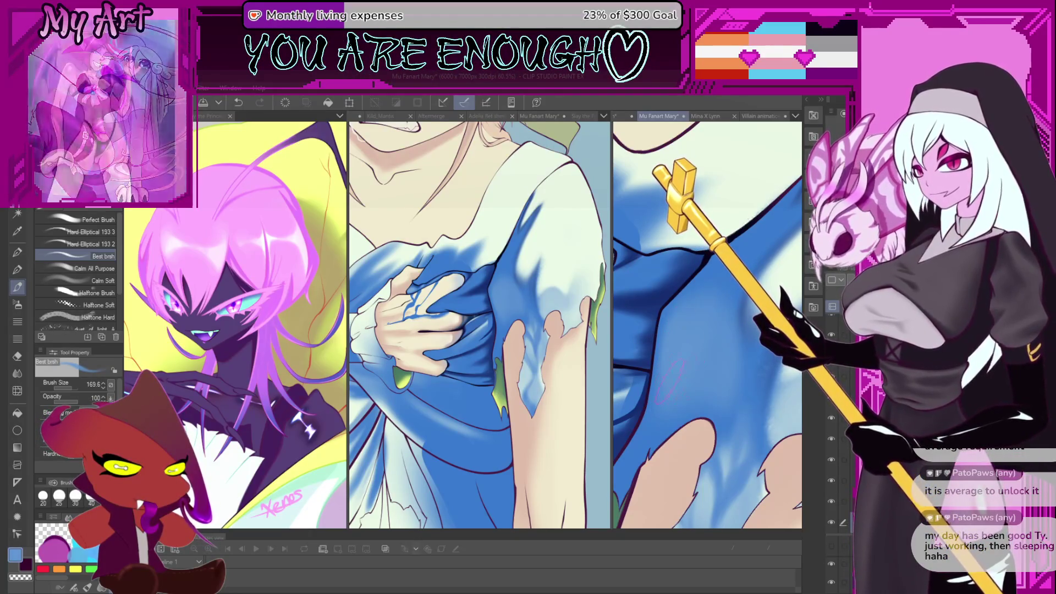
{"action": "key", "text": "ctrl+z"}
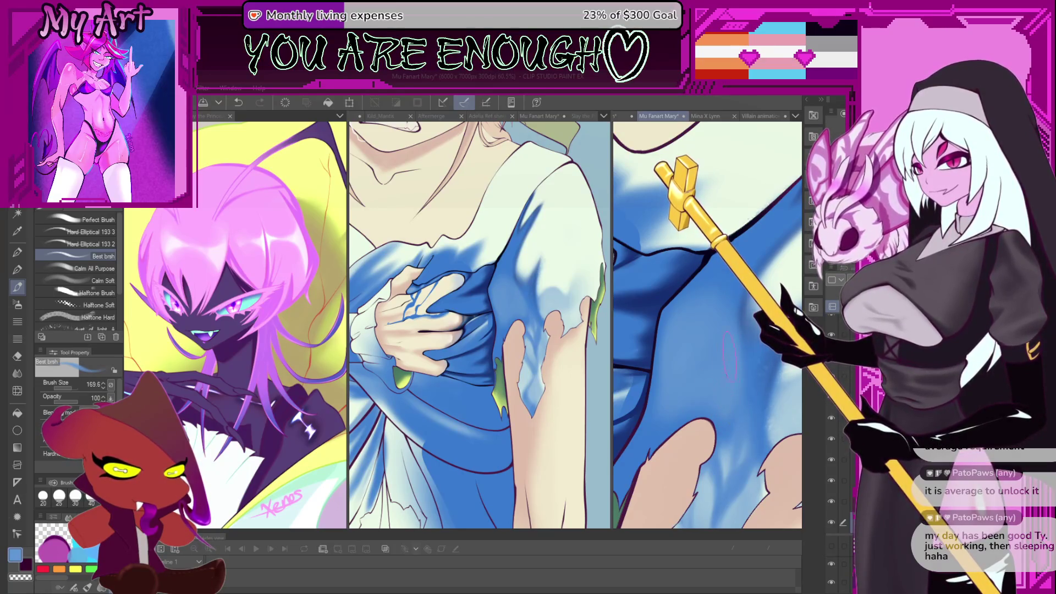
{"action": "key", "text": "ctrl+z"}
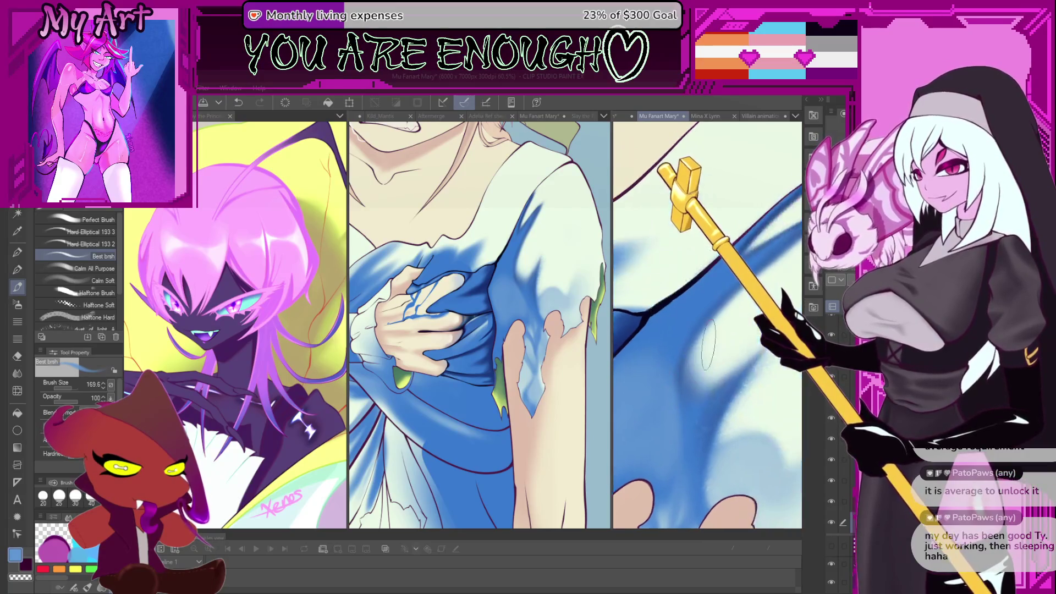
{"action": "scroll", "coordinate": [699, 337], "scroll_direction": "up", "scroll_amount": 1}
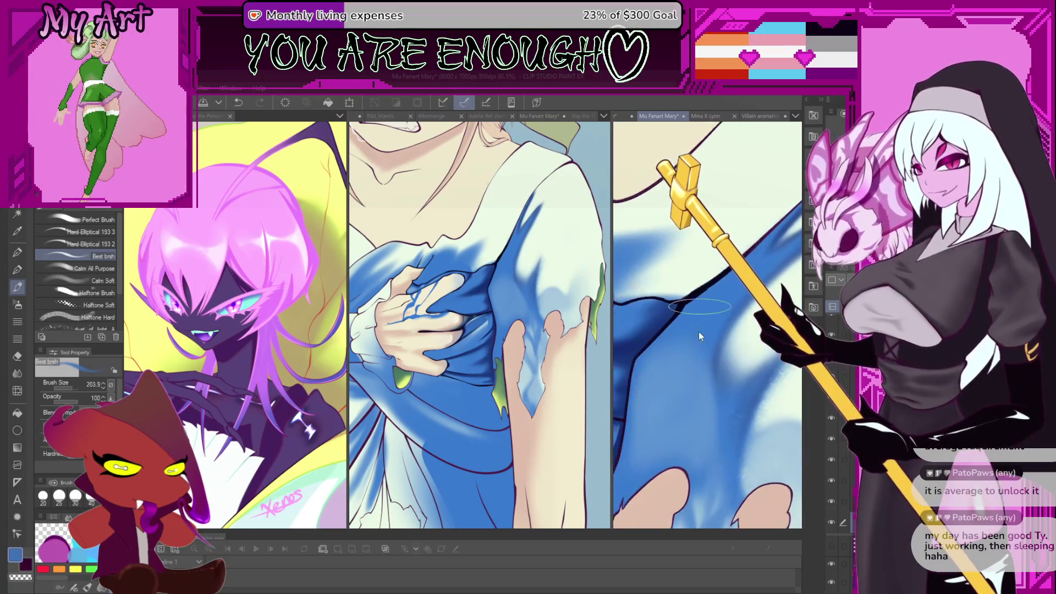
{"action": "key", "text": "bracketleft"}
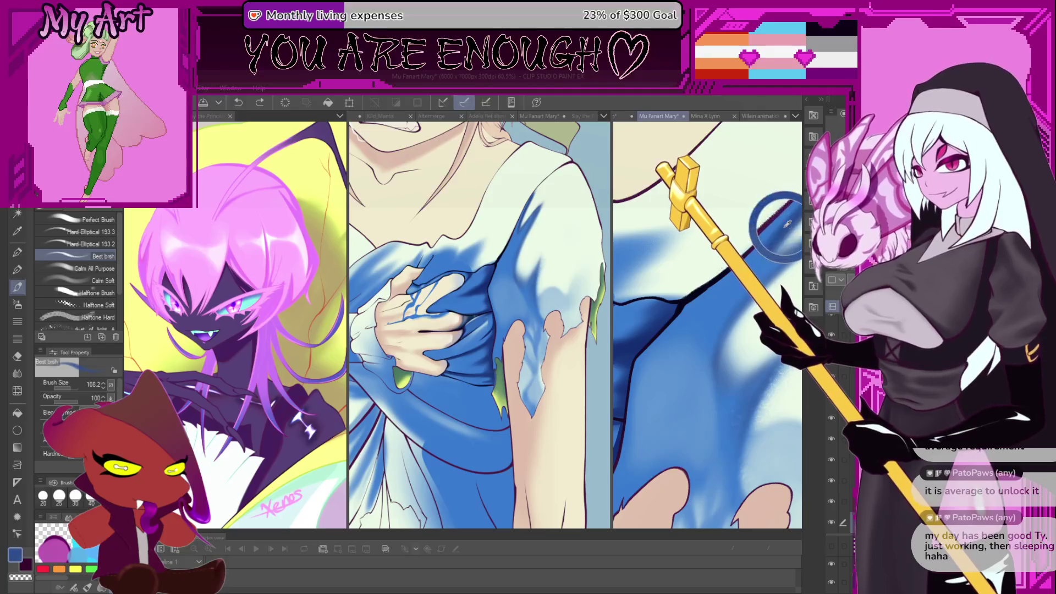
{"action": "left_click_drag", "start_coordinate": [637, 365], "coordinate": [701, 337]}
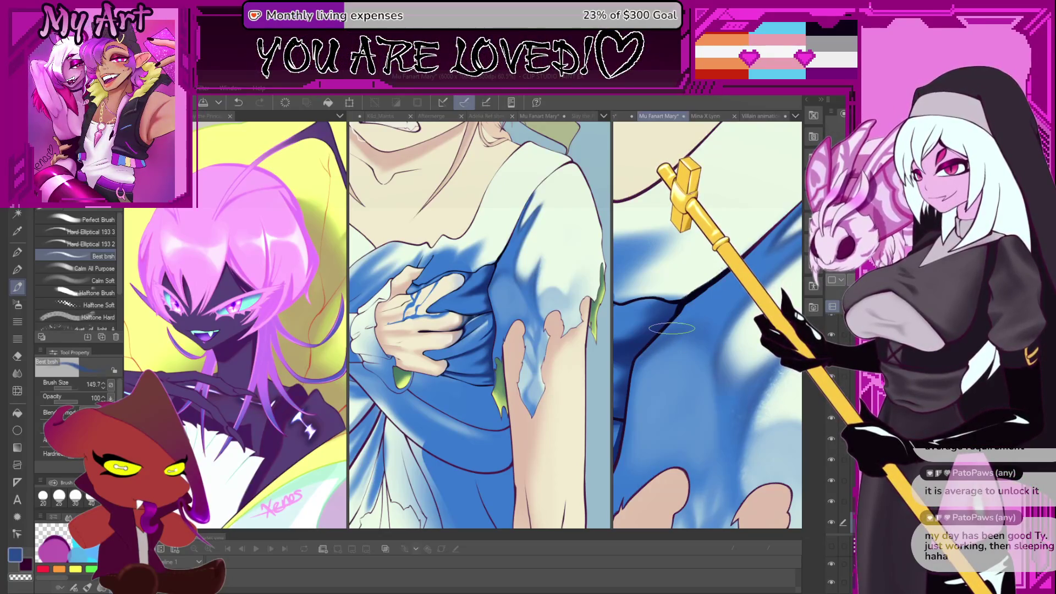
{"action": "key", "text": "ctrl+z"}
{"action": "key", "text": "ctrl+y"}
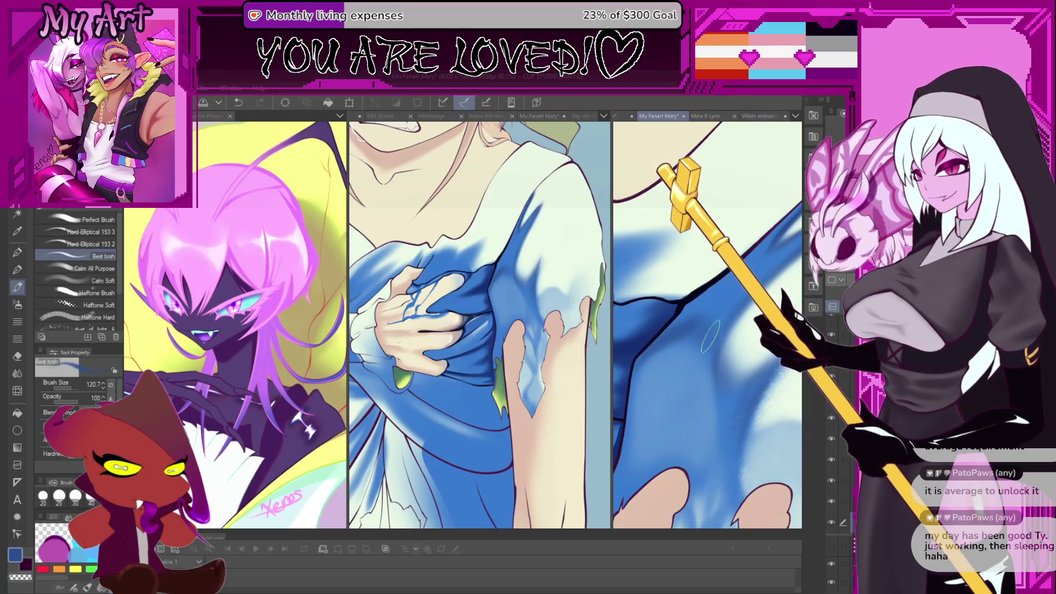
{"action": "mouse_move", "coordinate": [685, 330]}
{"action": "left_mouse_down"}
{"action": "mouse_move", "coordinate": [688, 321]}
{"action": "mouse_move", "coordinate": [668, 352]}
{"action": "left_mouse_up"}
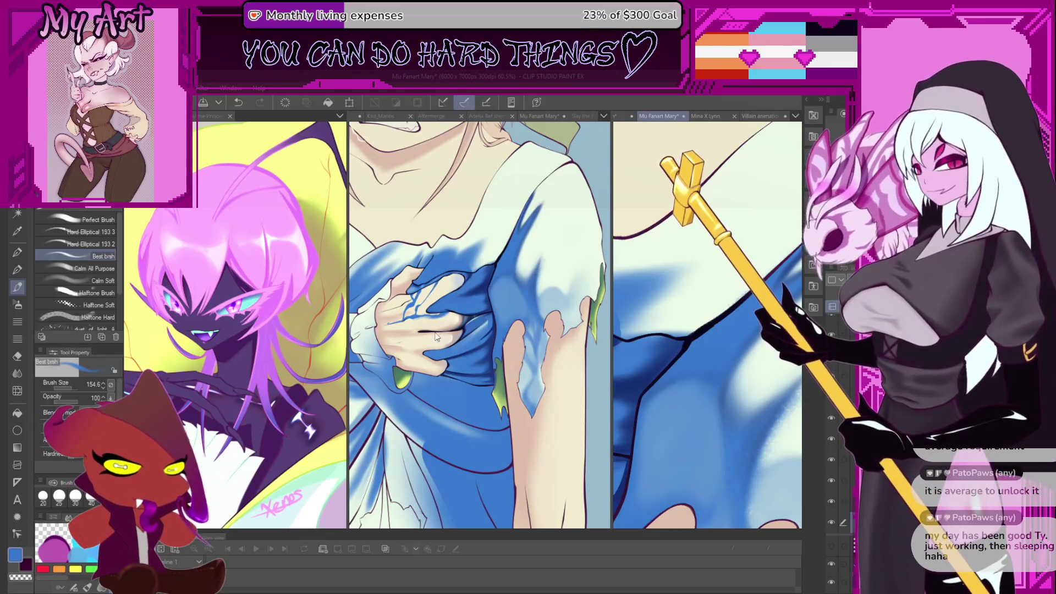
{"action": "scroll", "coordinate": [435, 336], "scroll_direction": "down", "scroll_amount": 8}
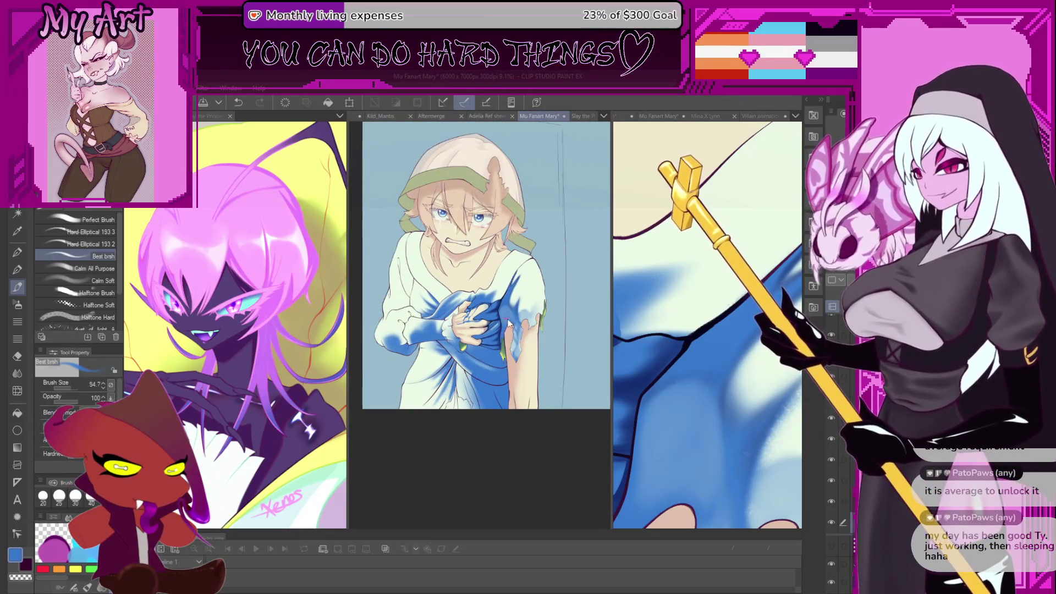
Zoom out the overview to see the whole figure and undo the last dress stroke.
{"action": "scroll", "coordinate": [506, 324], "scroll_direction": "up", "scroll_amount": 3}
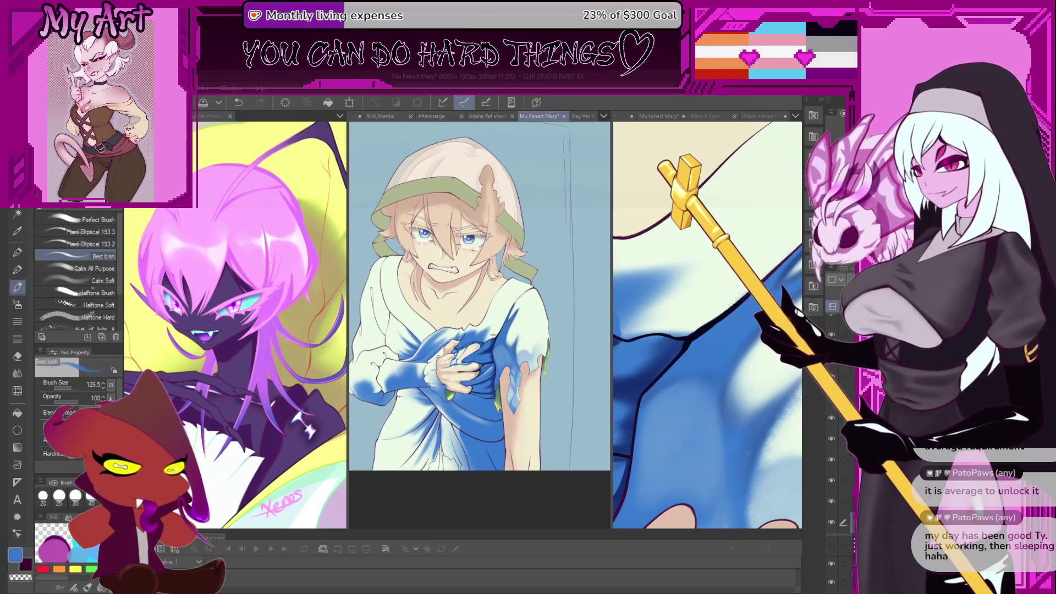
{"action": "scroll", "coordinate": [743, 391], "scroll_direction": "up", "scroll_amount": 2}
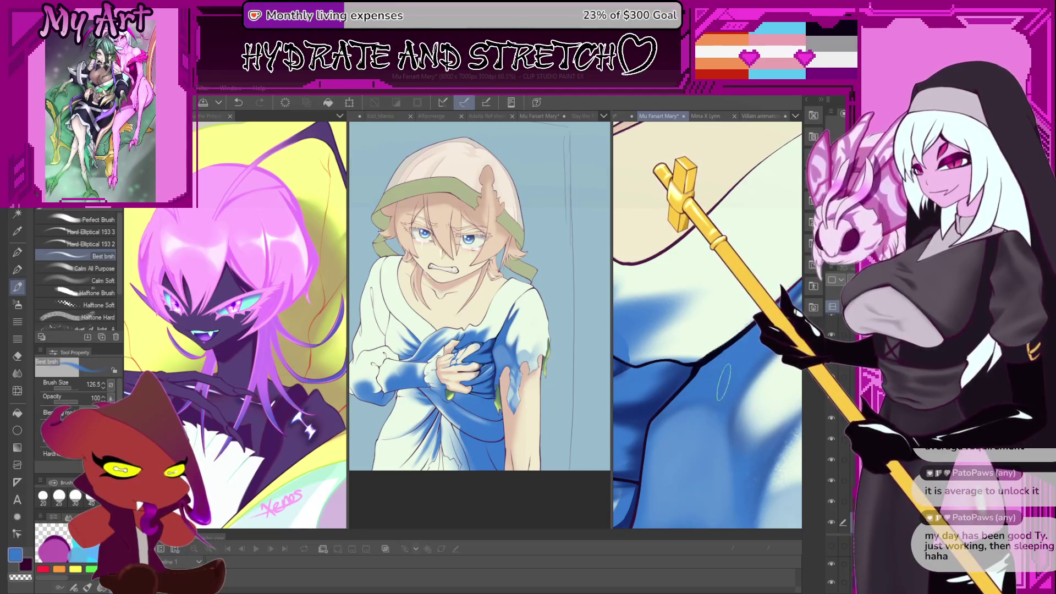
{"action": "left_click_drag", "start_coordinate": [724, 382], "coordinate": [703, 411]}
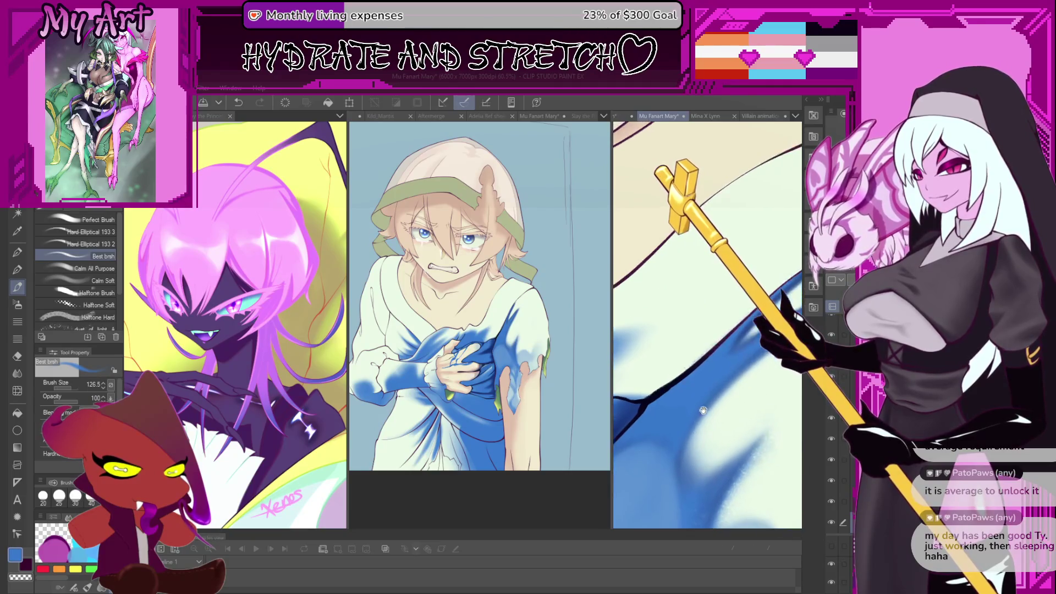
{"action": "key", "text": "ctrl+z"}
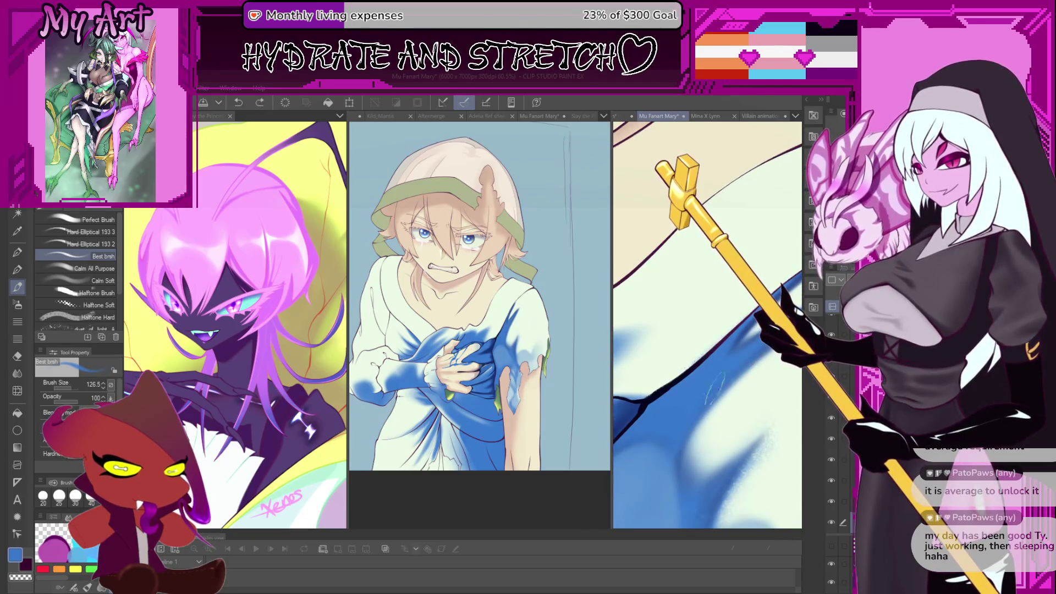
{"action": "scroll", "coordinate": [714, 389], "scroll_direction": "up", "scroll_amount": 5}
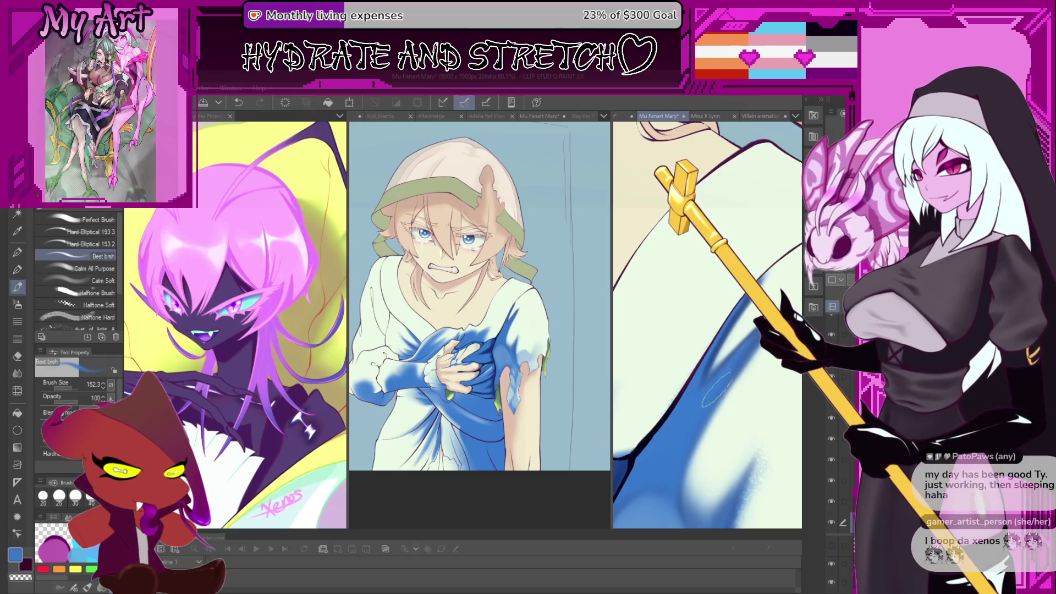
Reposition and rotate the close-up on the fabric, then sample the pale shirt colour.
{"action": "left_click_drag", "start_coordinate": [714, 389], "coordinate": [740, 361]}
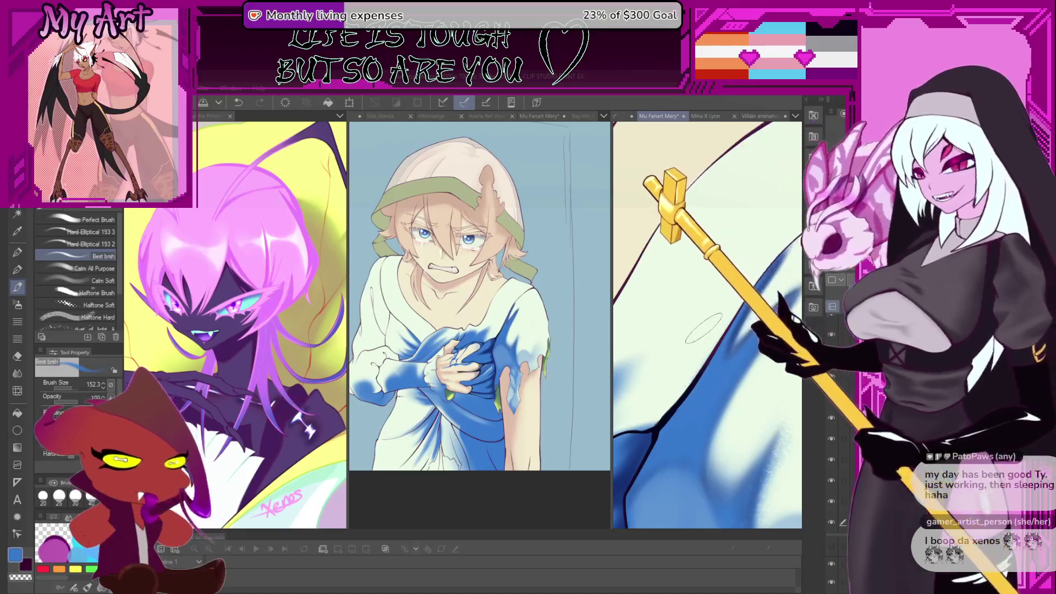
{"action": "mouse_move", "coordinate": [703, 330]}
{"action": "left_mouse_down"}
{"action": "mouse_move", "coordinate": [721, 363]}
{"action": "mouse_move", "coordinate": [751, 355]}
{"action": "left_mouse_up"}
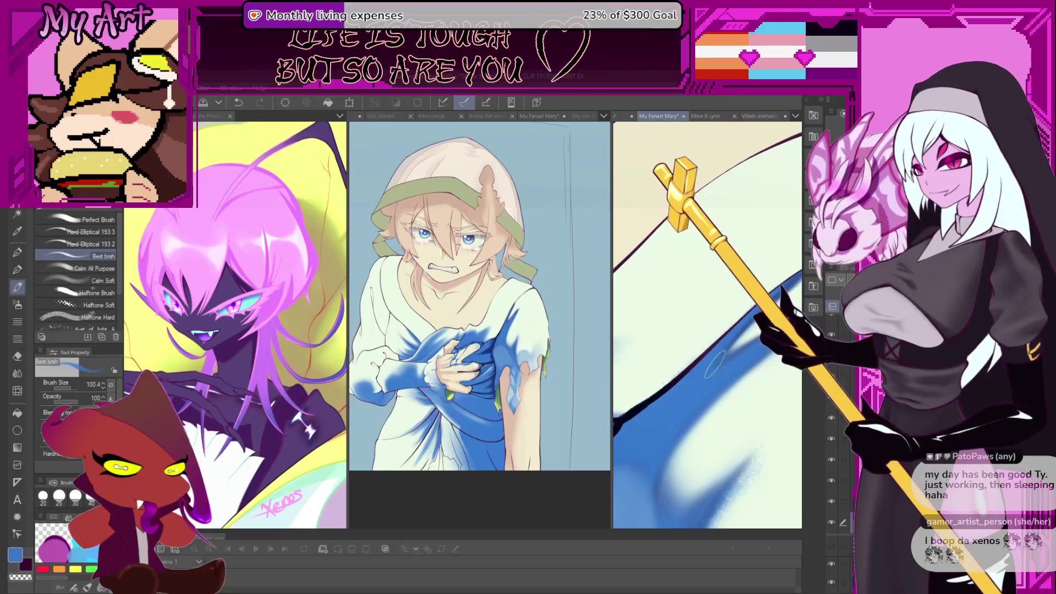
{"action": "scroll", "coordinate": [726, 366], "scroll_direction": "down", "scroll_amount": 4}
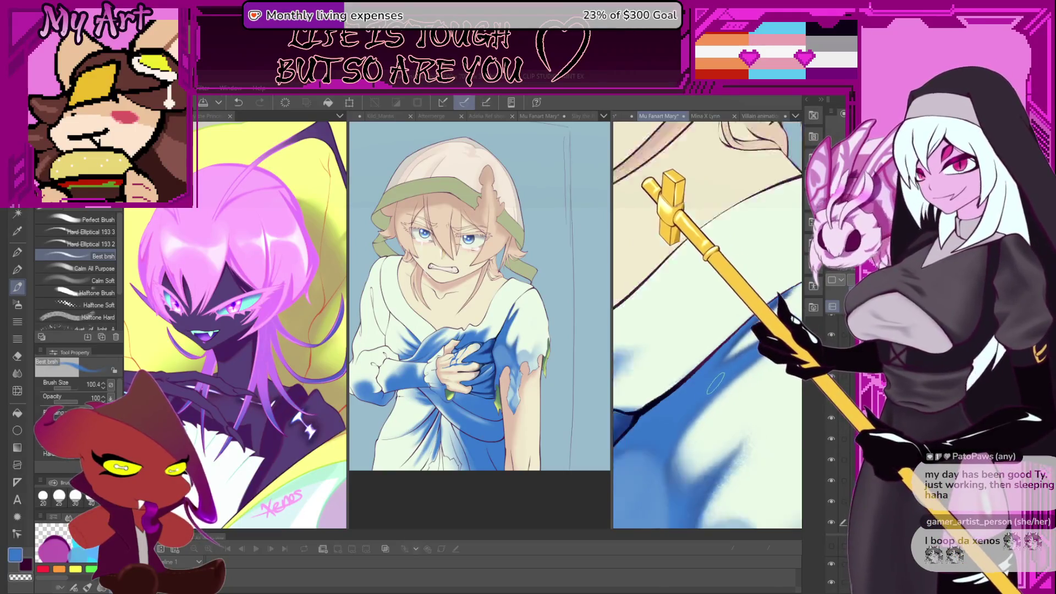
{"action": "left_click_drag", "start_coordinate": [713, 365], "coordinate": [692, 402]}
{"action": "left_click", "coordinate": [756, 456], "text": "alt"}
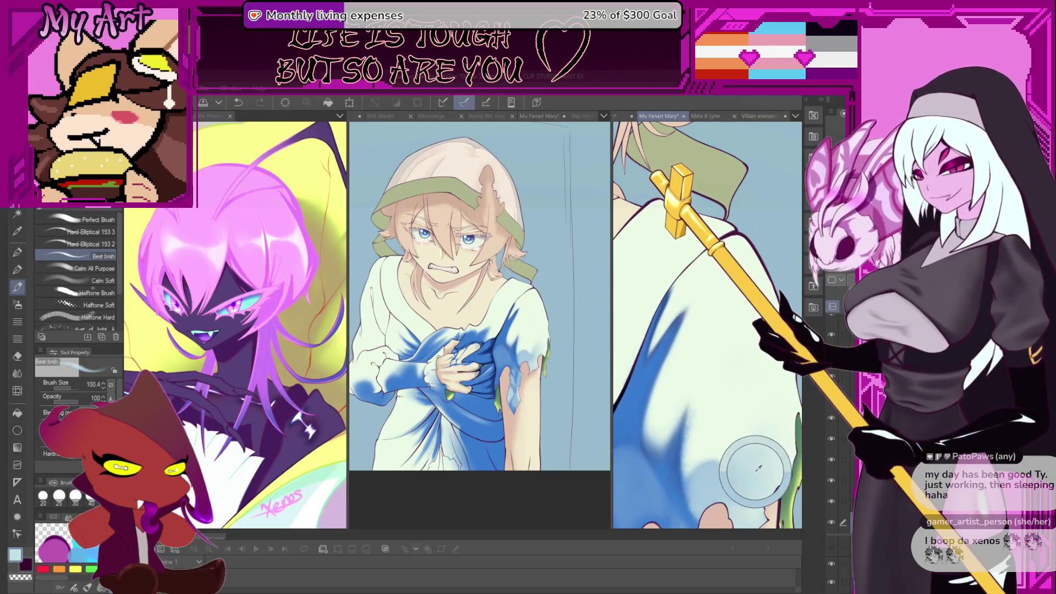
Work along the collar and cape in the close-up, adding pale highlights with the brush at 232.7.
{"action": "scroll", "coordinate": [715, 385], "scroll_direction": "up", "scroll_amount": 2}
{"action": "scroll", "coordinate": [706, 364], "scroll_direction": "down", "scroll_amount": 2}
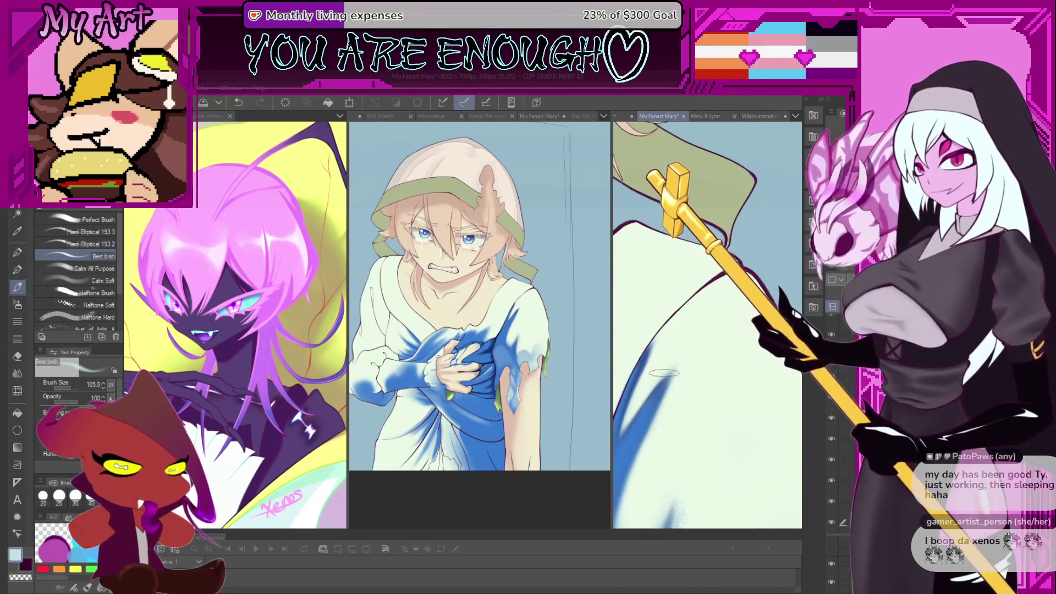
{"action": "left_click_drag", "start_coordinate": [664, 373], "coordinate": [714, 361]}
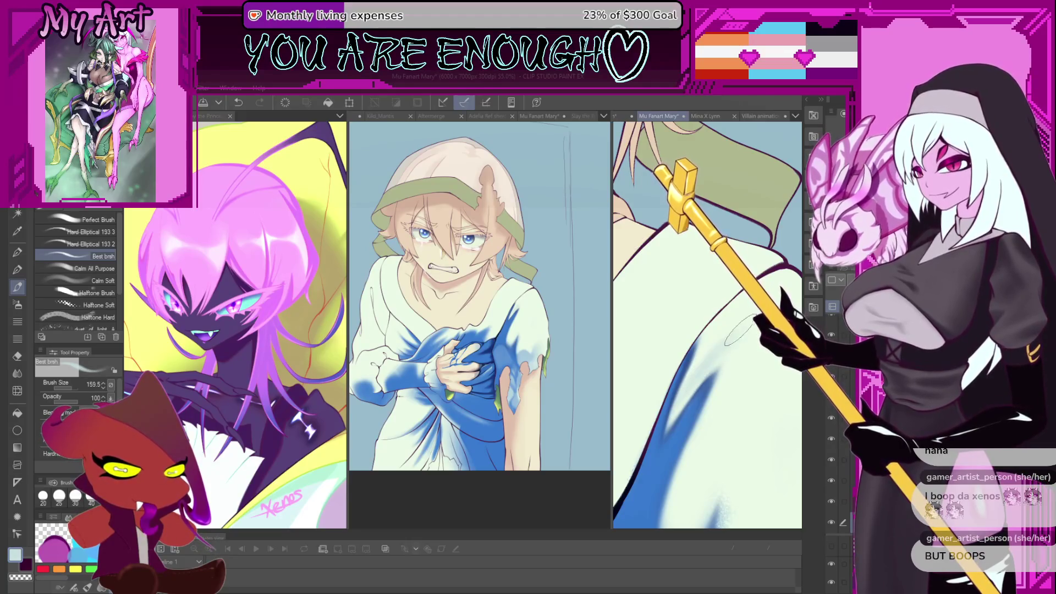
{"action": "left_click_drag", "start_coordinate": [746, 325], "coordinate": [683, 371]}
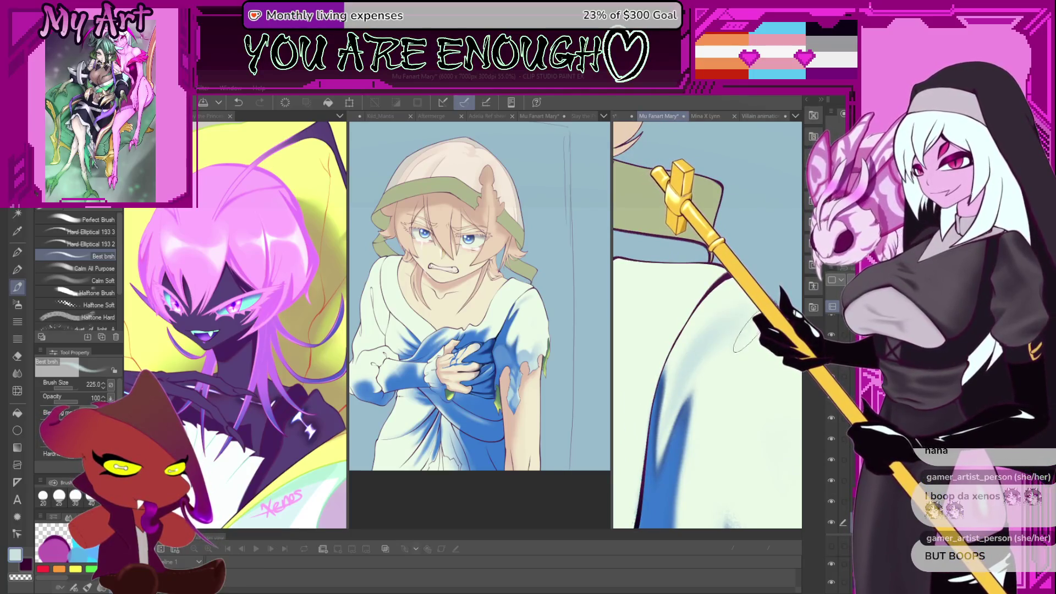
{"action": "scroll", "coordinate": [711, 393], "scroll_direction": "down", "scroll_amount": 4}
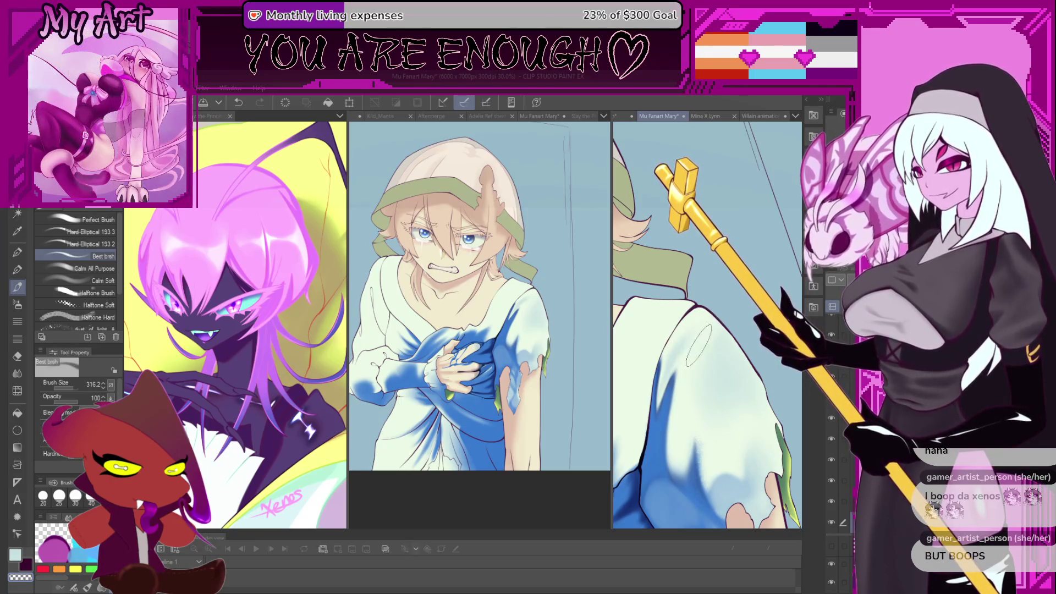
{"action": "scroll", "coordinate": [689, 349], "scroll_direction": "up", "scroll_amount": 1}
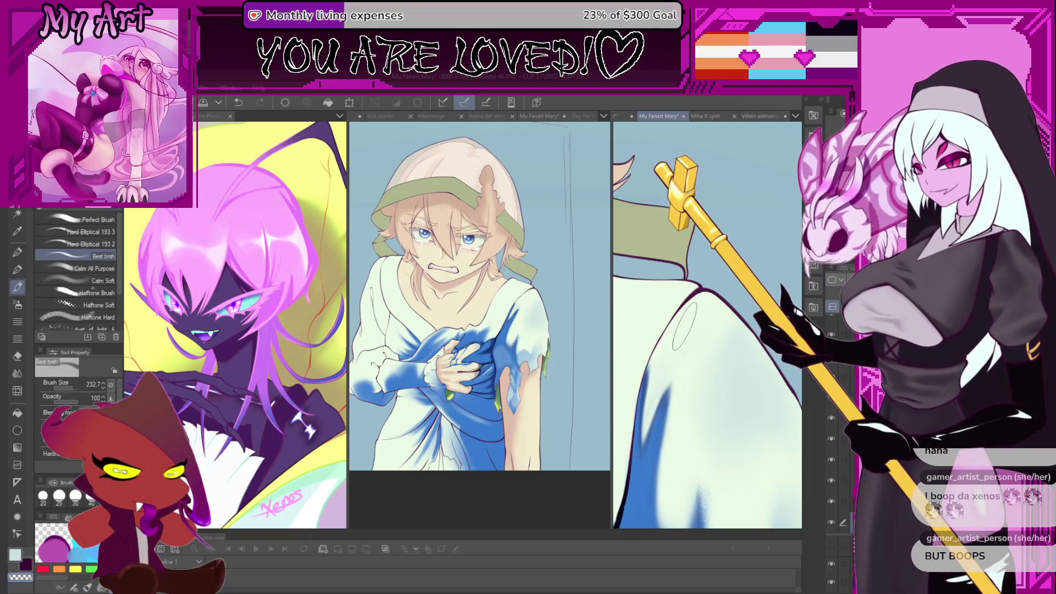
{"action": "scroll", "coordinate": [656, 393], "scroll_direction": "down", "scroll_amount": 2}
{"action": "scroll", "coordinate": [687, 370], "scroll_direction": "down", "scroll_amount": 2}
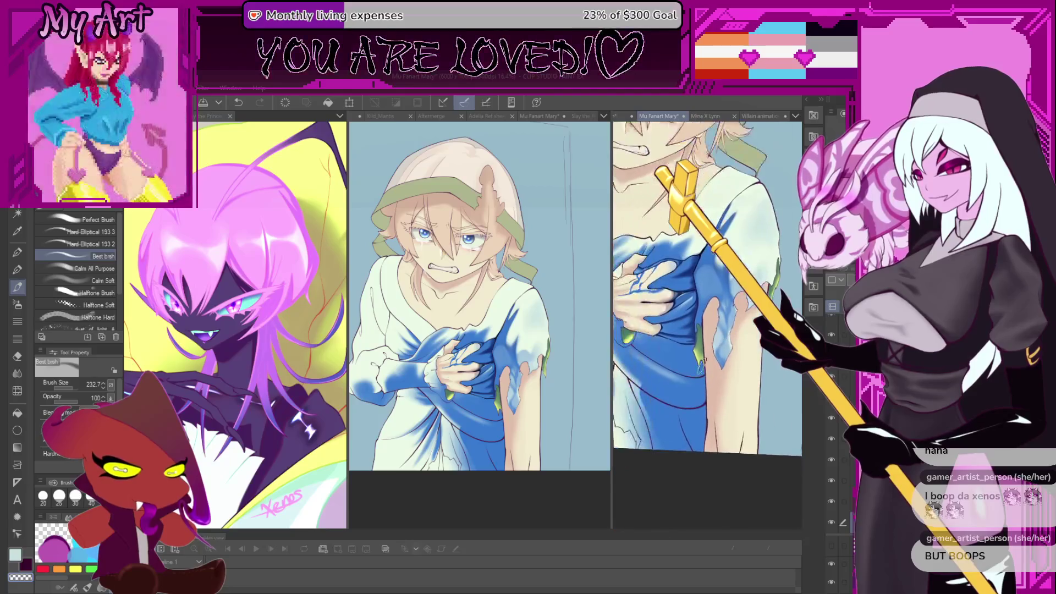
Pan, zoom and rotate the close-up until the lower blue skirt folds fill the view.
{"action": "mouse_move", "coordinate": [686, 370]}
{"action": "left_mouse_down"}
{"action": "mouse_move", "coordinate": [743, 392]}
{"action": "mouse_move", "coordinate": [805, 370]}
{"action": "mouse_move", "coordinate": [721, 373]}
{"action": "mouse_move", "coordinate": [800, 339]}
{"action": "mouse_move", "coordinate": [778, 256]}
{"action": "left_mouse_up"}
{"action": "mouse_move", "coordinate": [715, 299]}
{"action": "left_mouse_down"}
{"action": "mouse_move", "coordinate": [699, 352]}
{"action": "mouse_move", "coordinate": [650, 414]}
{"action": "mouse_move", "coordinate": [668, 374]}
{"action": "left_mouse_up"}
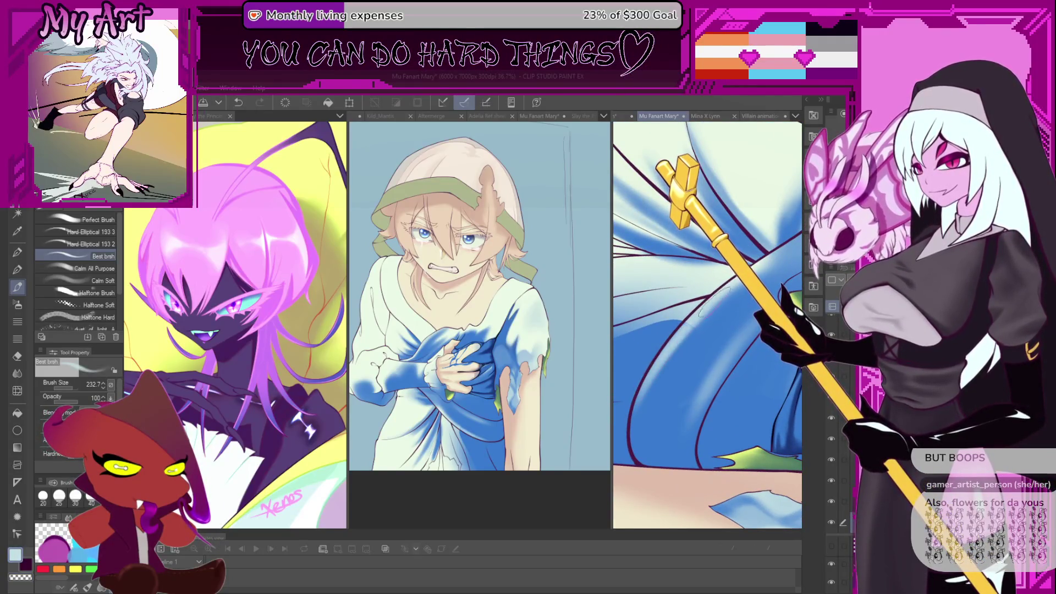
{"action": "left_click_drag", "start_coordinate": [709, 299], "coordinate": [735, 309]}
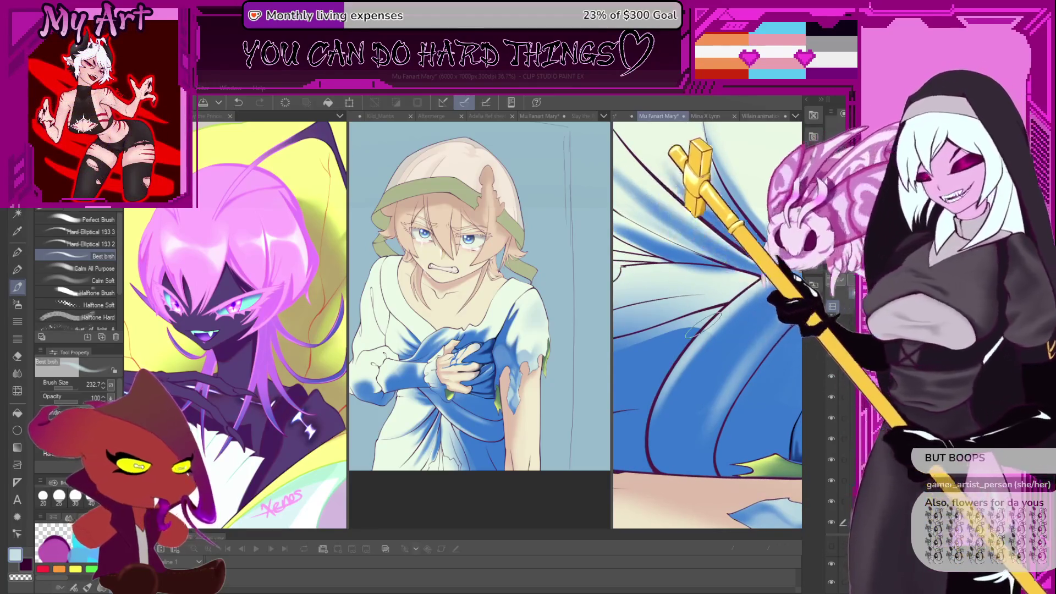
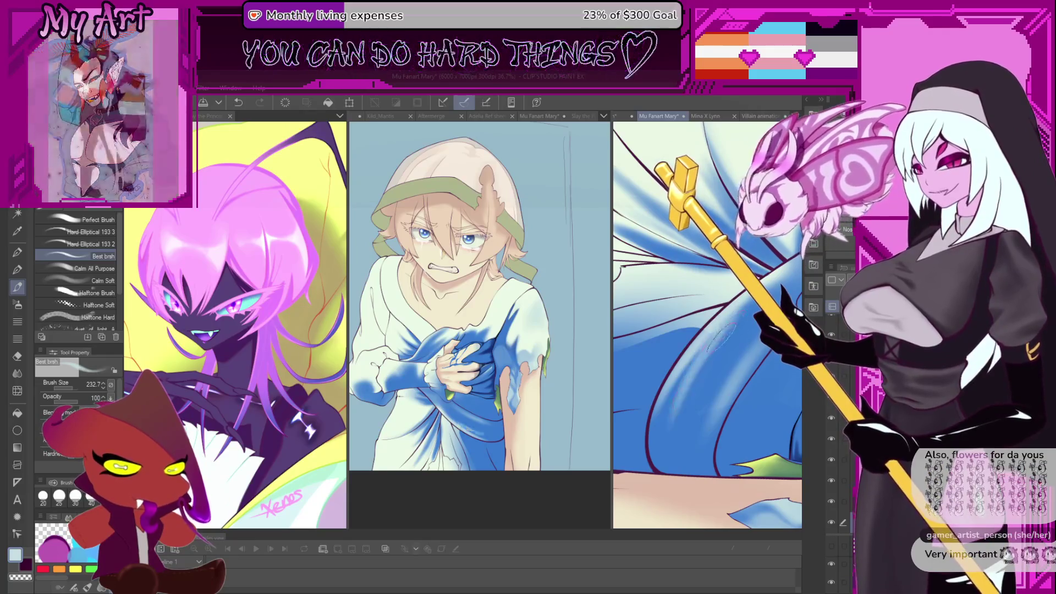
Sample the canvas blue, then a deeper blue from the wing, with a smaller brush.
{"action": "left_click", "coordinate": [682, 412], "text": "alt"}
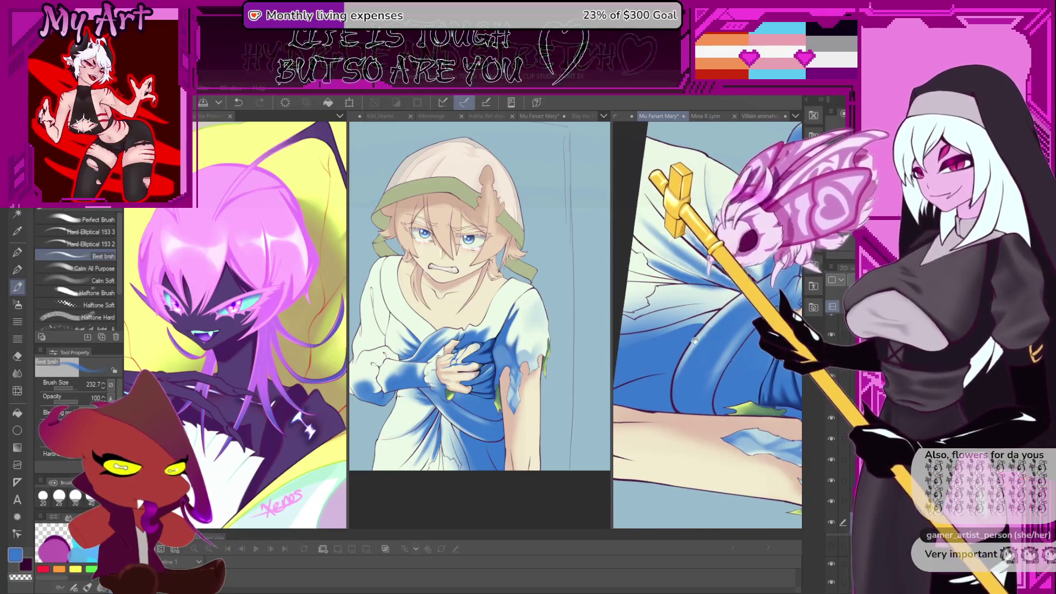
{"action": "key", "text": "bracketleft"}
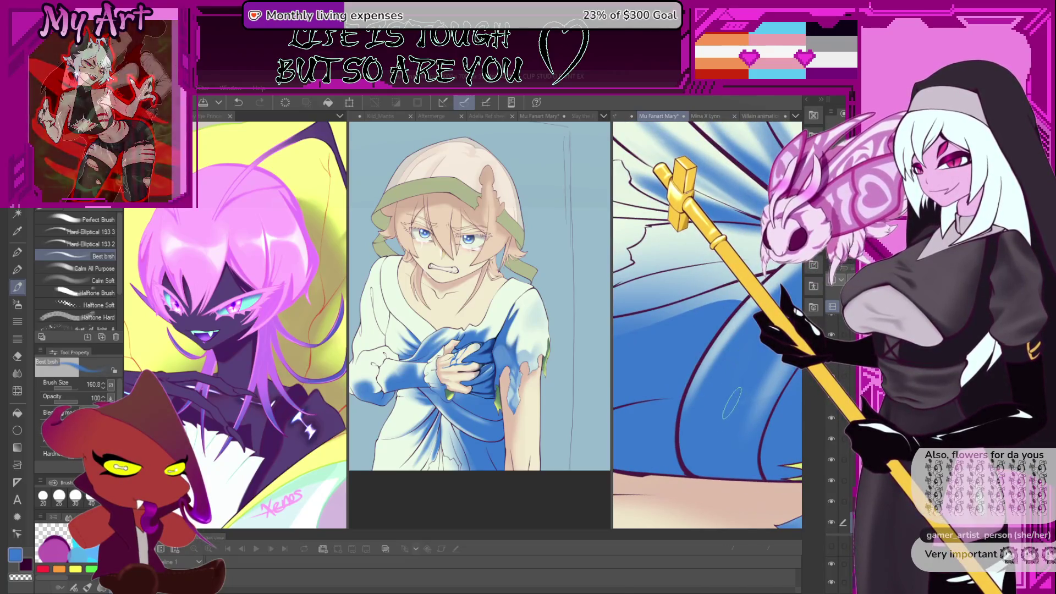
{"action": "scroll", "coordinate": [745, 385], "scroll_direction": "down", "scroll_amount": 2}
{"action": "key", "text": "ctrl+z"}
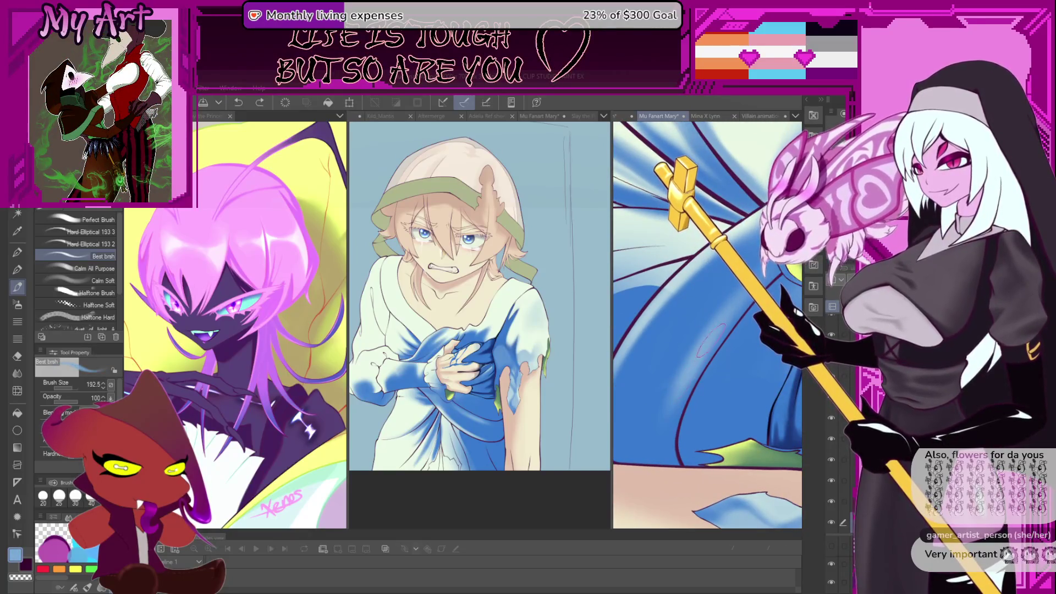
{"action": "left_click", "coordinate": [667, 429], "text": "alt"}
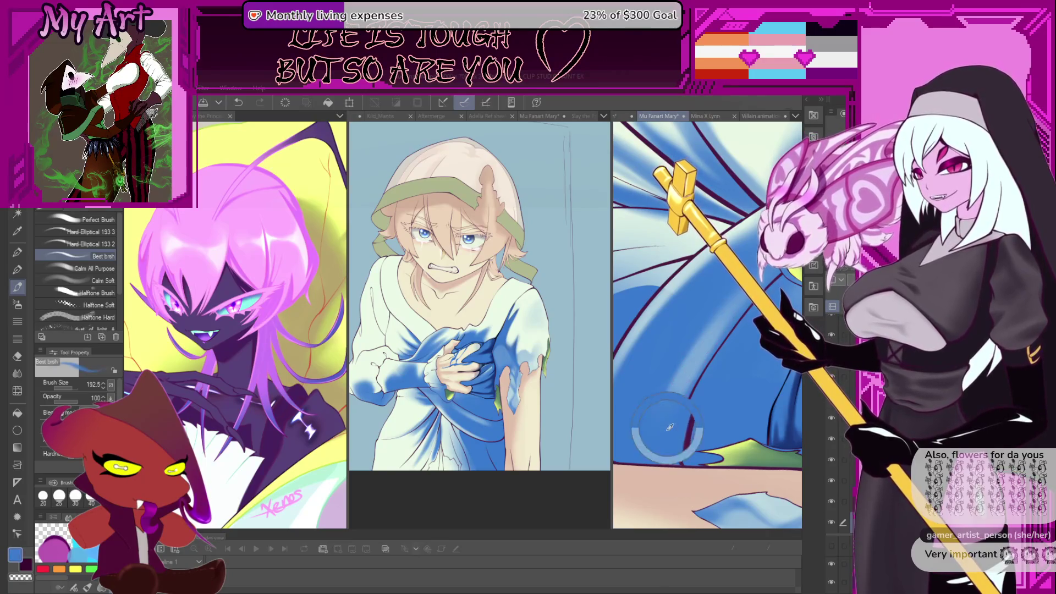
{"action": "left_click_drag", "start_coordinate": [677, 412], "coordinate": [692, 374]}
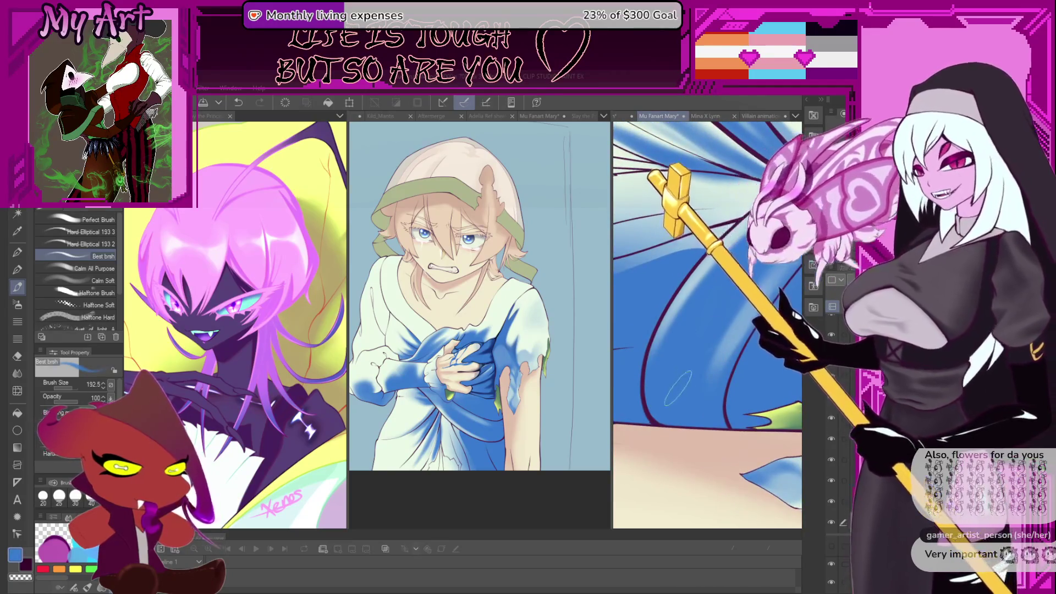
{"action": "left_click_drag", "start_coordinate": [737, 283], "coordinate": [708, 316]}
{"action": "scroll", "coordinate": [707, 316], "scroll_direction": "up", "scroll_amount": 1}
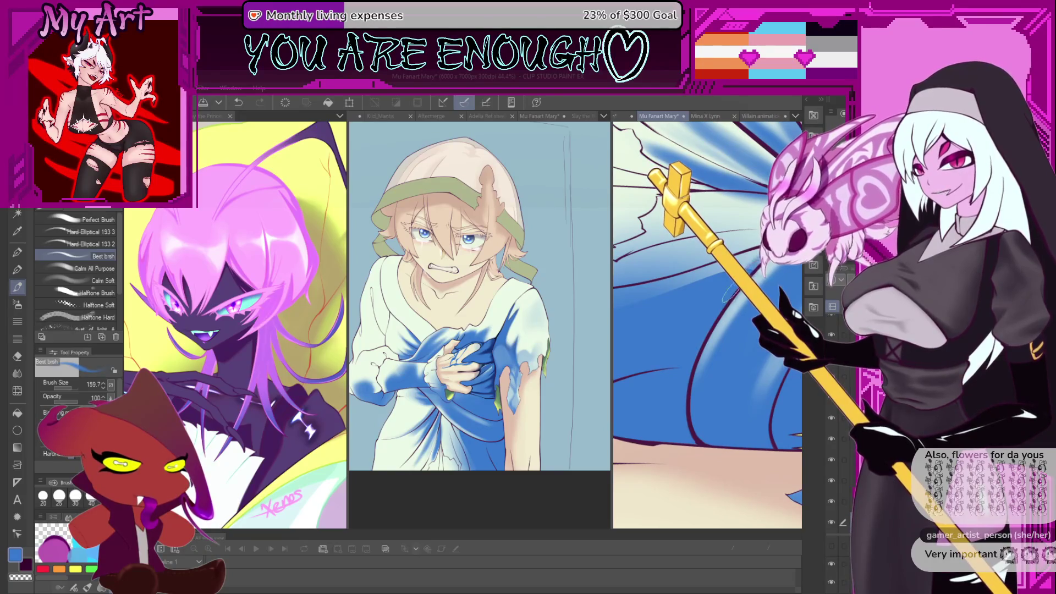
Pick a pale blue and paint a broad highlight streak across the wing.
{"action": "key", "text": "bracketleft"}
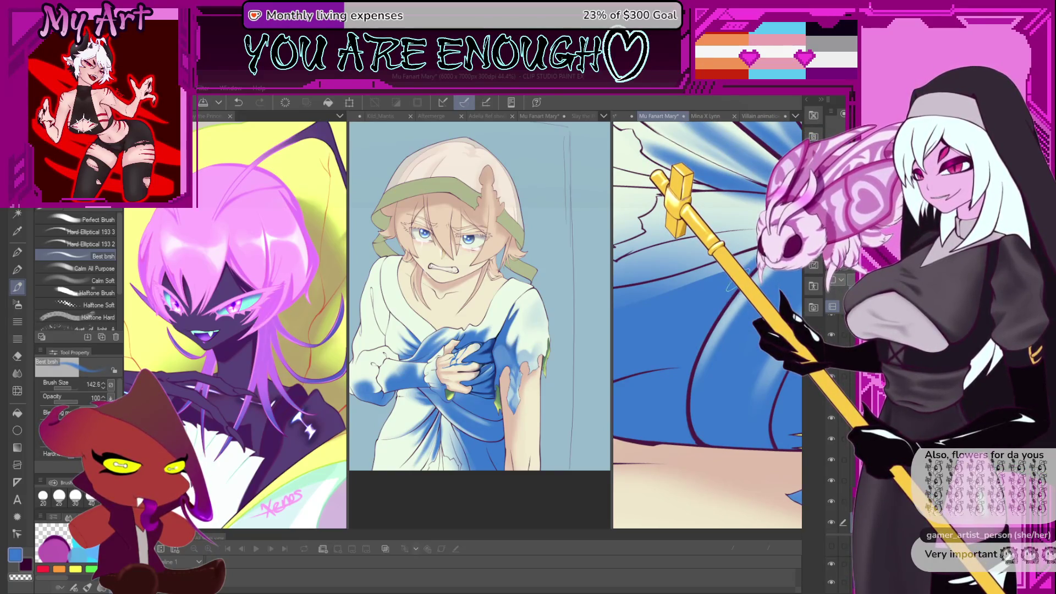
{"action": "scroll", "coordinate": [682, 407], "scroll_direction": "up", "scroll_amount": 2}
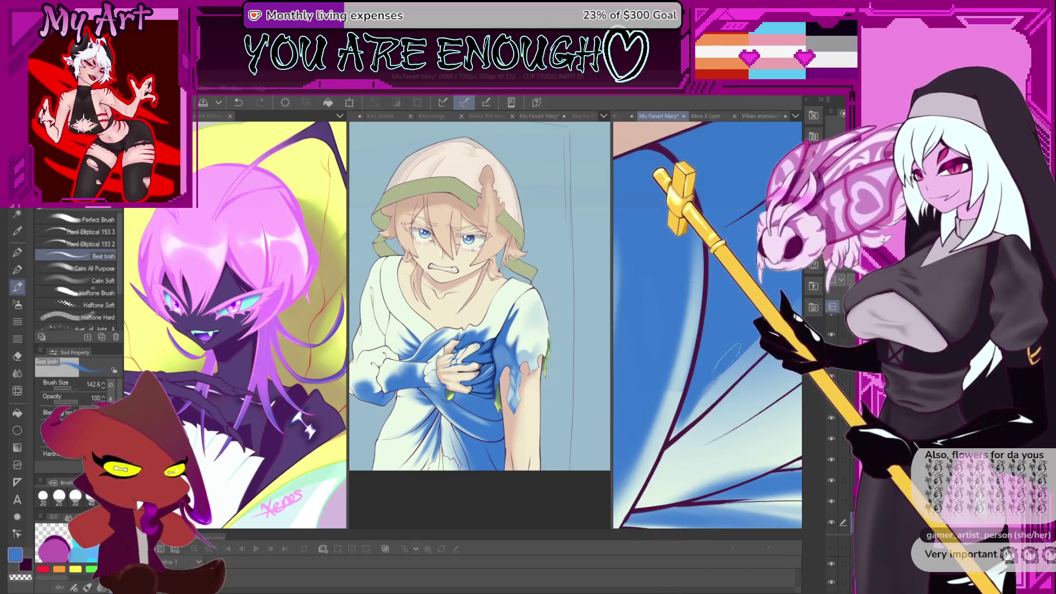
{"action": "mouse_move", "coordinate": [680, 407]}
{"action": "left_mouse_down"}
{"action": "mouse_move", "coordinate": [670, 313]}
{"action": "mouse_move", "coordinate": [682, 352]}
{"action": "left_mouse_up"}
{"action": "key", "text": "bracketleft"}
{"action": "key", "text": "bracketleft"}
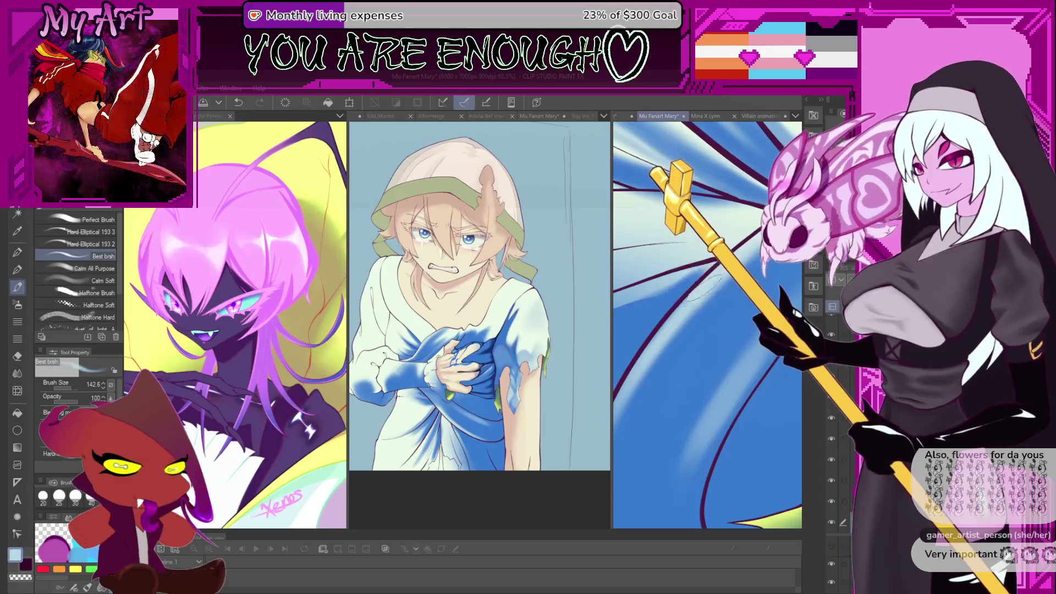
{"action": "left_click", "coordinate": [684, 313], "text": "alt"}
{"action": "key", "text": "bracketright"}
{"action": "key", "text": "bracketright"}
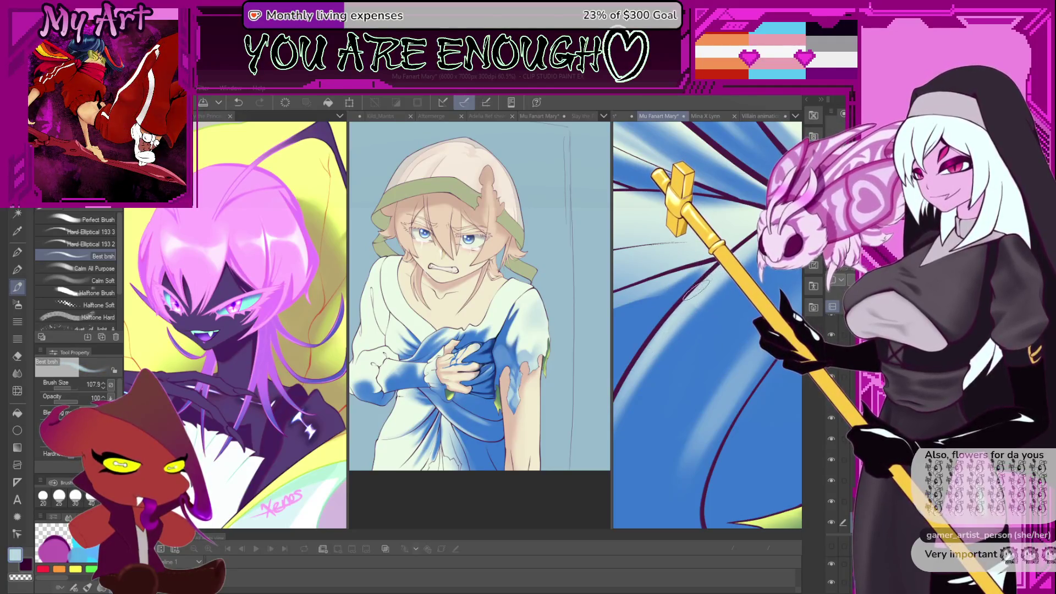
{"action": "left_click_drag", "start_coordinate": [715, 264], "coordinate": [621, 448]}
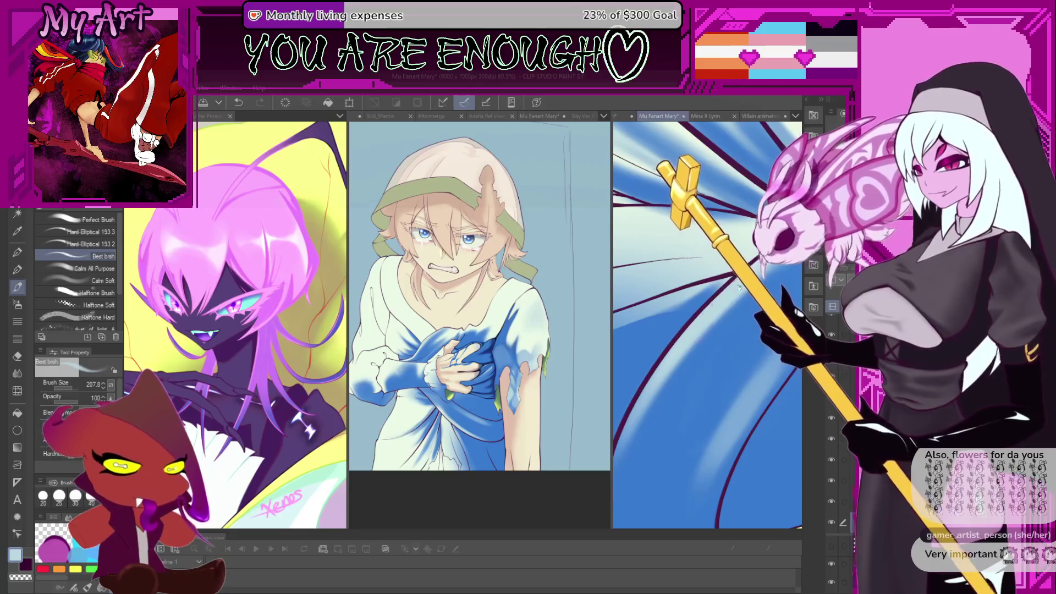
{"action": "left_click_drag", "start_coordinate": [676, 308], "coordinate": [682, 363]}
{"action": "scroll", "coordinate": [712, 313], "scroll_direction": "down", "scroll_amount": 2}
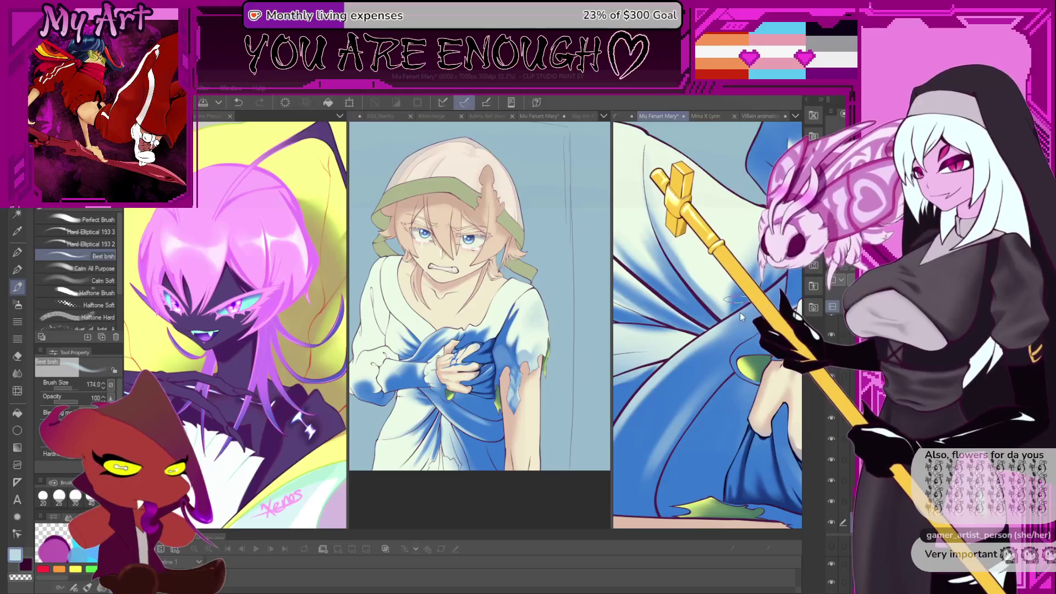
{"action": "key", "text": "bracketleft"}
{"action": "key", "text": "bracketleft"}
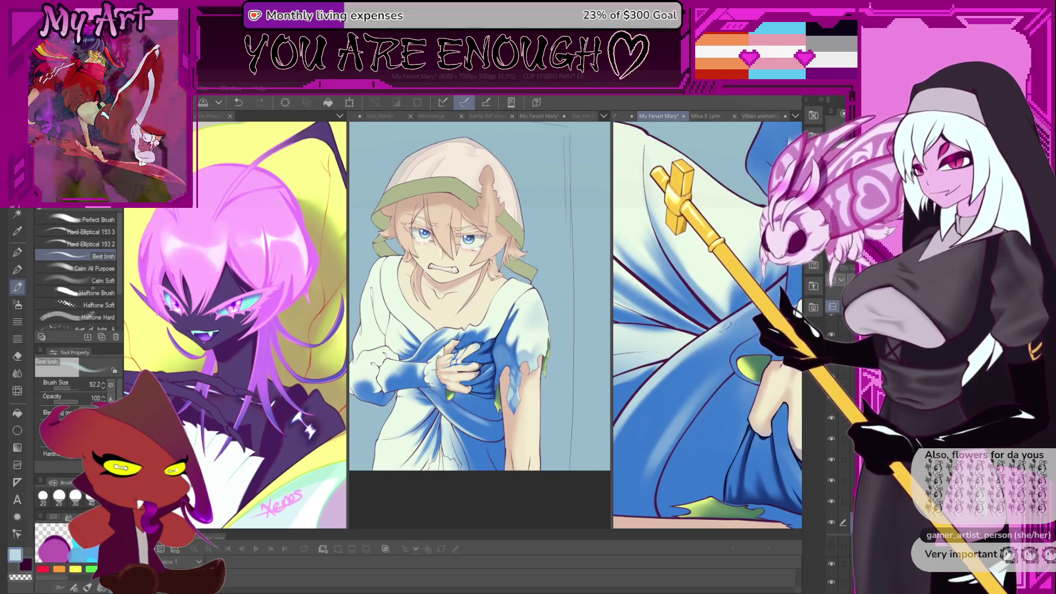
{"action": "mouse_move", "coordinate": [709, 330]}
{"action": "left_mouse_down"}
{"action": "mouse_move", "coordinate": [715, 308]}
{"action": "mouse_move", "coordinate": [737, 303]}
{"action": "left_mouse_up"}
{"action": "scroll", "coordinate": [708, 325], "scroll_direction": "up", "scroll_amount": 5}
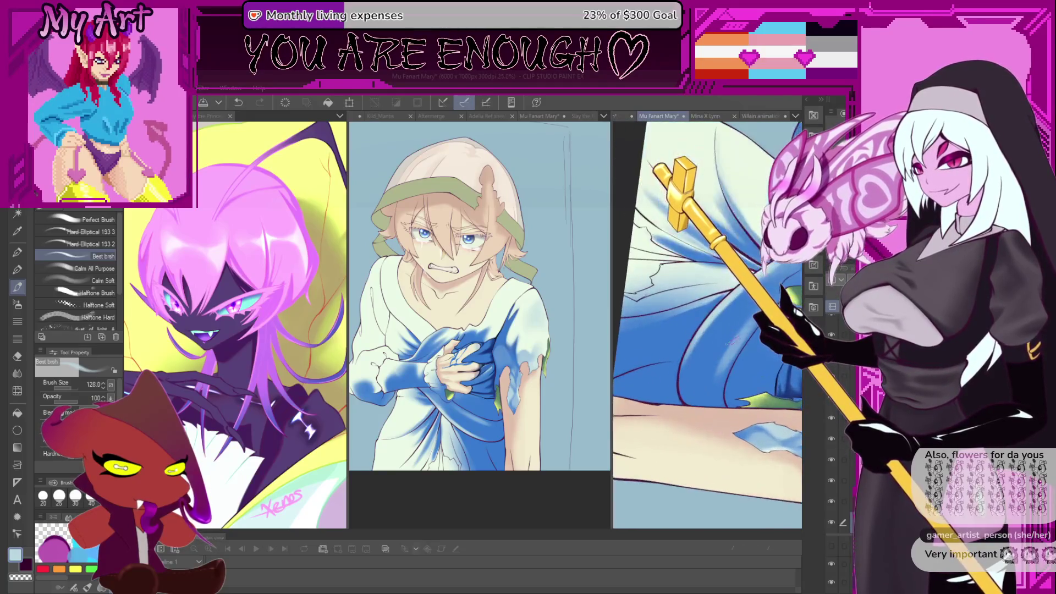
{"action": "scroll", "coordinate": [658, 340], "scroll_direction": "up", "scroll_amount": 3}
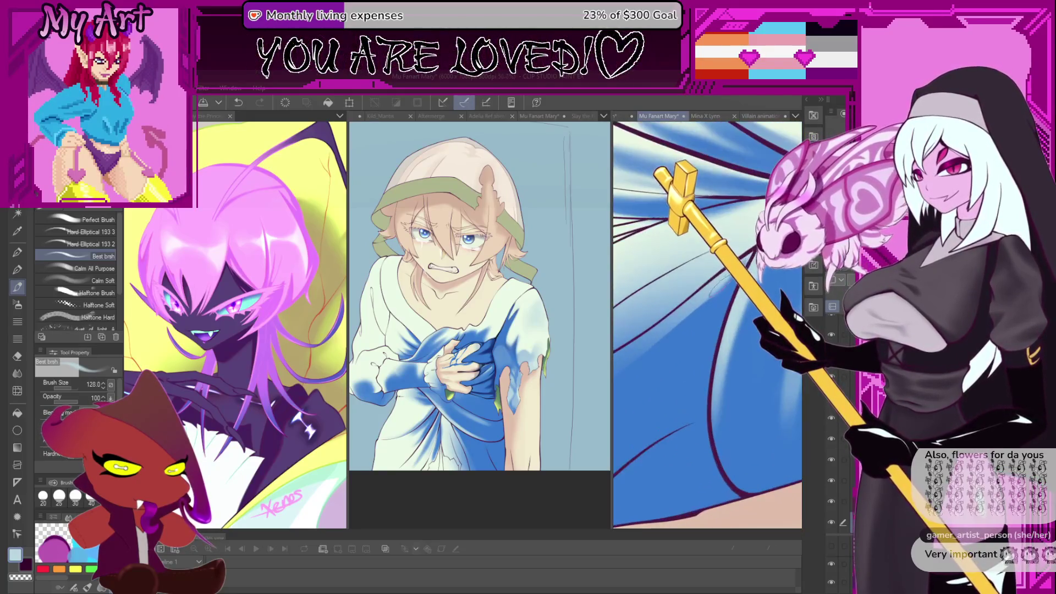
{"action": "left_click_drag", "start_coordinate": [658, 340], "coordinate": [687, 330]}
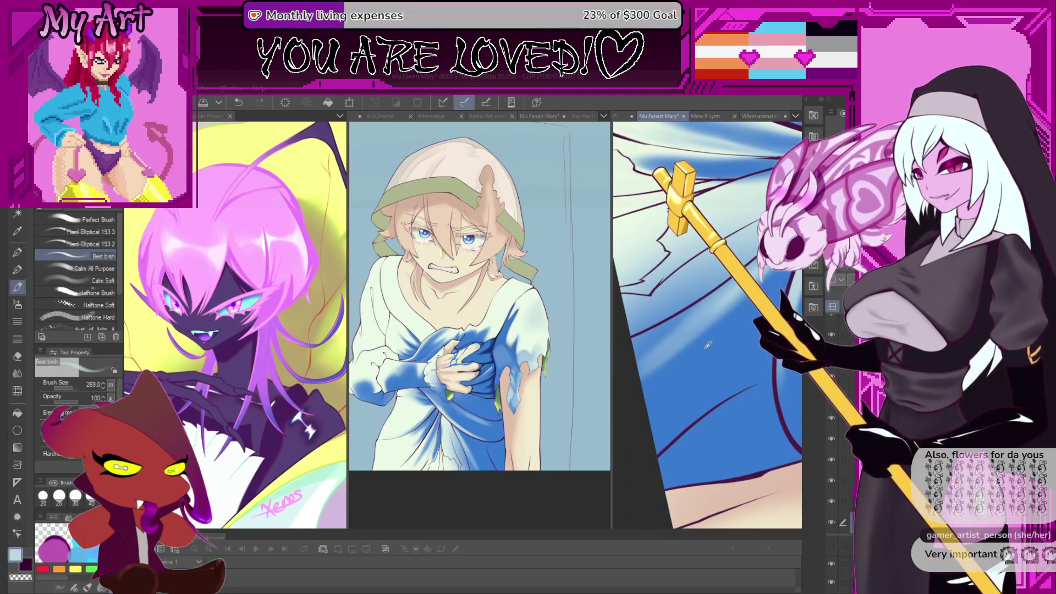
{"action": "left_click", "coordinate": [710, 325], "text": "alt"}
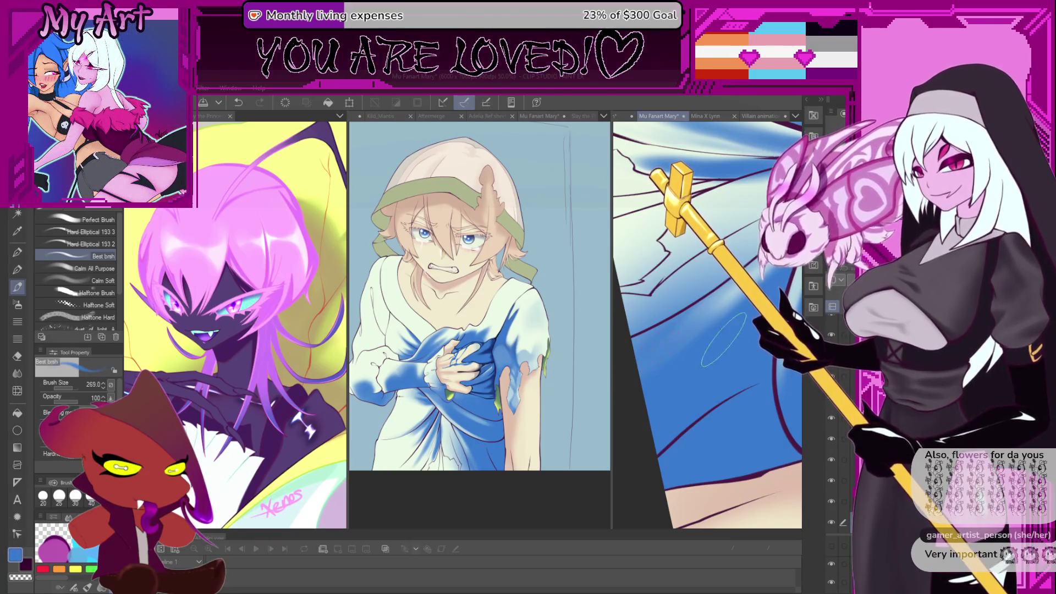
{"action": "scroll", "coordinate": [653, 322], "scroll_direction": "down", "scroll_amount": 3}
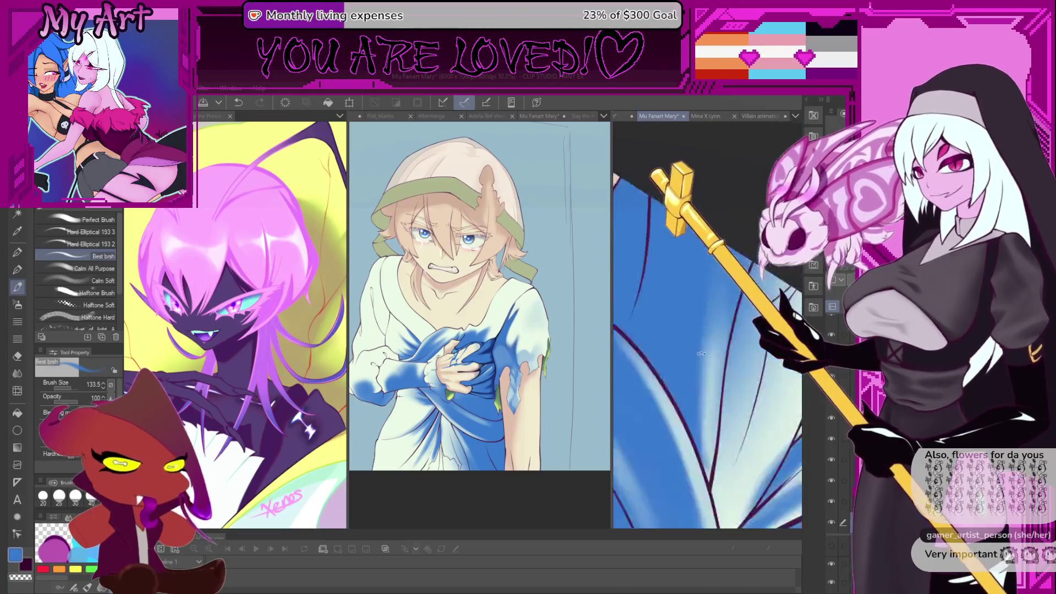
{"action": "scroll", "coordinate": [714, 370], "scroll_direction": "down", "scroll_amount": 3}
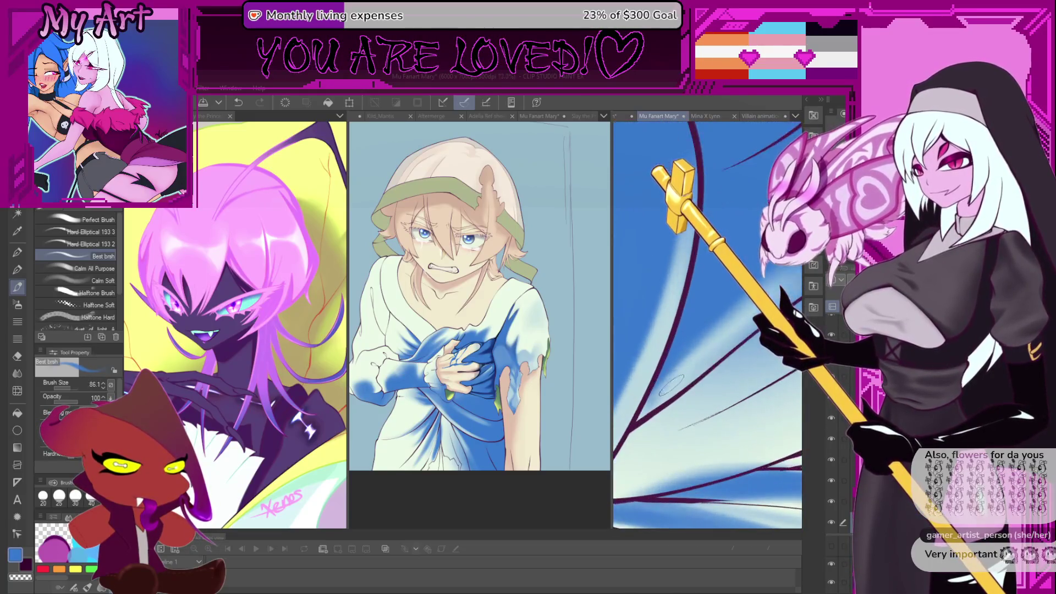
{"action": "key", "text": "bracketleft"}
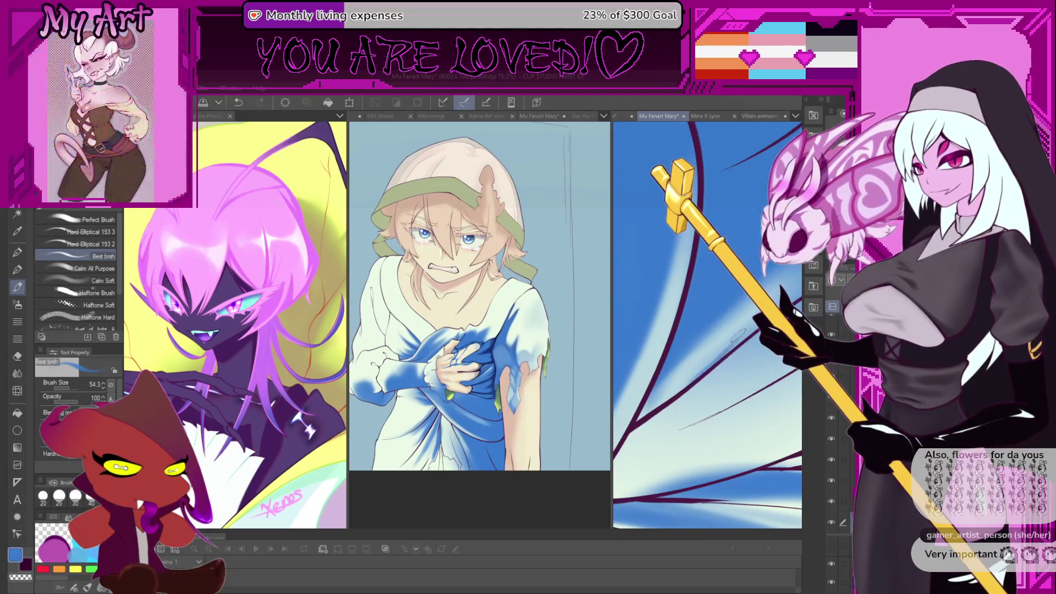
{"action": "scroll", "coordinate": [713, 357], "scroll_direction": "down", "scroll_amount": 2}
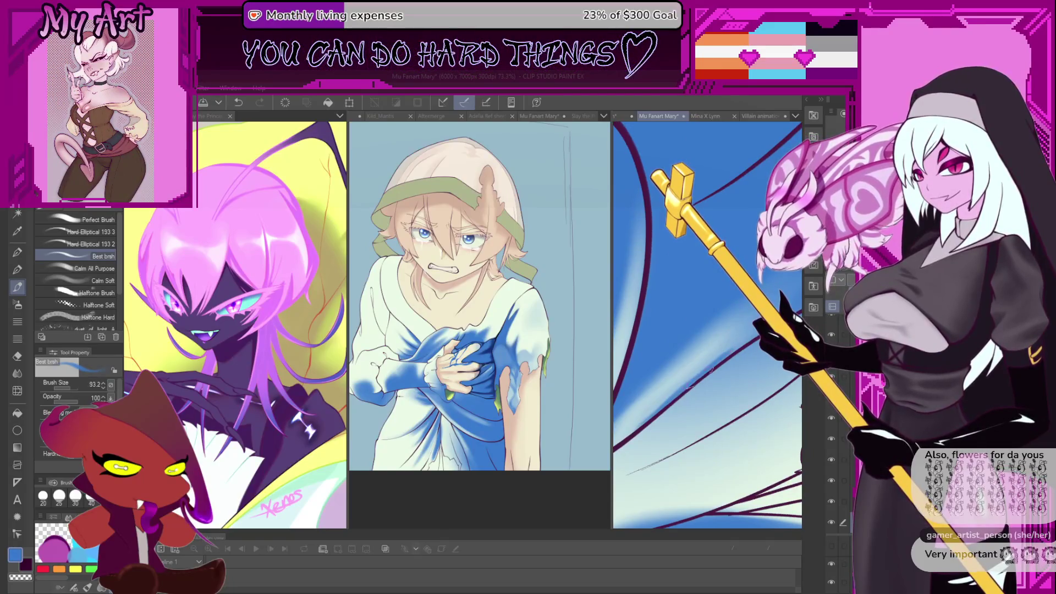
{"action": "scroll", "coordinate": [707, 324], "scroll_direction": "down", "scroll_amount": 2}
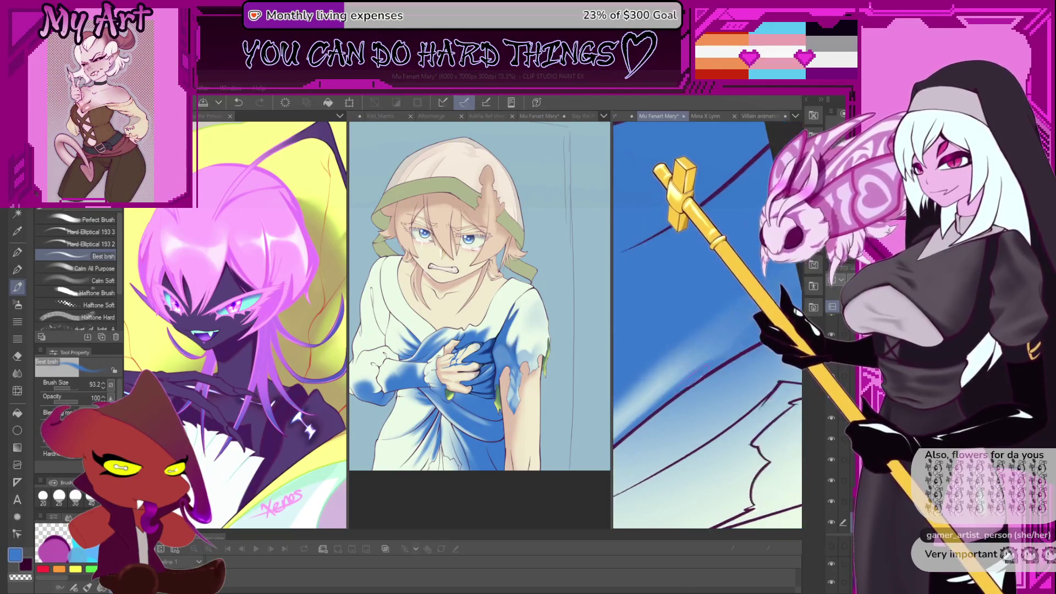
{"action": "scroll", "coordinate": [737, 358], "scroll_direction": "down", "scroll_amount": 2}
{"action": "key", "text": "bracketright"}
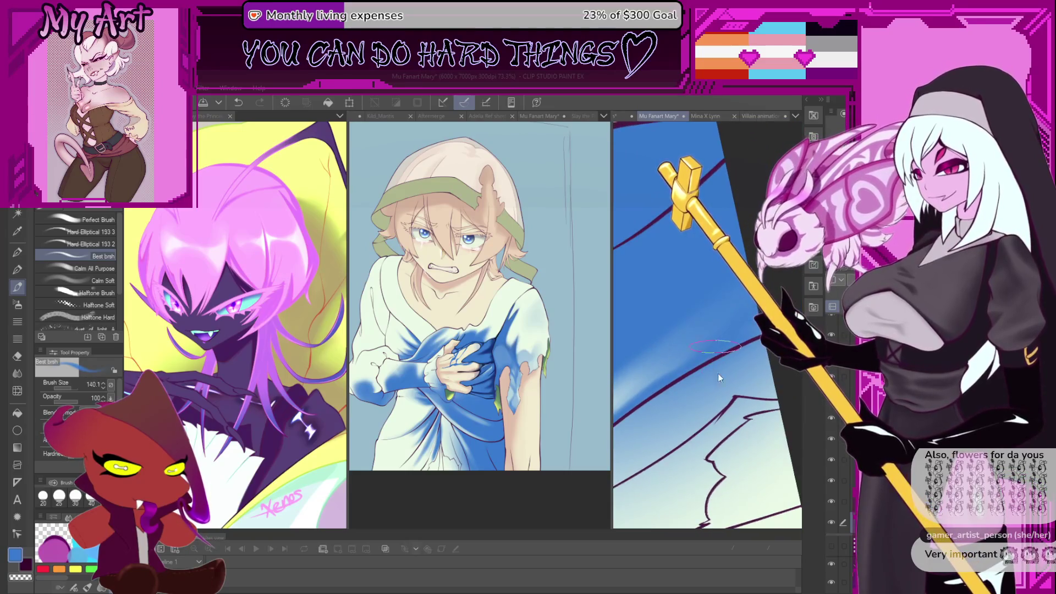
{"action": "scroll", "coordinate": [728, 330], "scroll_direction": "down", "scroll_amount": 4}
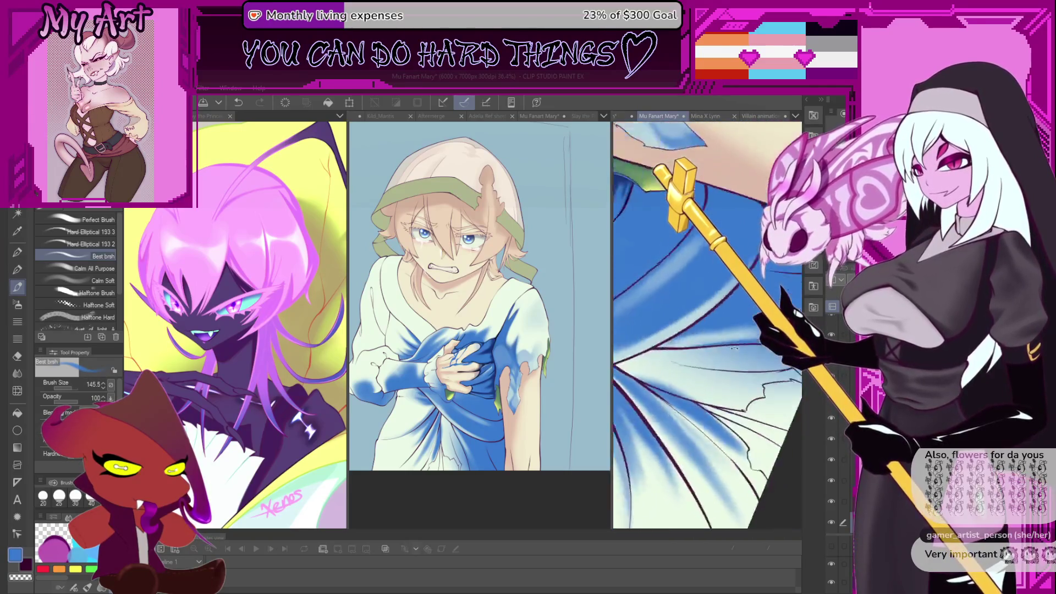
{"action": "left_click_drag", "start_coordinate": [721, 320], "coordinate": [693, 363]}
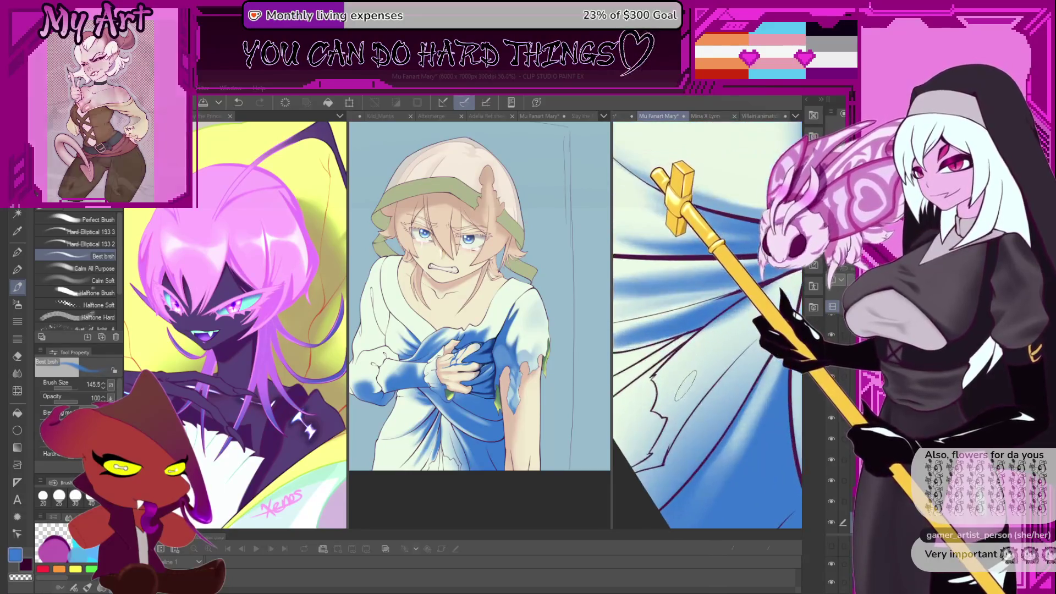
{"action": "mouse_move", "coordinate": [686, 412]}
{"action": "left_mouse_down"}
{"action": "mouse_move", "coordinate": [713, 392]}
{"action": "mouse_move", "coordinate": [742, 329]}
{"action": "mouse_move", "coordinate": [690, 358]}
{"action": "left_mouse_up"}
{"action": "key", "text": "m"}
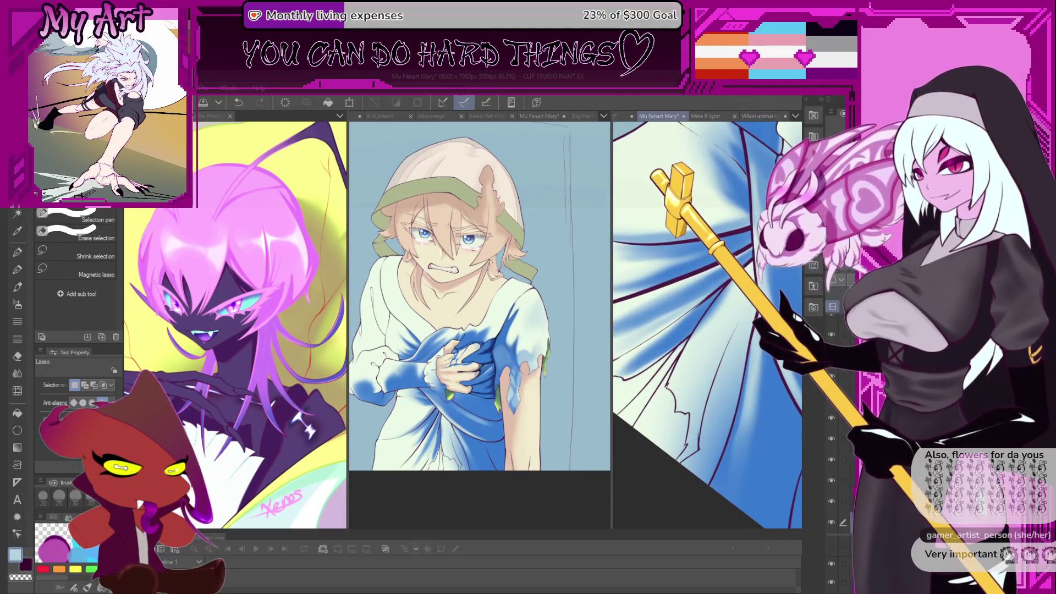
Clear the old selection and auto-select the pale wing strip, referring to the editing layer only.
{"action": "key", "text": "w"}
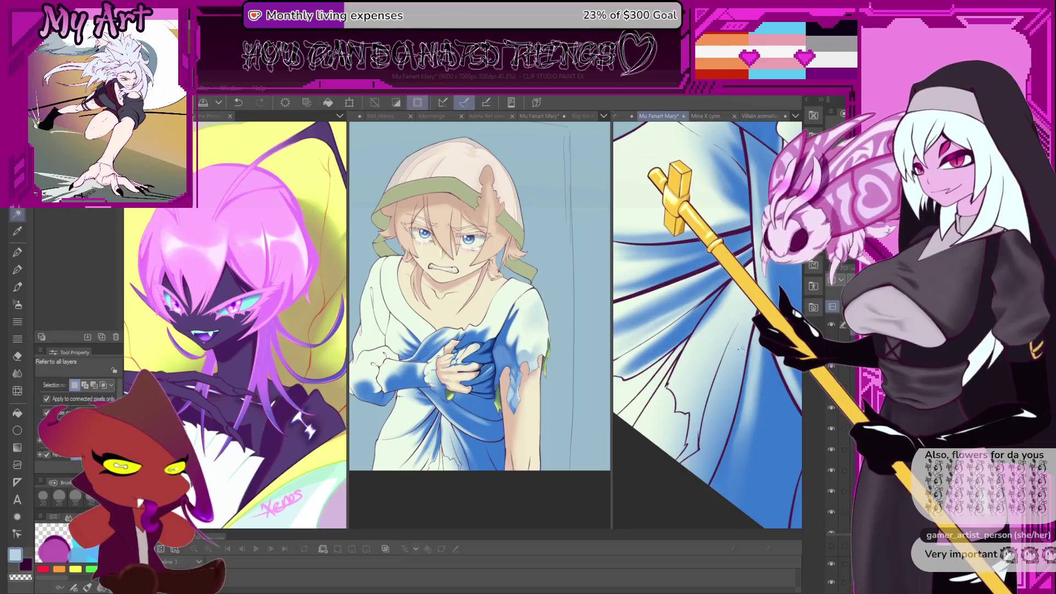
{"action": "key", "text": "ctrl+d"}
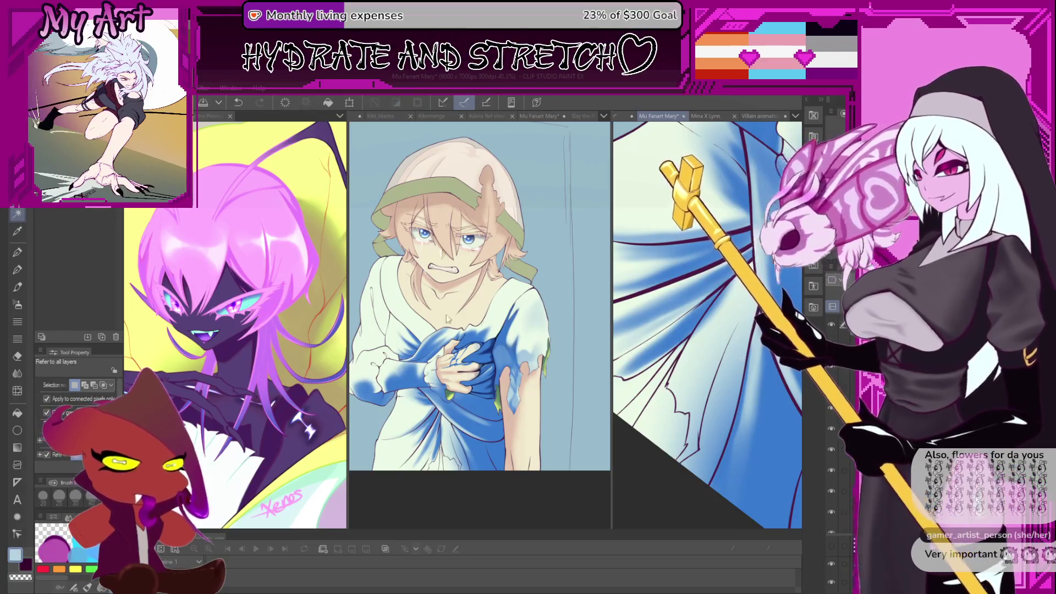
{"action": "left_click", "coordinate": [704, 407]}
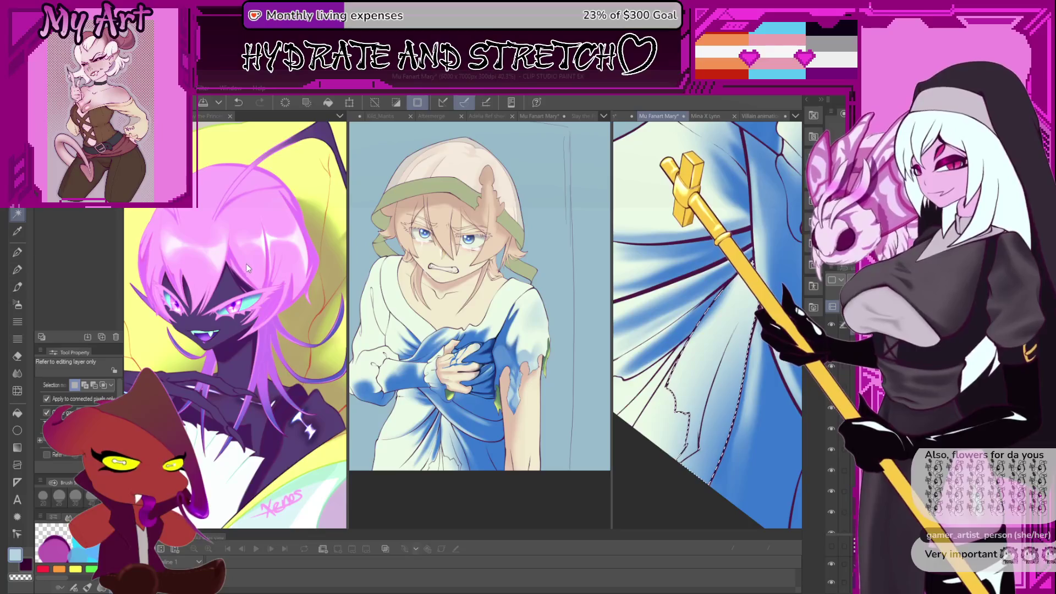
Brush blue shading into the selected wing drapery with the Best brsh soft brush.
{"action": "key", "text": "b"}
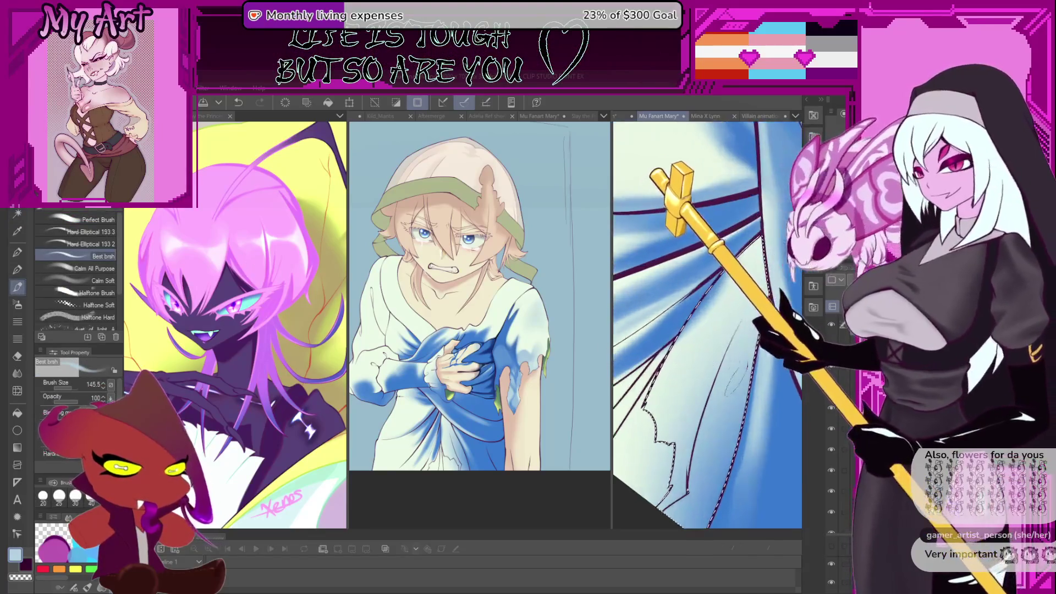
{"action": "left_click_drag", "start_coordinate": [726, 329], "coordinate": [715, 358]}
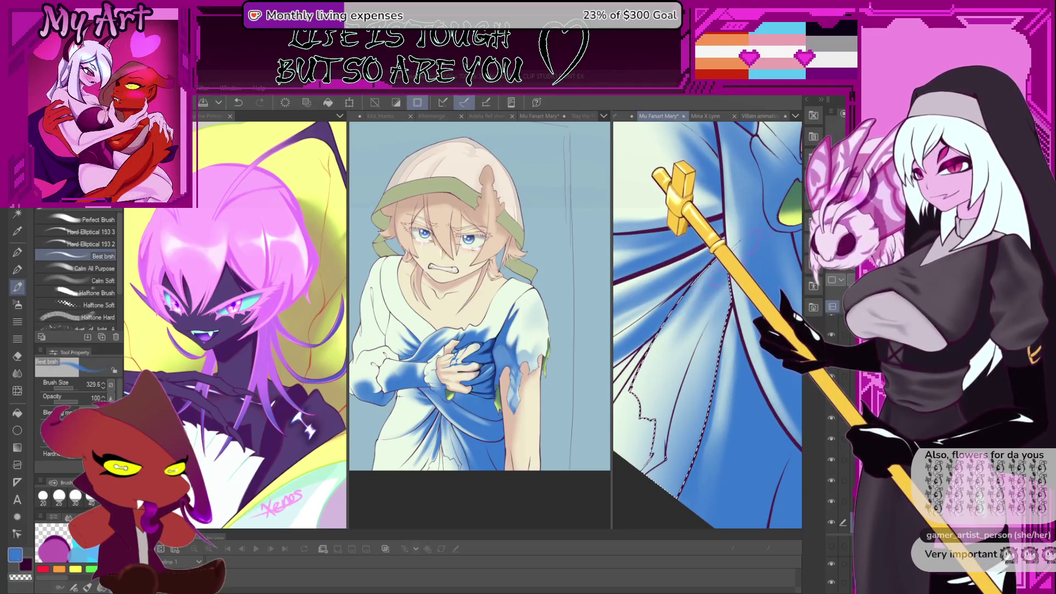
{"action": "scroll", "coordinate": [737, 286], "scroll_direction": "down", "scroll_amount": 3}
{"action": "scroll", "coordinate": [739, 285], "scroll_direction": "down", "scroll_amount": 3}
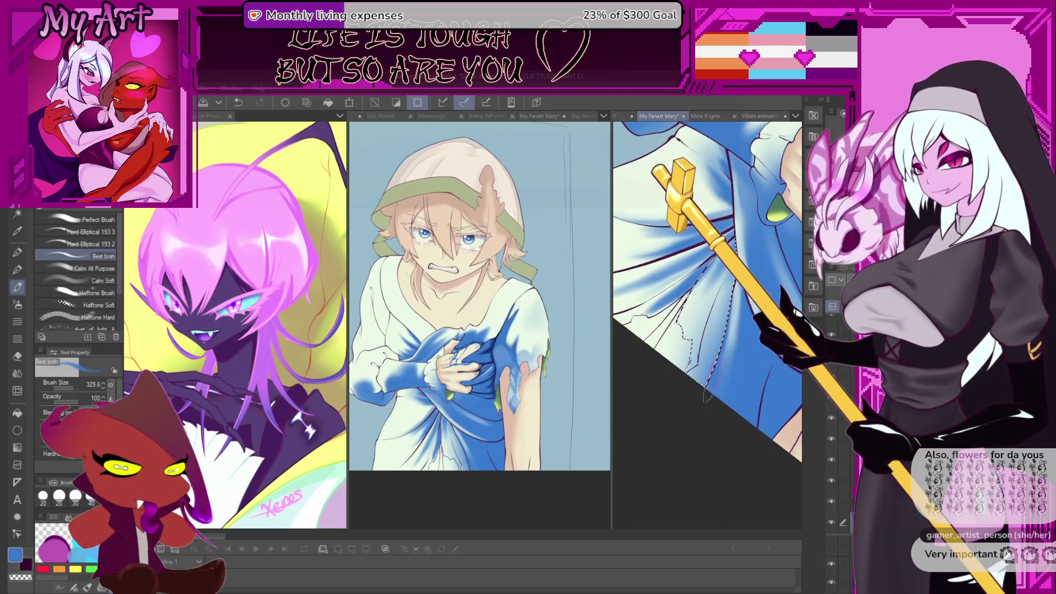
{"action": "scroll", "coordinate": [709, 330], "scroll_direction": "up", "scroll_amount": 2}
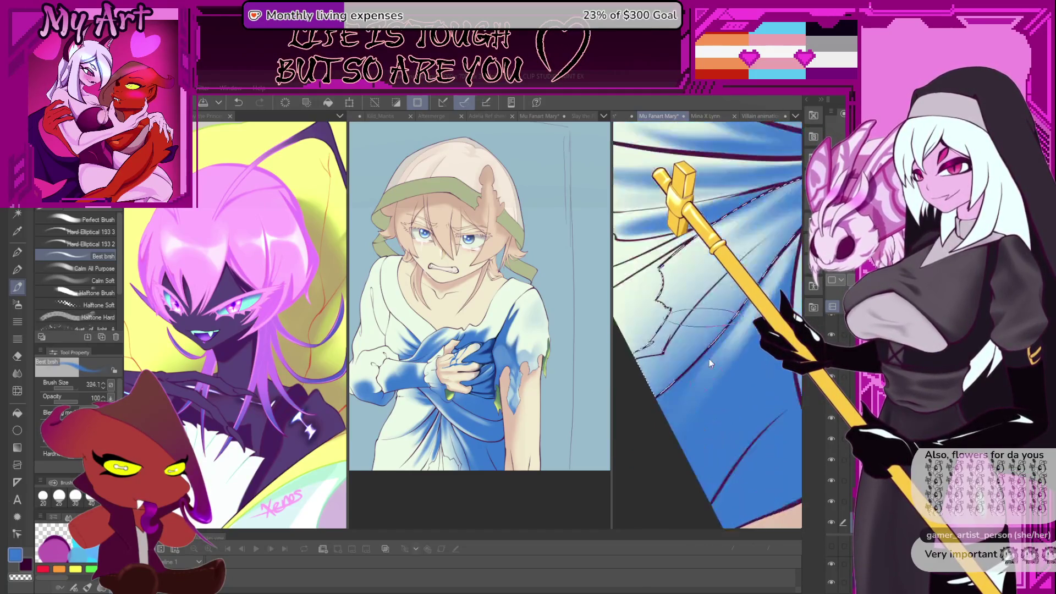
{"action": "scroll", "coordinate": [708, 330], "scroll_direction": "up", "scroll_amount": 2}
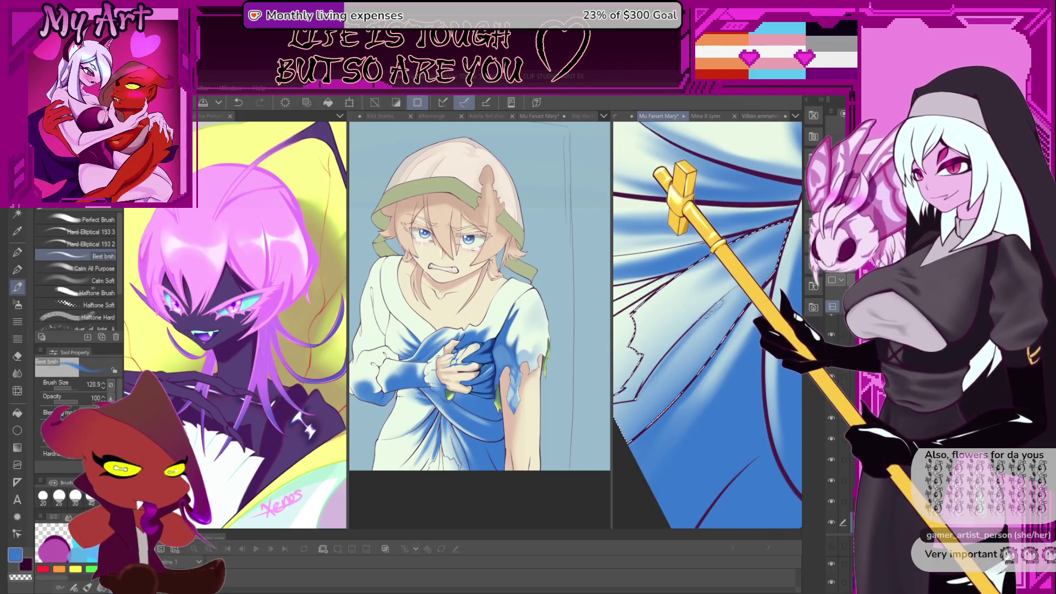
Rotate and zoom the canvas so the wing fans upward with its folds enlarged.
{"action": "left_click_drag", "start_coordinate": [715, 309], "coordinate": [660, 388]}
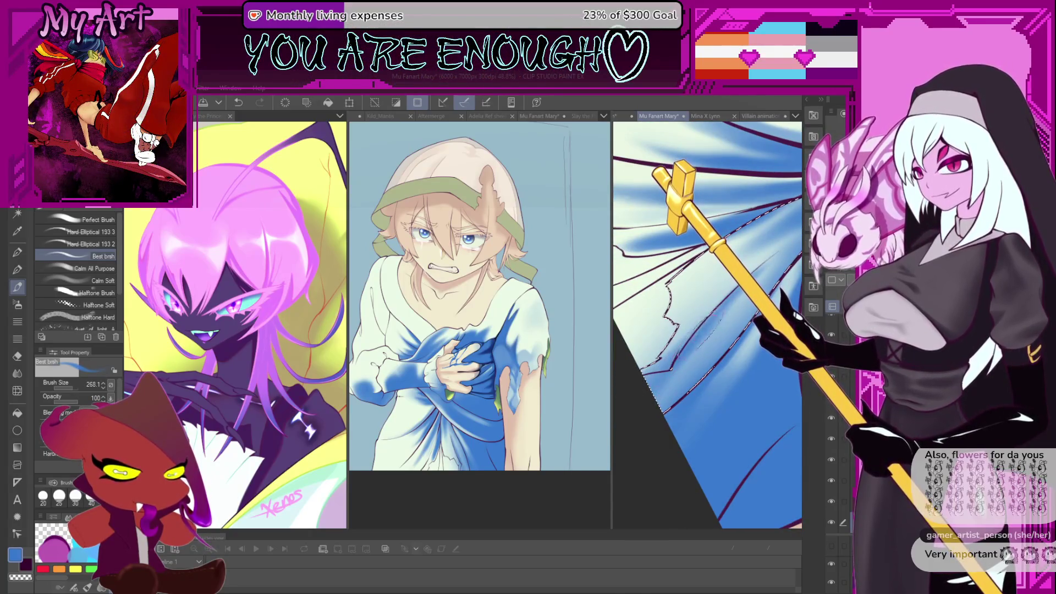
{"action": "left_click_drag", "start_coordinate": [712, 313], "coordinate": [674, 366]}
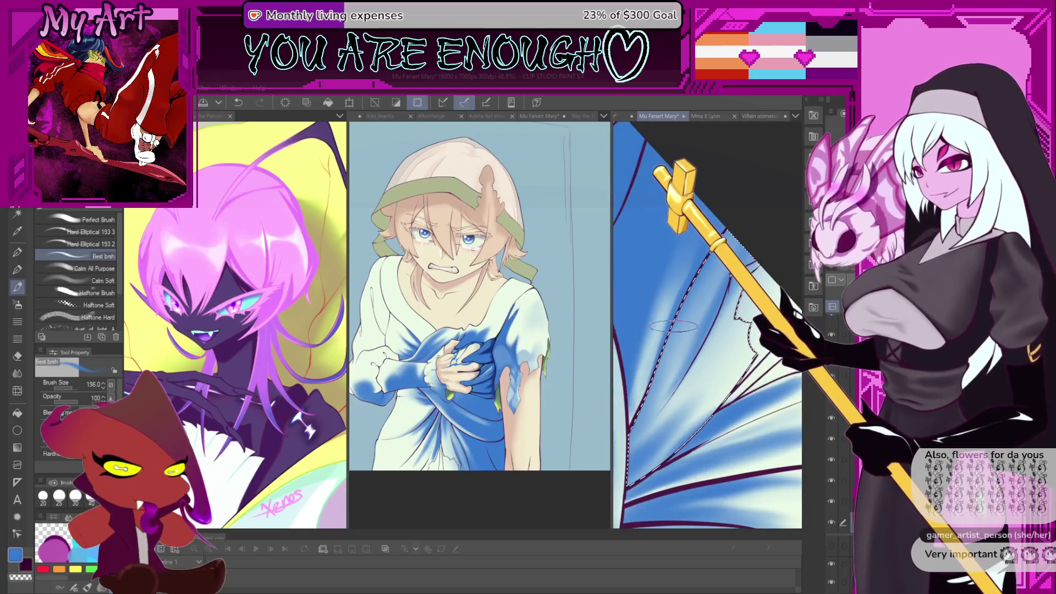
{"action": "mouse_move", "coordinate": [672, 326]}
{"action": "left_mouse_down"}
{"action": "mouse_move", "coordinate": [677, 377]}
{"action": "mouse_move", "coordinate": [718, 378]}
{"action": "left_mouse_up"}
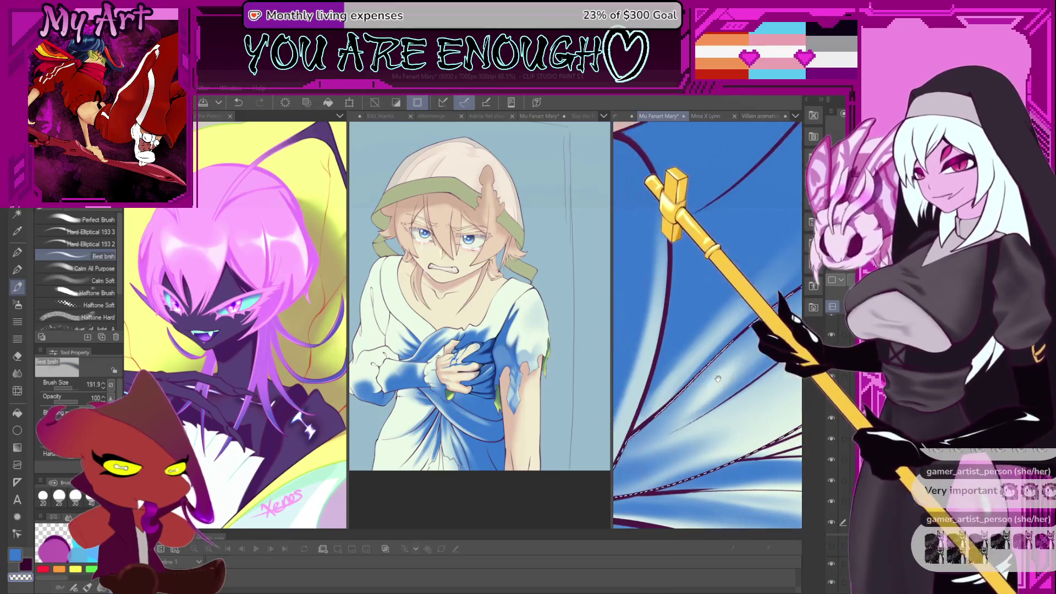
{"action": "mouse_move", "coordinate": [715, 330]}
{"action": "left_mouse_down"}
{"action": "mouse_move", "coordinate": [710, 379]}
{"action": "mouse_move", "coordinate": [708, 346]}
{"action": "left_mouse_up"}
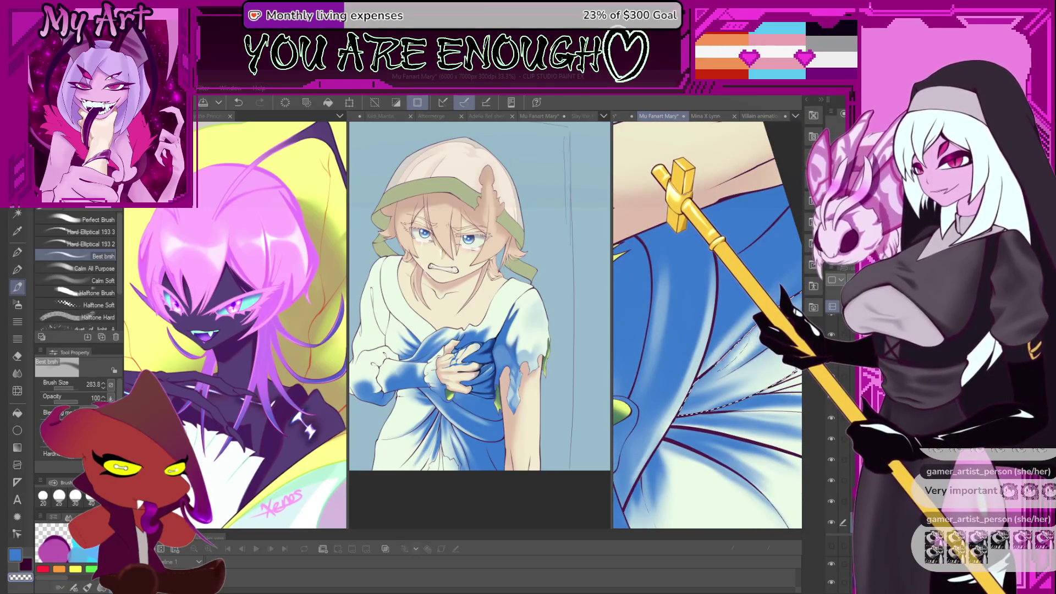
{"action": "scroll", "coordinate": [700, 353], "scroll_direction": "up", "scroll_amount": 2}
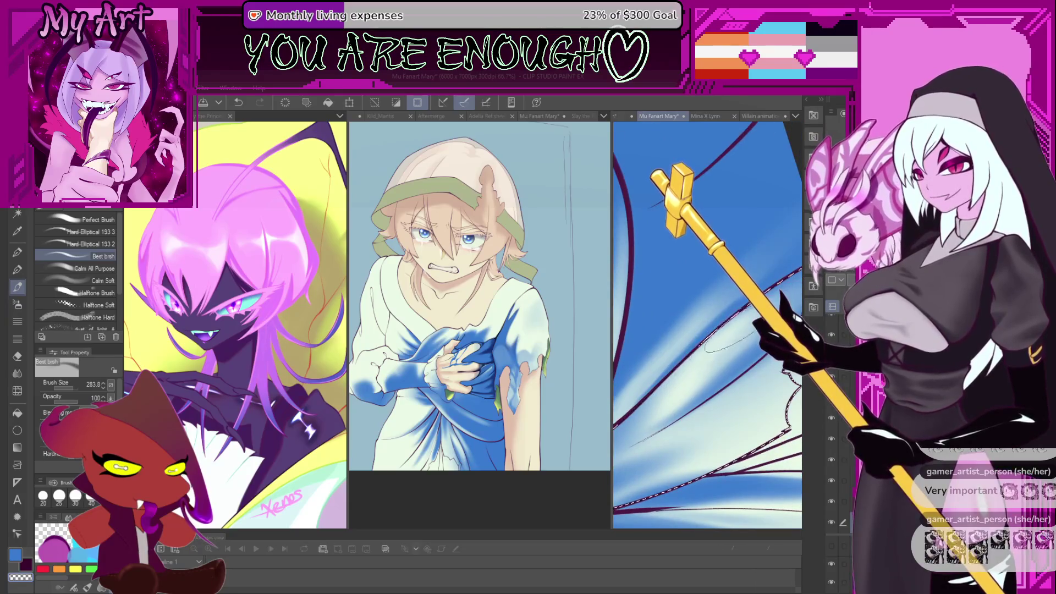
{"action": "left_click_drag", "start_coordinate": [726, 341], "coordinate": [678, 325]}
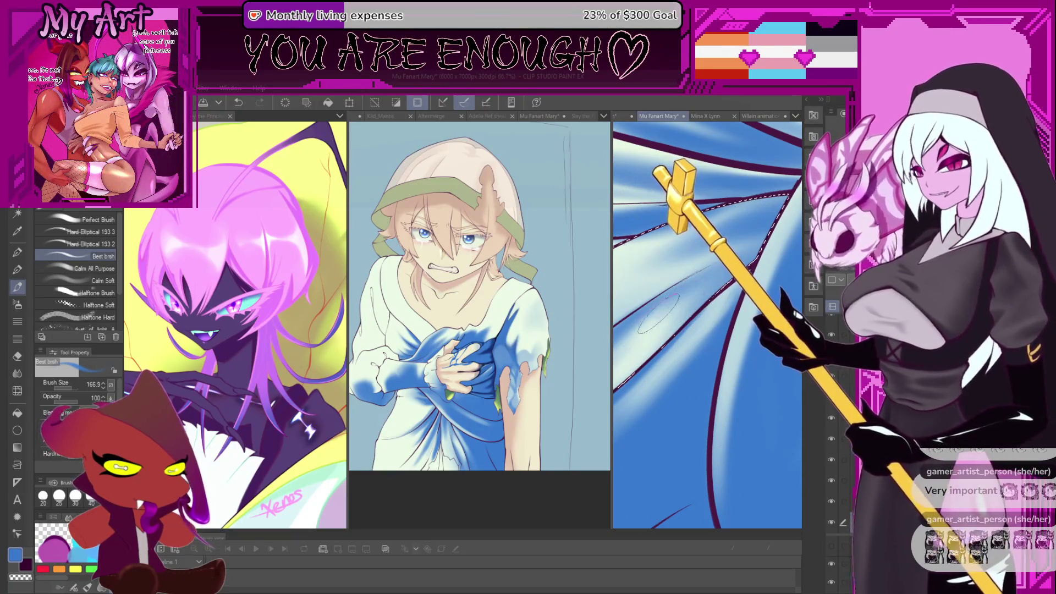
{"action": "mouse_move", "coordinate": [722, 269]}
{"action": "left_mouse_down"}
{"action": "mouse_move", "coordinate": [698, 350]}
{"action": "mouse_move", "coordinate": [699, 314]}
{"action": "mouse_move", "coordinate": [723, 332]}
{"action": "mouse_move", "coordinate": [720, 346]}
{"action": "left_mouse_up"}
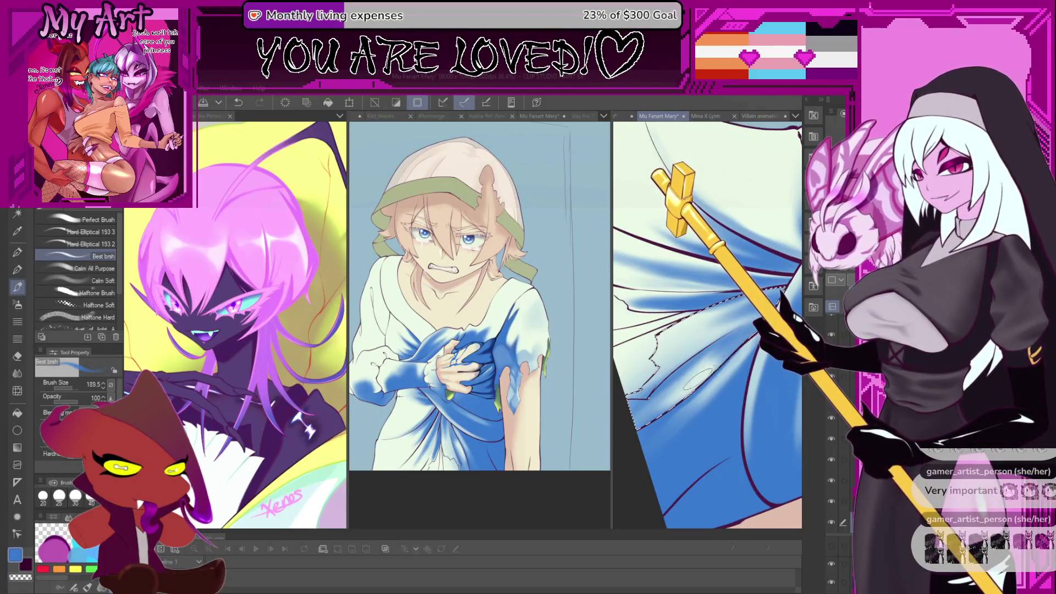
{"action": "left_click_drag", "start_coordinate": [699, 380], "coordinate": [715, 360]}
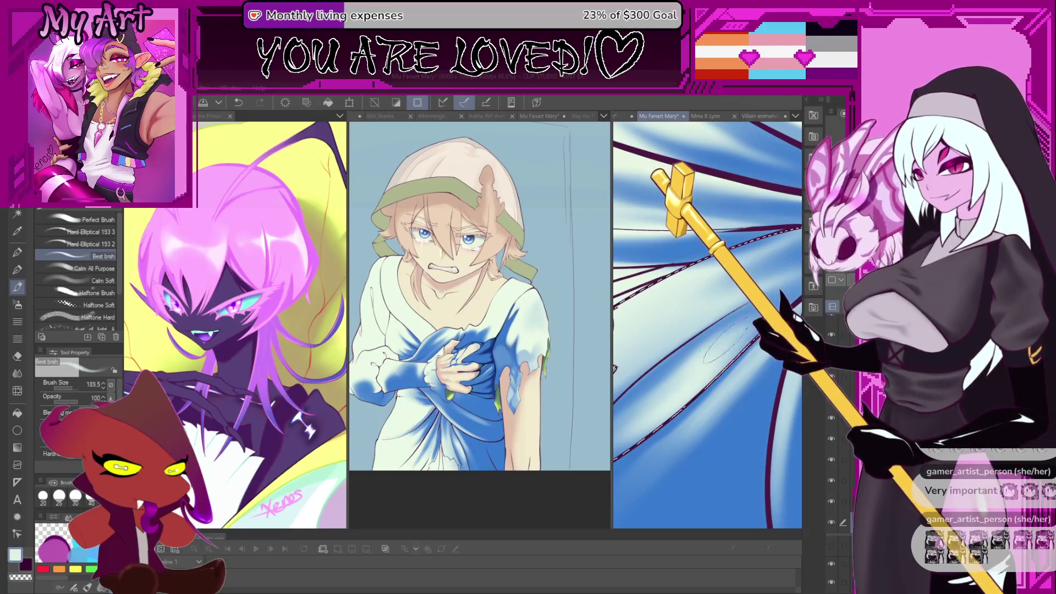
{"action": "mouse_move", "coordinate": [706, 369]}
{"action": "left_mouse_down"}
{"action": "mouse_move", "coordinate": [704, 309]}
{"action": "mouse_move", "coordinate": [742, 343]}
{"action": "mouse_move", "coordinate": [646, 392]}
{"action": "left_mouse_up"}
Sample a blue from the drapery and rotate the view across the dress folds, adjusting brush size.
{"action": "left_click", "coordinate": [693, 363], "text": "alt"}
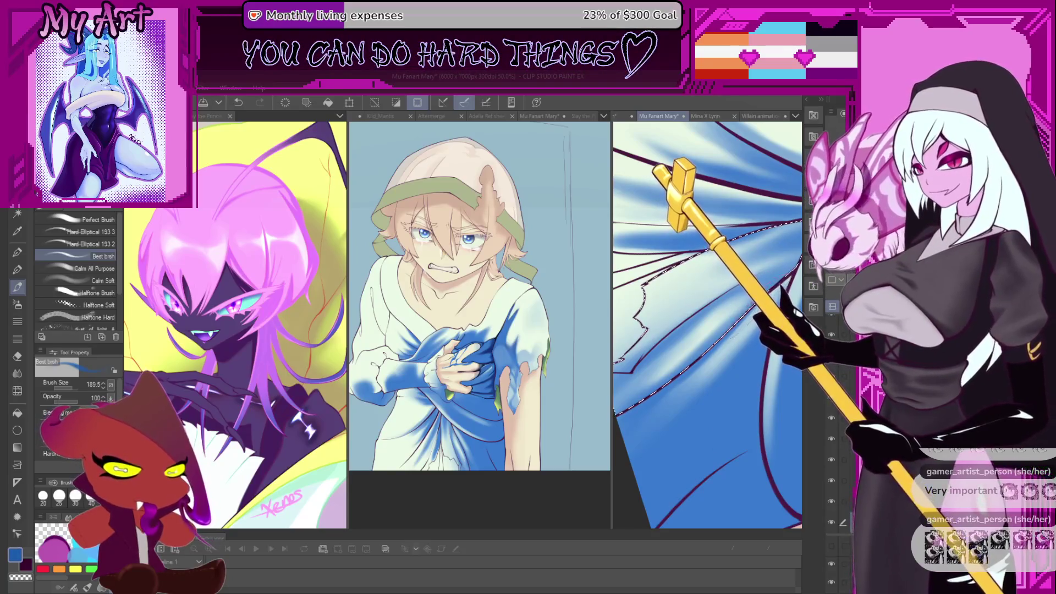
{"action": "key", "text": "minus"}
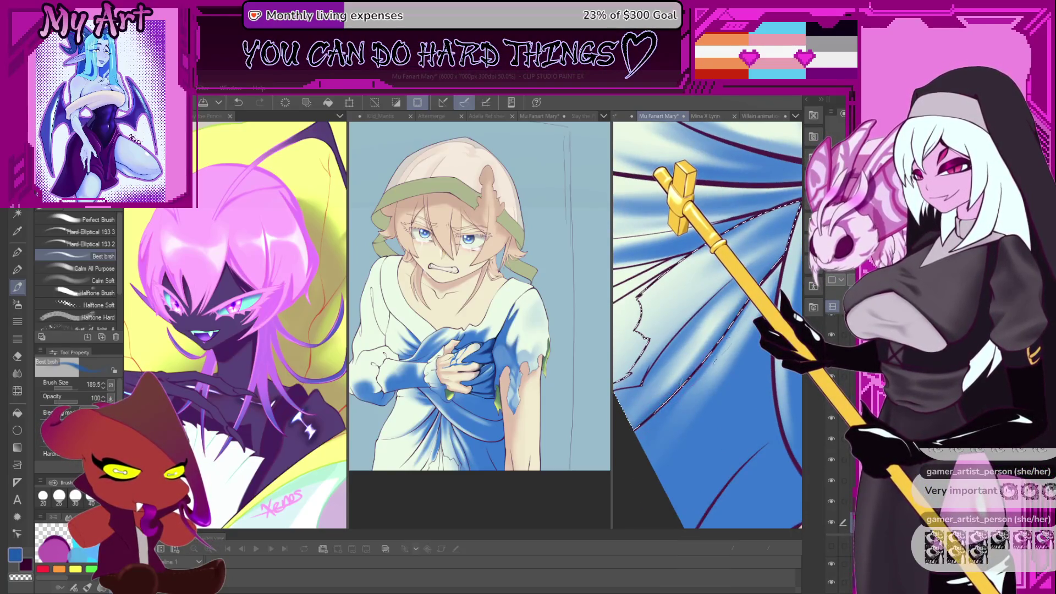
{"action": "key", "text": "minus"}
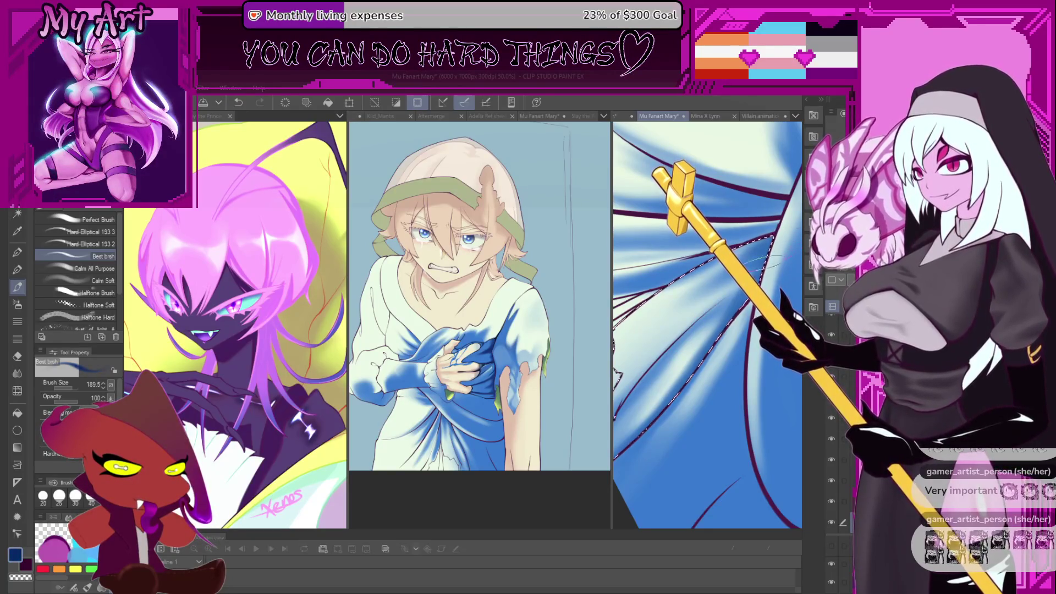
{"action": "key", "text": "asciicircum"}
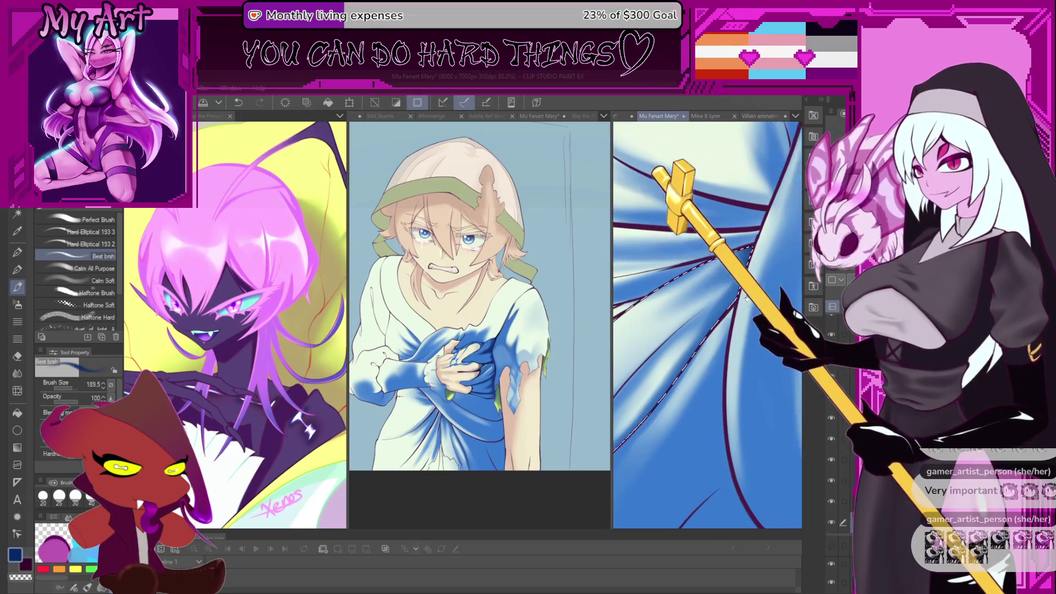
{"action": "key", "text": "asciicircum"}
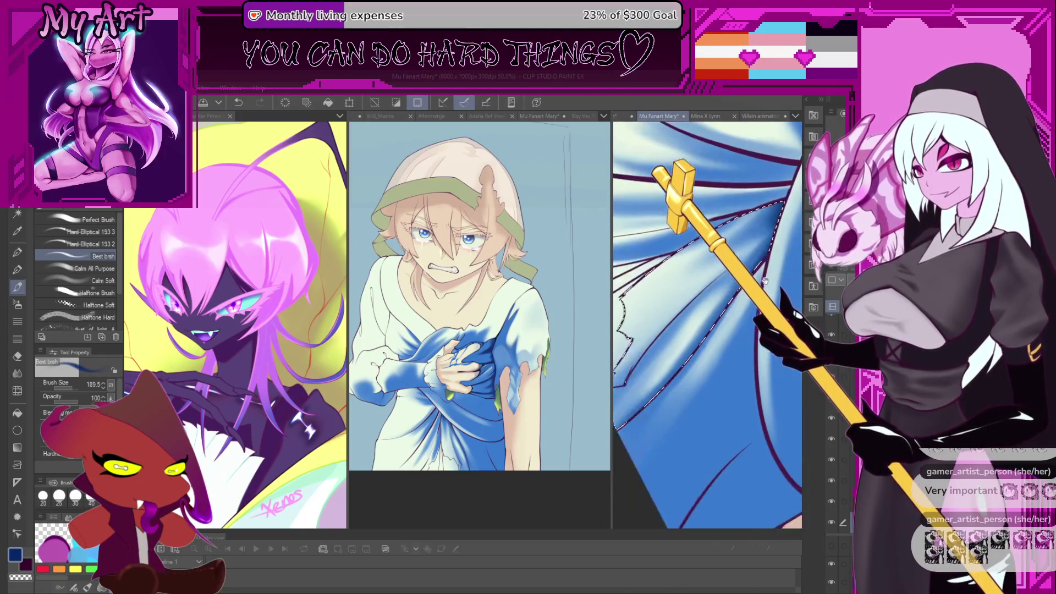
{"action": "key", "text": "asciicircum"}
{"action": "key", "text": "bracketleft"}
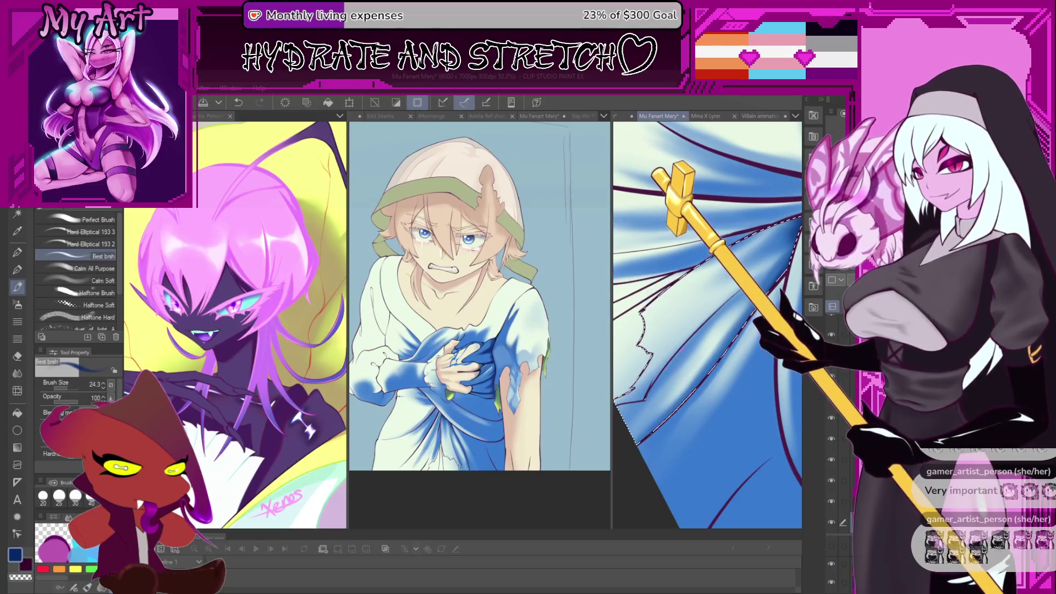
{"action": "key", "text": "asciicircum"}
{"action": "key", "text": "bracketright"}
{"action": "key", "text": "bracketright"}
{"action": "key", "text": "bracketright"}
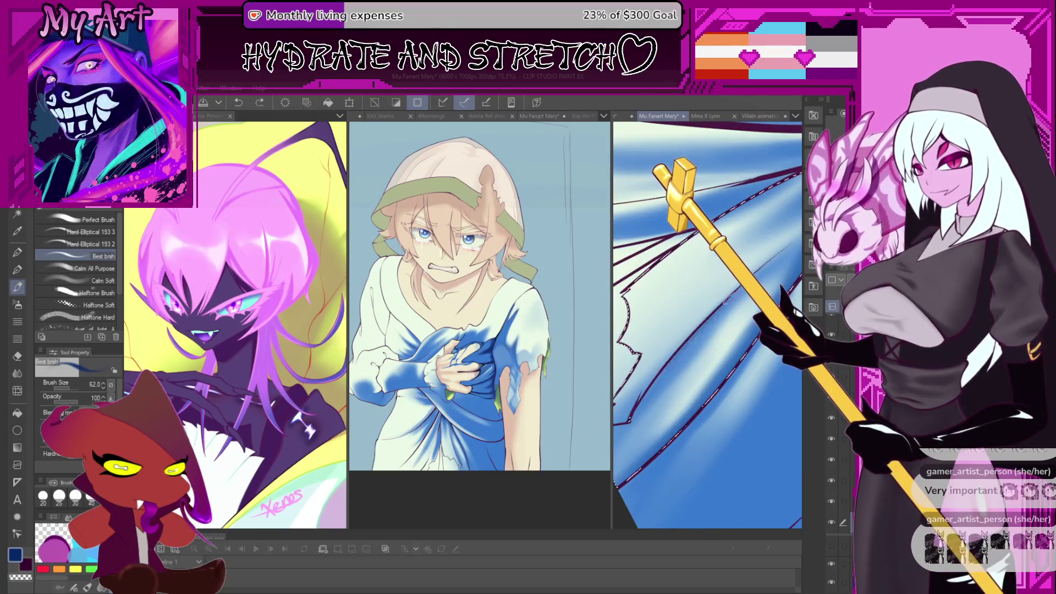
{"action": "key", "text": "asciicircum"}
{"action": "key", "text": "asciicircum"}
{"action": "key", "text": "asciicircum"}
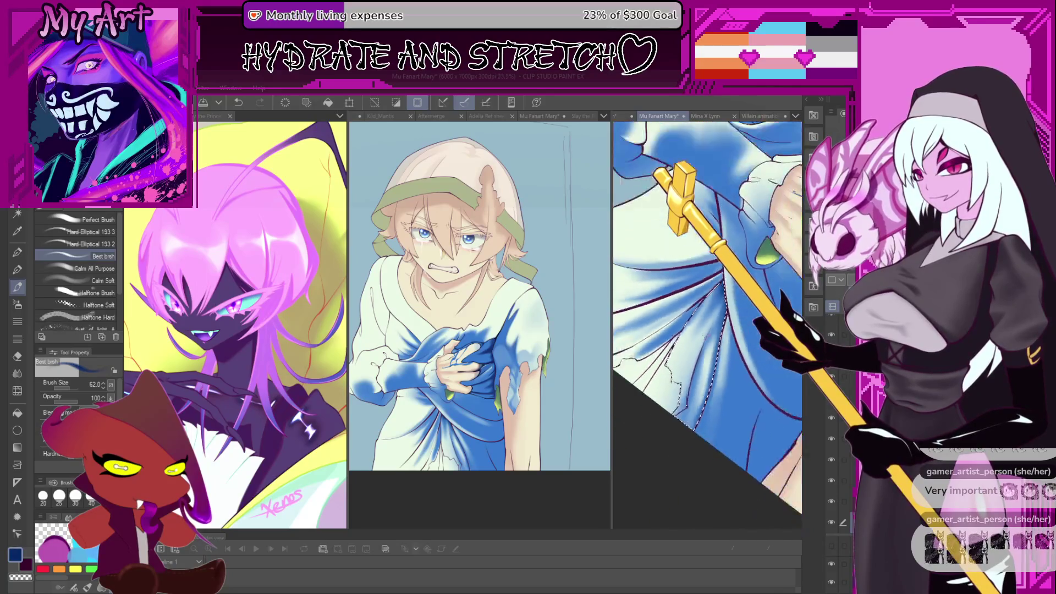
{"action": "key", "text": "asciicircum"}
{"action": "key", "text": "asciicircum"}
{"action": "key", "text": "asciicircum"}
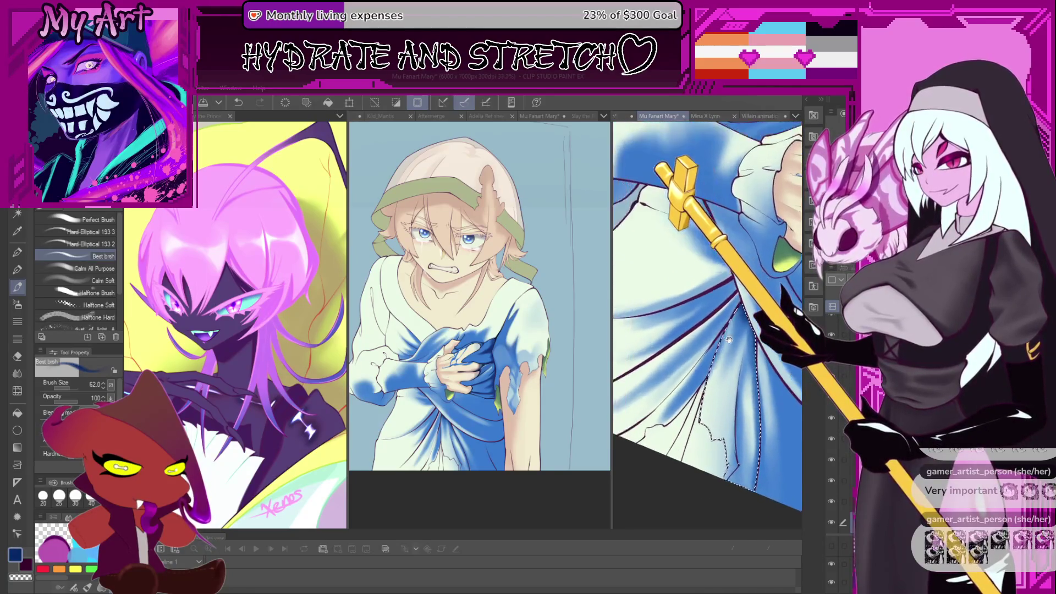
{"action": "key", "text": "p"}
{"action": "key", "text": "asciicircum"}
{"action": "key", "text": "asciicircum"}
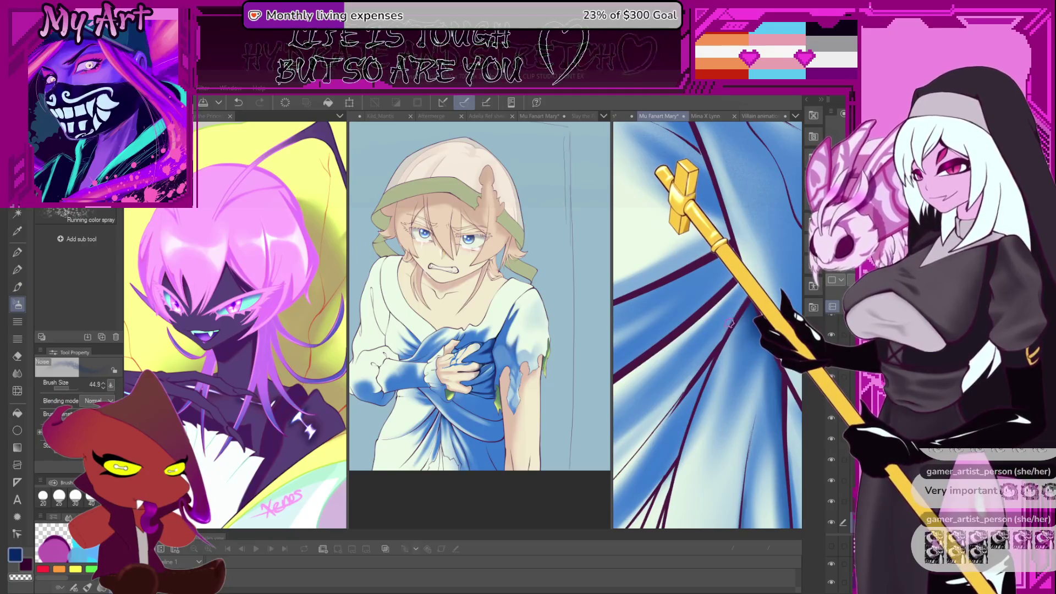
Paint finer blue shading on the wing folds with a smaller soft brush, then undo the last stroke.
{"action": "key", "text": "b"}
{"action": "key", "text": "asciicircum"}
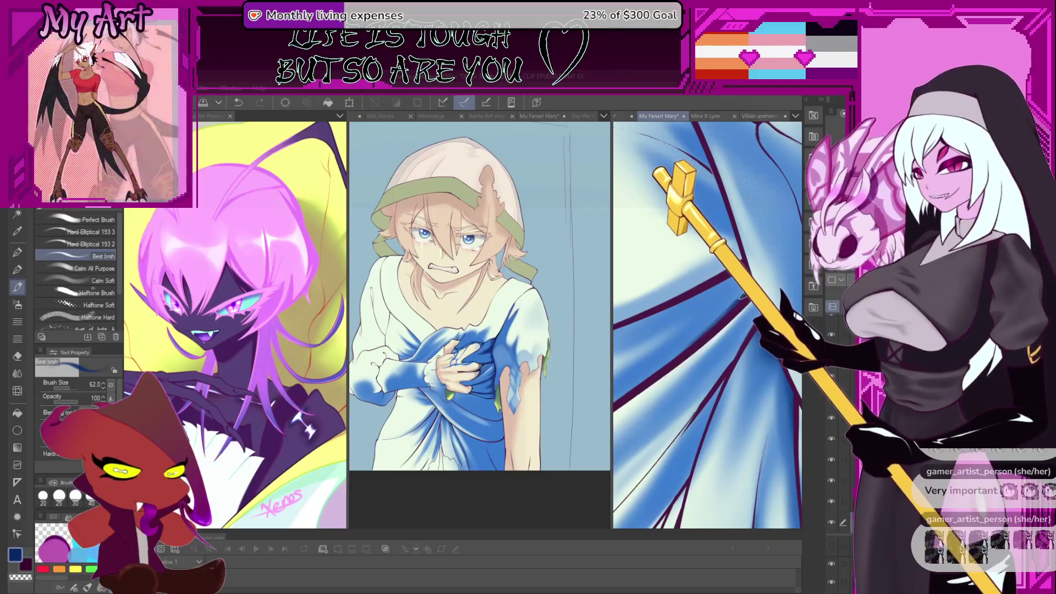
{"action": "left_click_drag", "start_coordinate": [739, 294], "coordinate": [732, 278]}
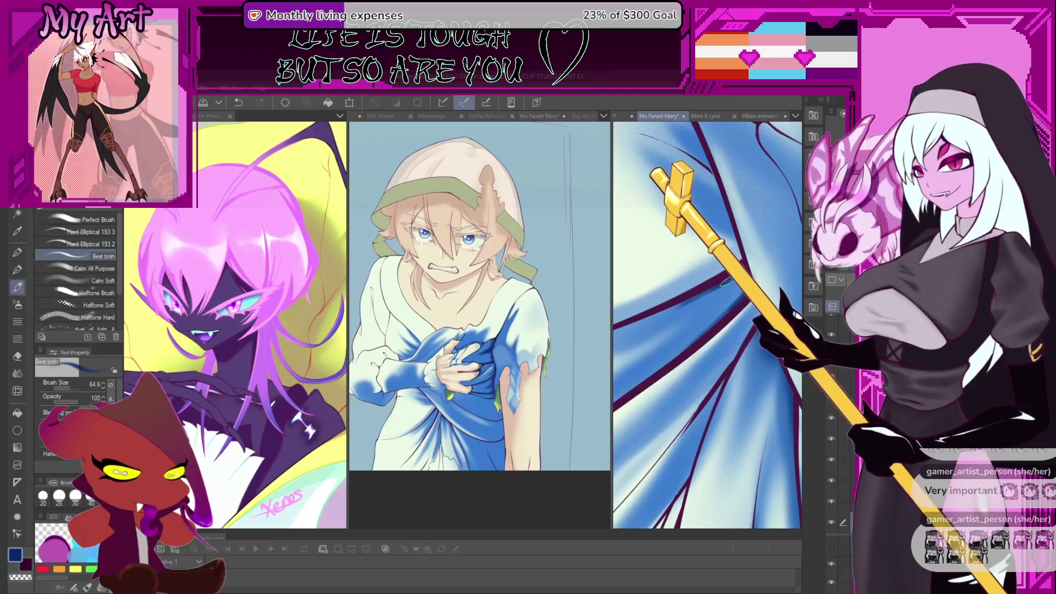
{"action": "mouse_move", "coordinate": [715, 292]}
{"action": "left_mouse_down"}
{"action": "mouse_move", "coordinate": [682, 304]}
{"action": "mouse_move", "coordinate": [679, 392]}
{"action": "mouse_move", "coordinate": [652, 413]}
{"action": "mouse_move", "coordinate": [715, 344]}
{"action": "left_mouse_up"}
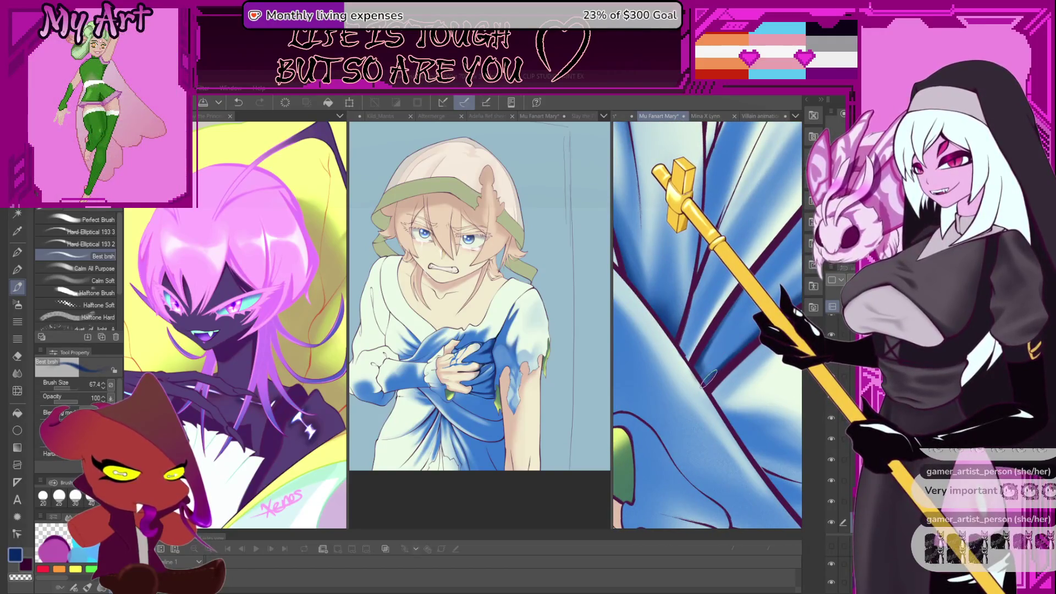
{"action": "mouse_move", "coordinate": [714, 374]}
{"action": "left_mouse_down"}
{"action": "mouse_move", "coordinate": [705, 365]}
{"action": "mouse_move", "coordinate": [682, 374]}
{"action": "mouse_move", "coordinate": [657, 398]}
{"action": "mouse_move", "coordinate": [718, 313]}
{"action": "mouse_move", "coordinate": [689, 376]}
{"action": "mouse_move", "coordinate": [701, 350]}
{"action": "left_mouse_up"}
{"action": "key", "text": "ctrl+z"}
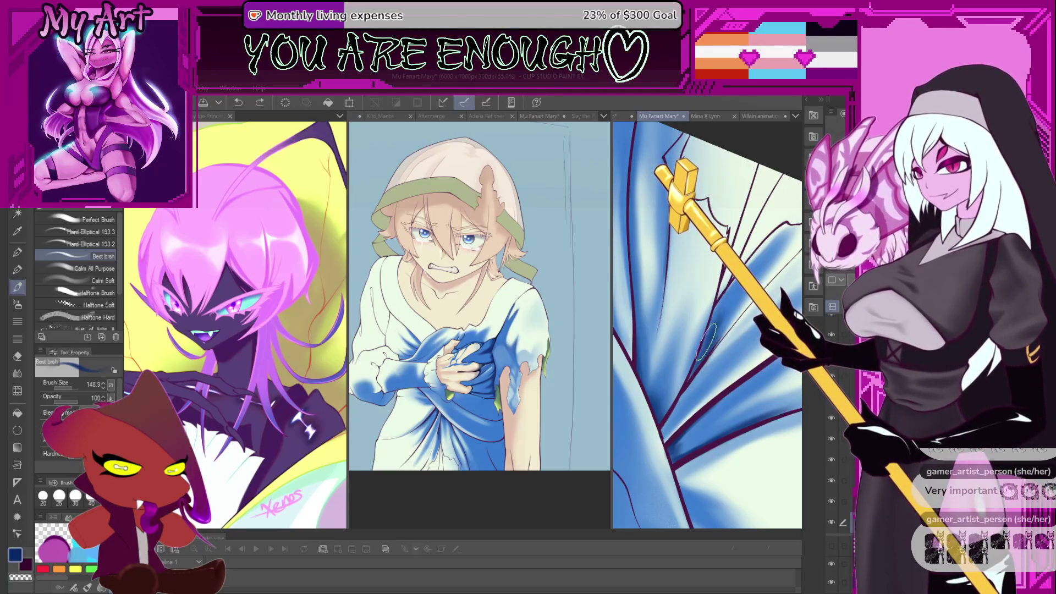
Paint lighter blue across the wing folds, then sample the wing's dark blue.
{"action": "scroll", "coordinate": [703, 354], "scroll_direction": "up", "scroll_amount": 1}
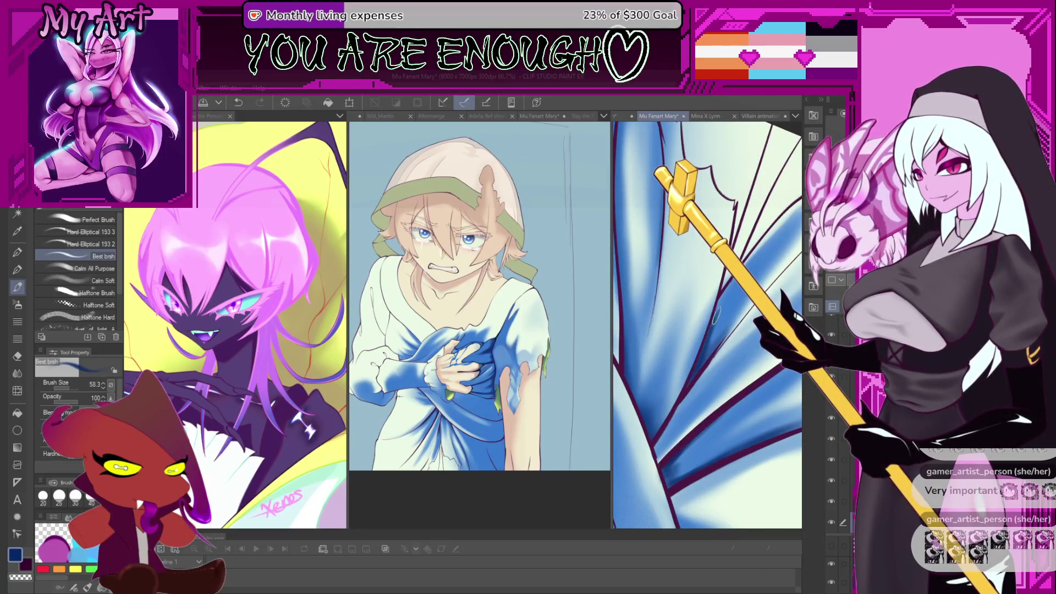
{"action": "left_click_drag", "start_coordinate": [702, 352], "coordinate": [676, 388]}
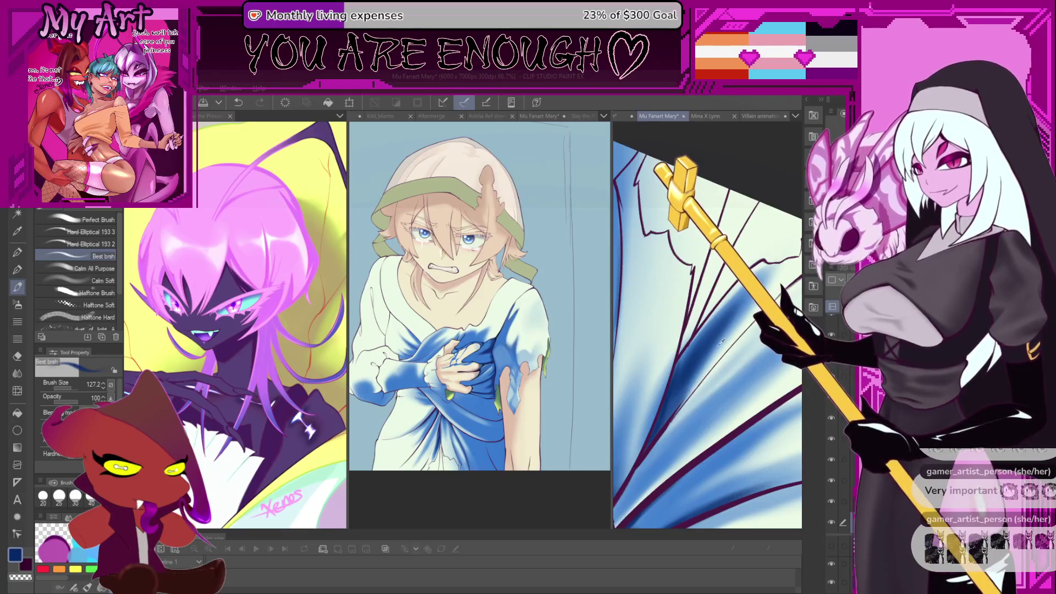
{"action": "left_click", "coordinate": [707, 330], "text": "alt"}
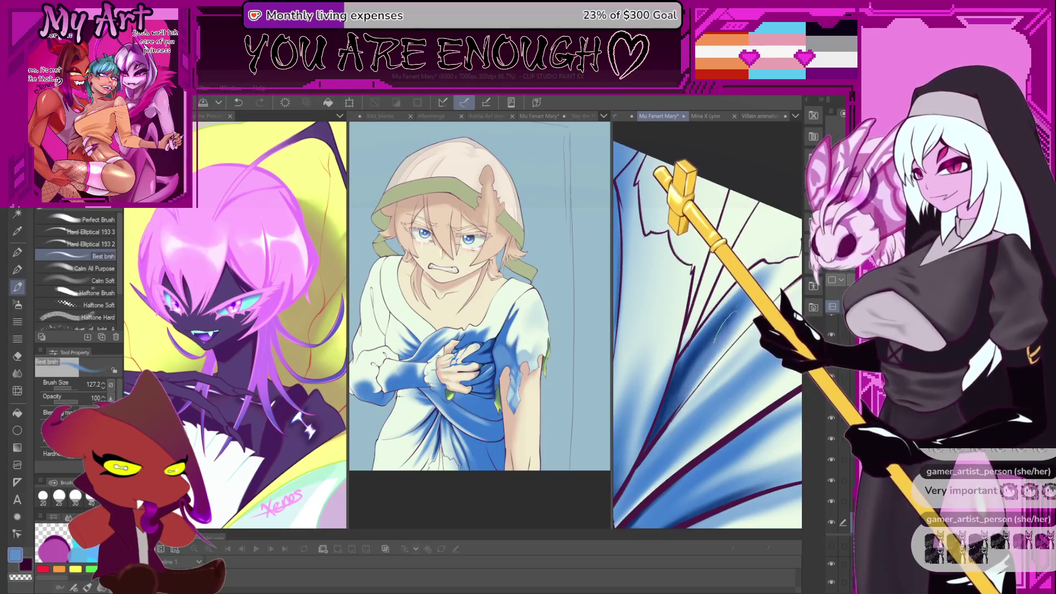
{"action": "left_click_drag", "start_coordinate": [720, 309], "coordinate": [695, 324]}
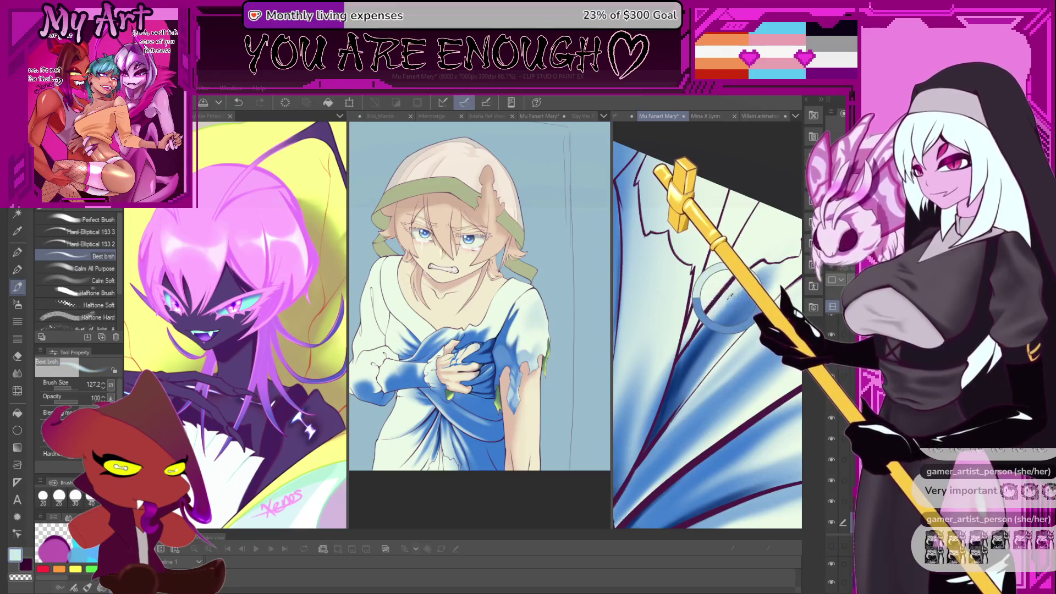
{"action": "left_click", "coordinate": [672, 380], "text": "alt"}
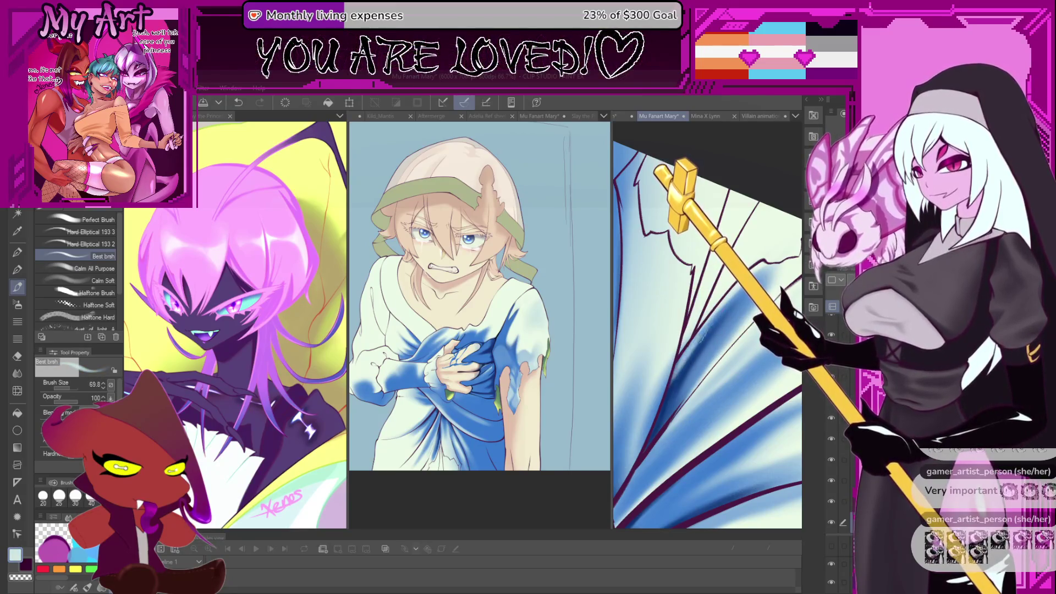
{"action": "mouse_move", "coordinate": [695, 311]}
{"action": "left_mouse_down"}
{"action": "mouse_move", "coordinate": [722, 321]}
{"action": "mouse_move", "coordinate": [693, 363]}
{"action": "left_mouse_up"}
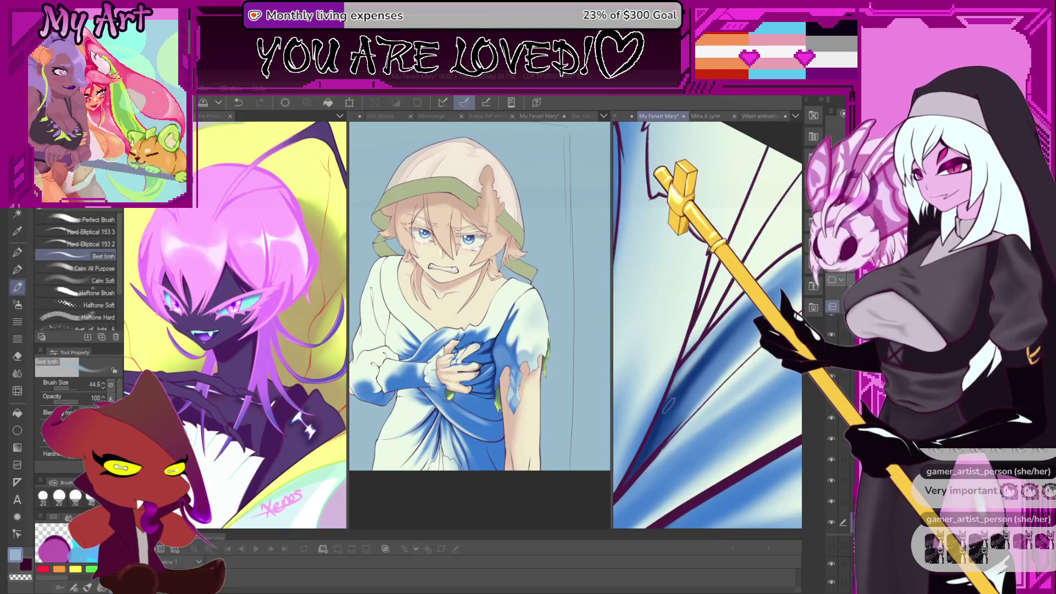
{"action": "left_click", "coordinate": [671, 397], "text": "alt"}
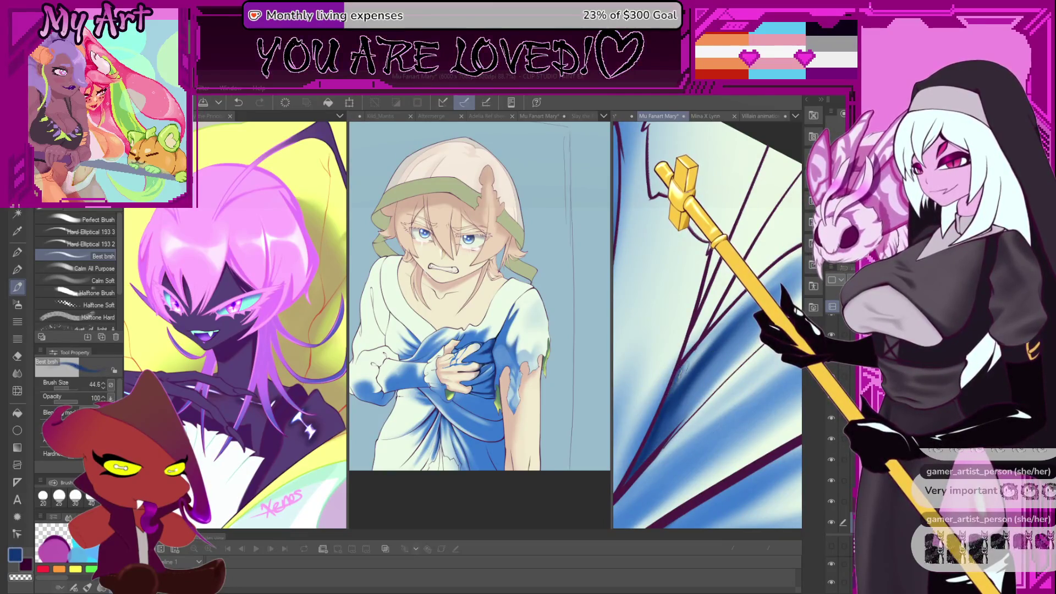
{"action": "mouse_move", "coordinate": [678, 374]}
{"action": "left_mouse_down"}
{"action": "mouse_move", "coordinate": [656, 398]}
{"action": "mouse_move", "coordinate": [715, 334]}
{"action": "left_mouse_up"}
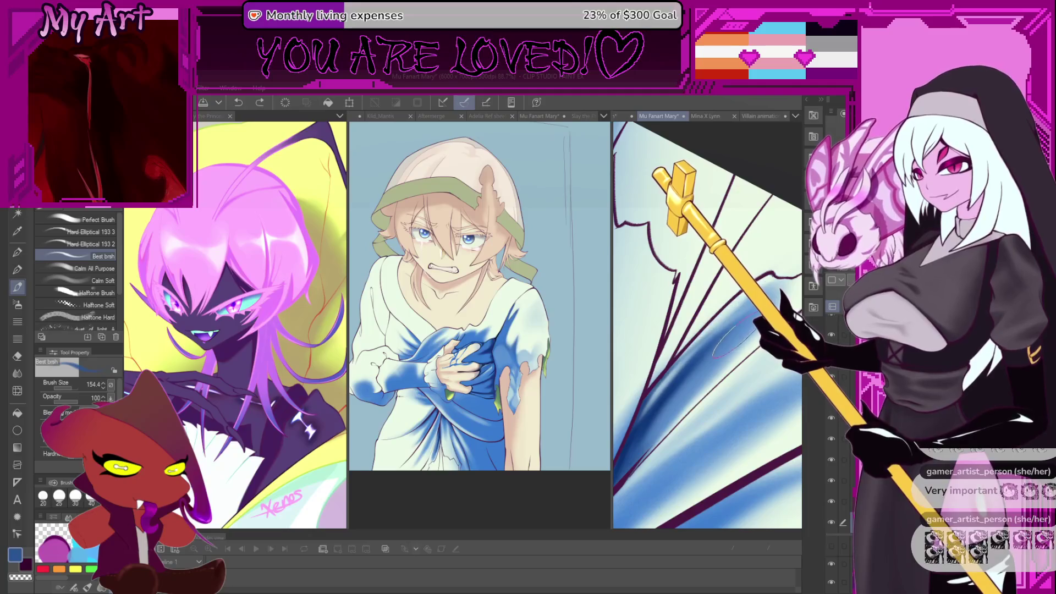
{"action": "left_click_drag", "start_coordinate": [715, 333], "coordinate": [737, 322]}
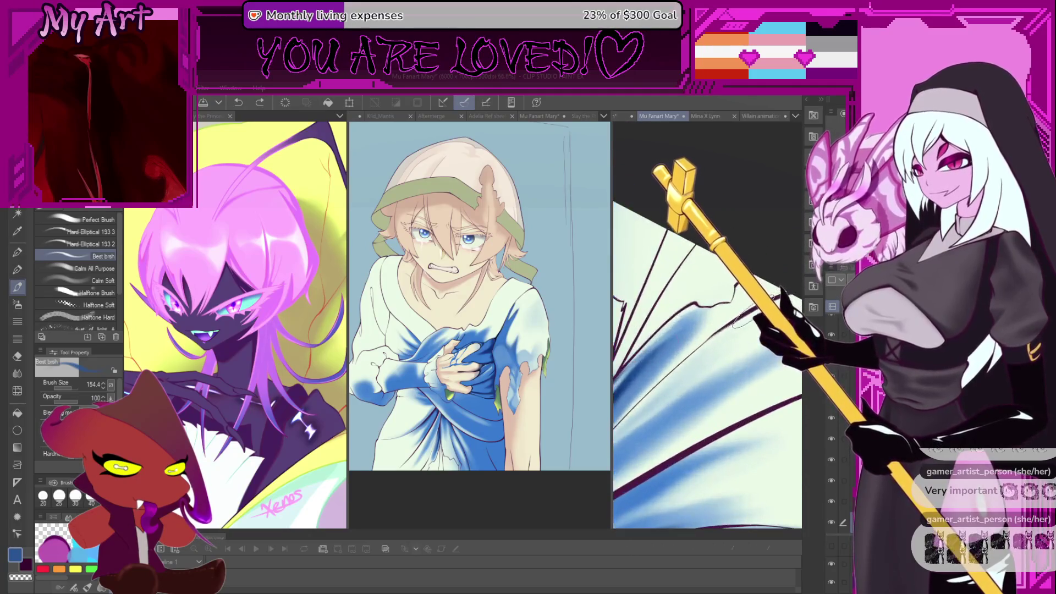
Auto-select the wing fold and shade inside it, enlarging the brush to about 323.
{"action": "key", "text": "w"}
{"action": "left_click", "coordinate": [725, 326]}
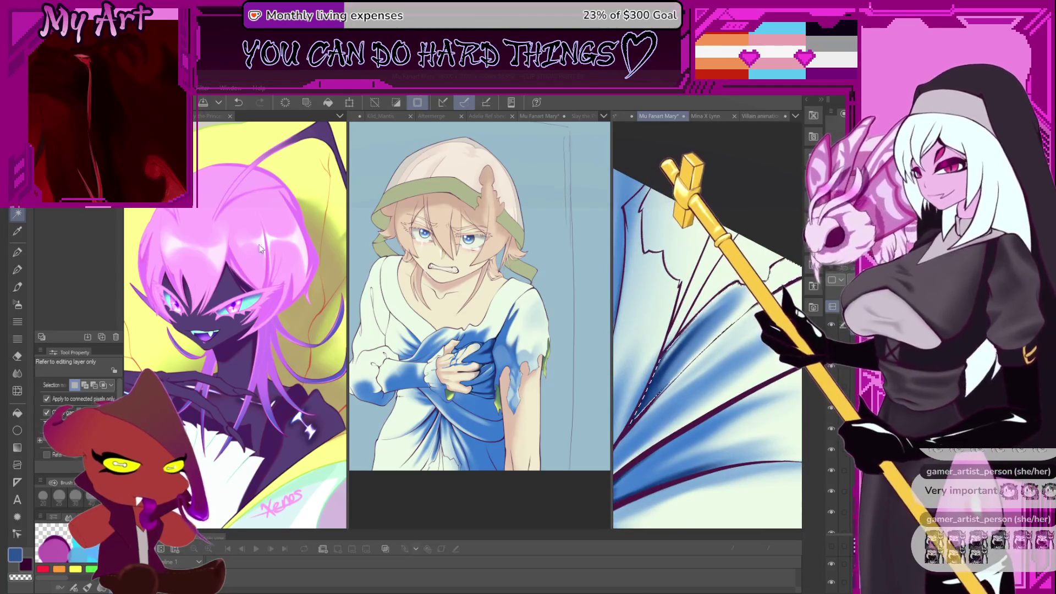
{"action": "key", "text": "b"}
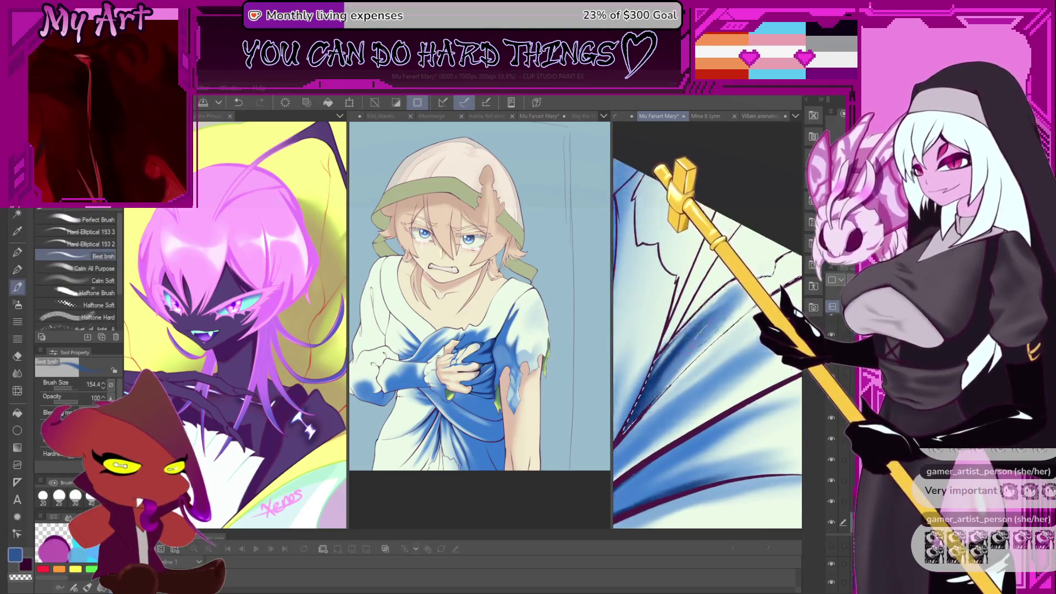
{"action": "key", "text": "asciicircum"}
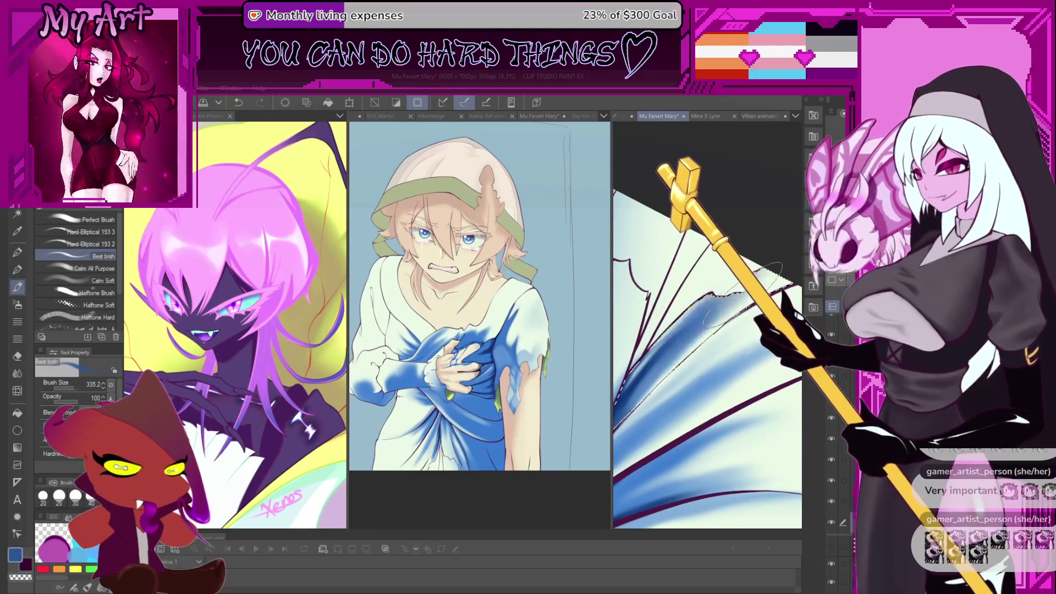
{"action": "key", "text": "minus"}
{"action": "key", "text": "bracketleft"}
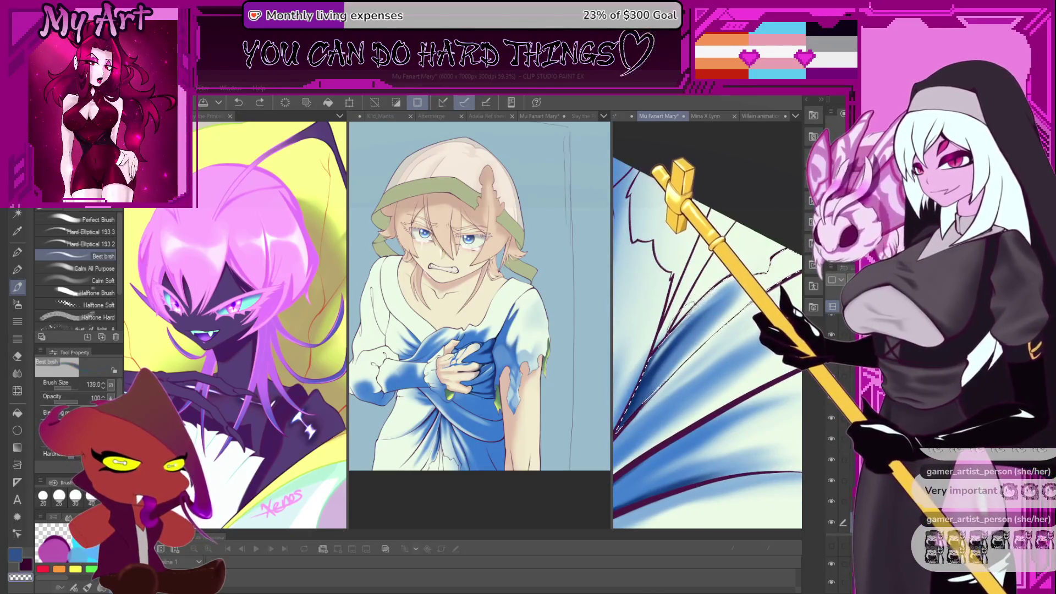
{"action": "key", "text": "asciicircum"}
{"action": "key", "text": "bracketright"}
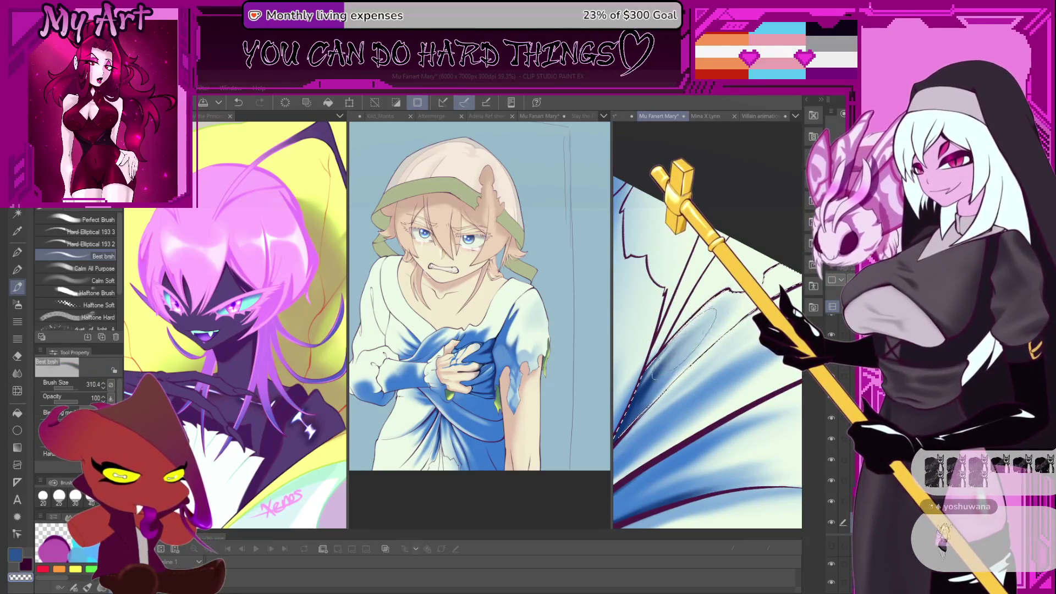
{"action": "key", "text": "minus"}
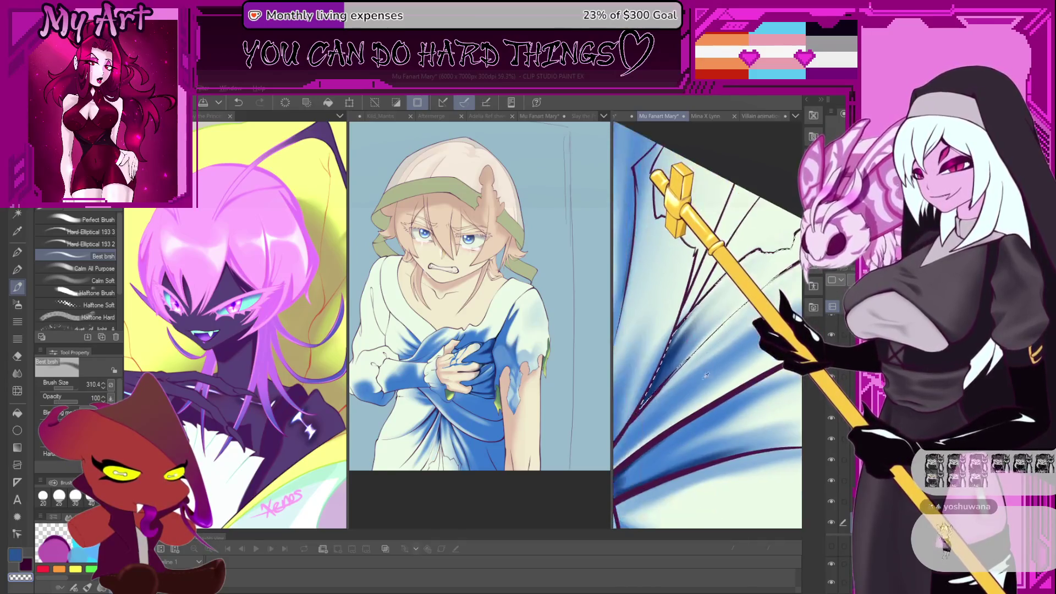
{"action": "left_click", "coordinate": [709, 367], "text": "alt"}
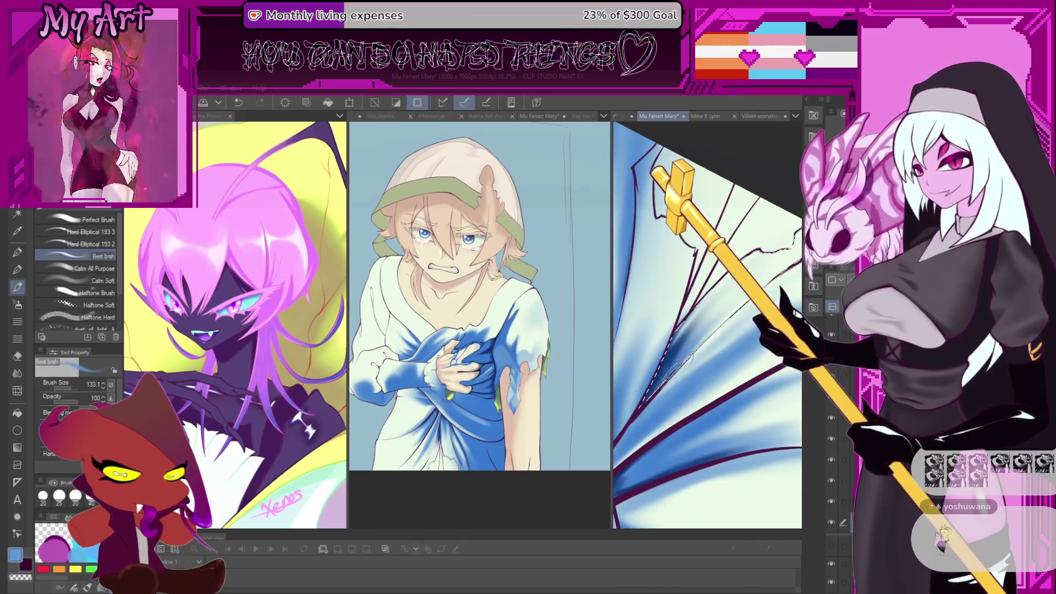
{"action": "left_click_drag", "start_coordinate": [677, 357], "coordinate": [737, 281]}
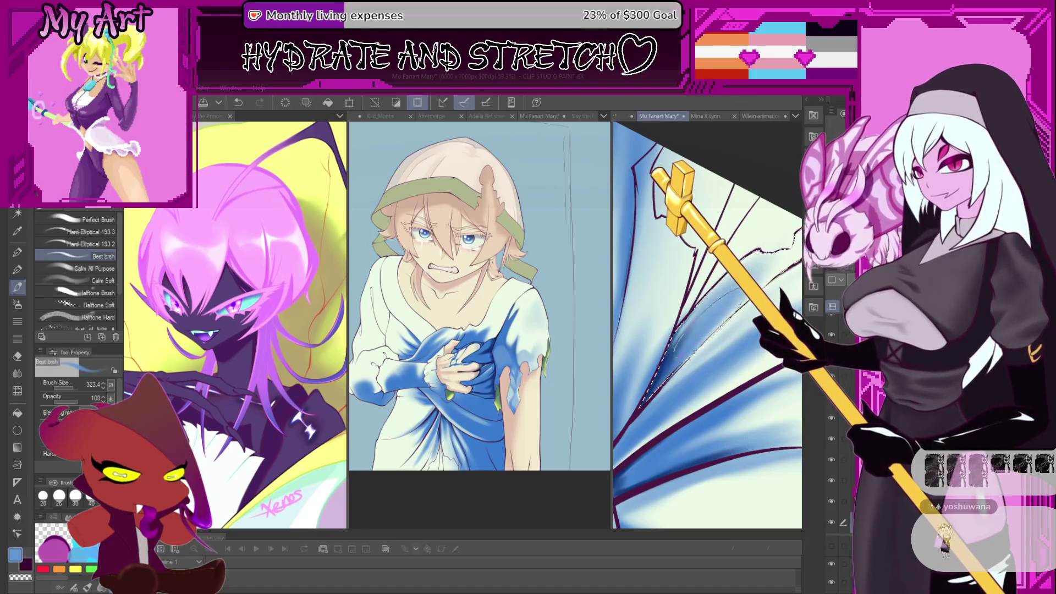
{"action": "mouse_move", "coordinate": [688, 322]}
{"action": "left_mouse_down"}
{"action": "mouse_move", "coordinate": [678, 380]}
{"action": "mouse_move", "coordinate": [694, 352]}
{"action": "left_mouse_up"}
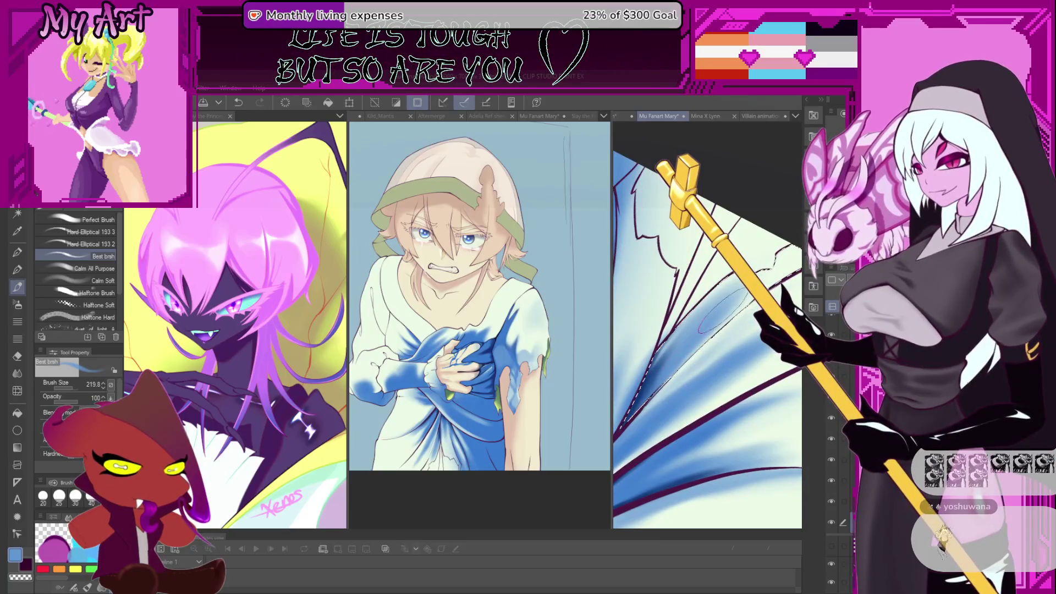
Clear the selection, reposition the wing view and reselect the fold with Auto Select.
{"action": "key", "text": "ctrl+d"}
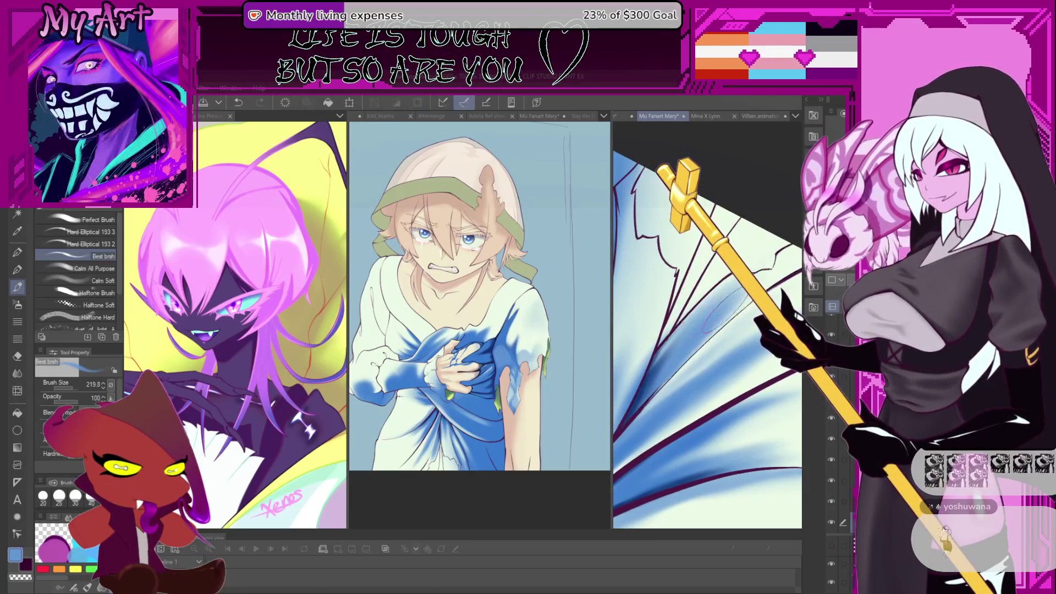
{"action": "left_click_drag", "start_coordinate": [722, 318], "coordinate": [719, 335]}
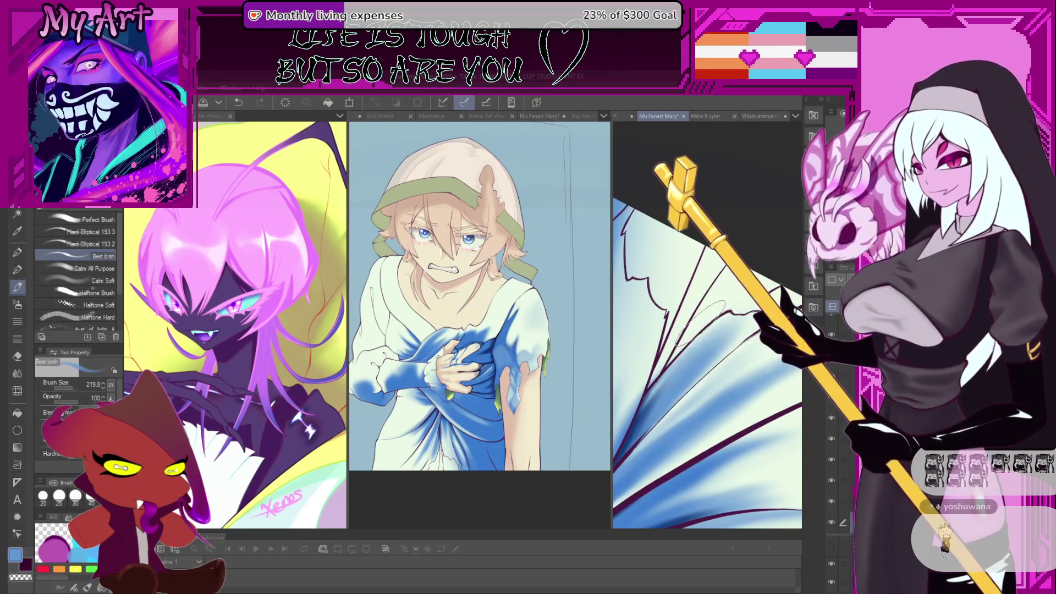
{"action": "key", "text": "w"}
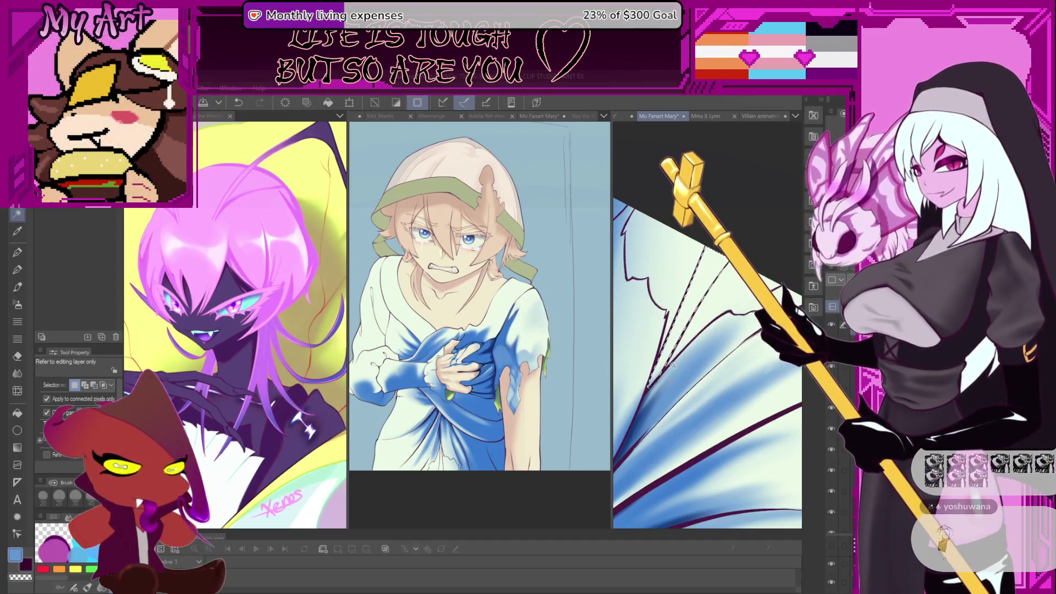
{"action": "key", "text": "p"}
{"action": "scroll", "coordinate": [672, 366], "scroll_direction": "down", "scroll_amount": 2}
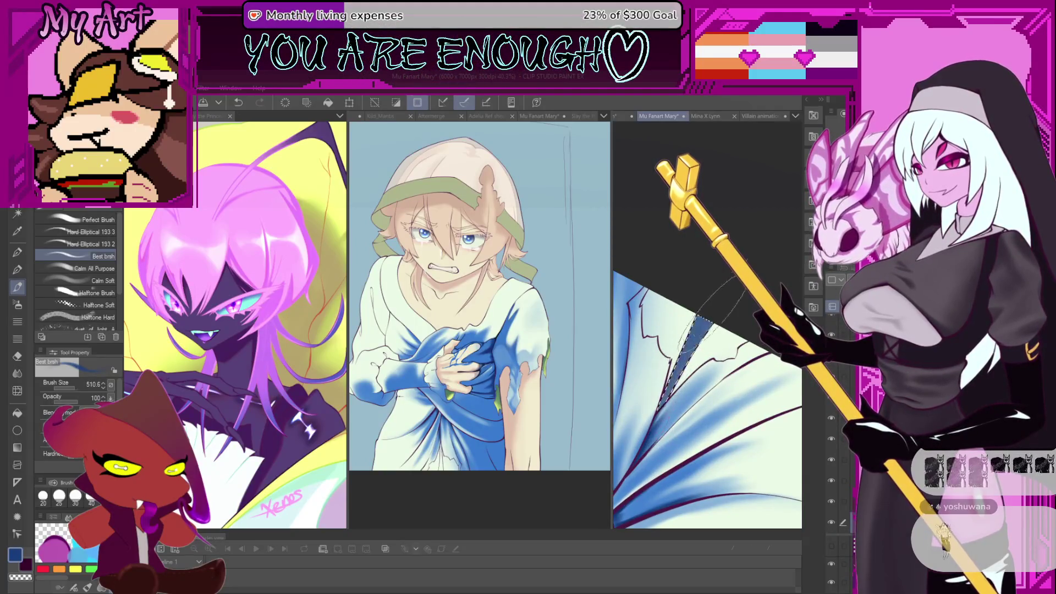
{"action": "left_click_drag", "start_coordinate": [682, 393], "coordinate": [684, 367]}
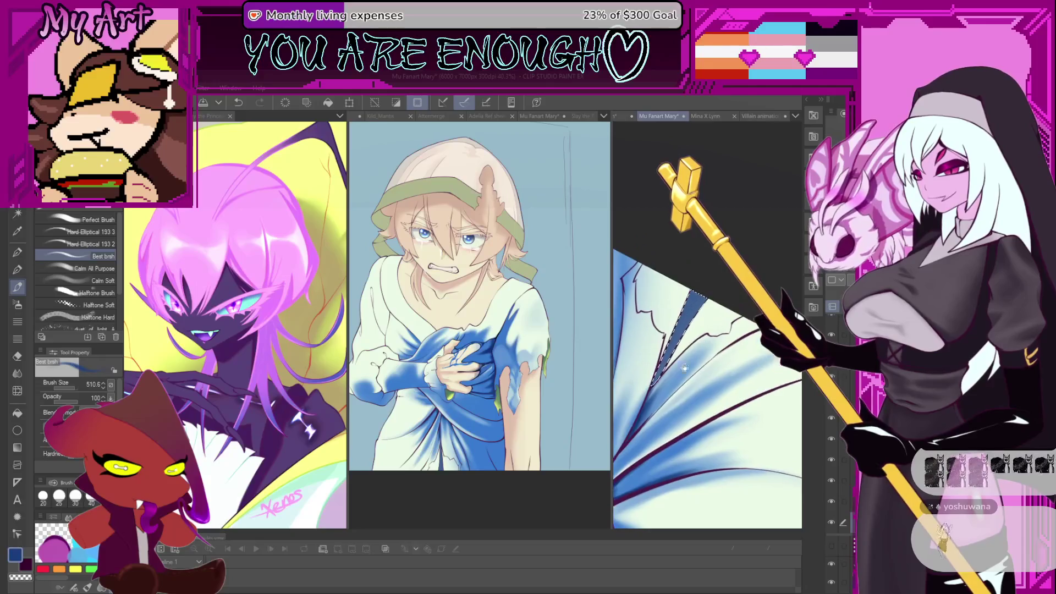
{"action": "left_click_drag", "start_coordinate": [710, 318], "coordinate": [723, 259]}
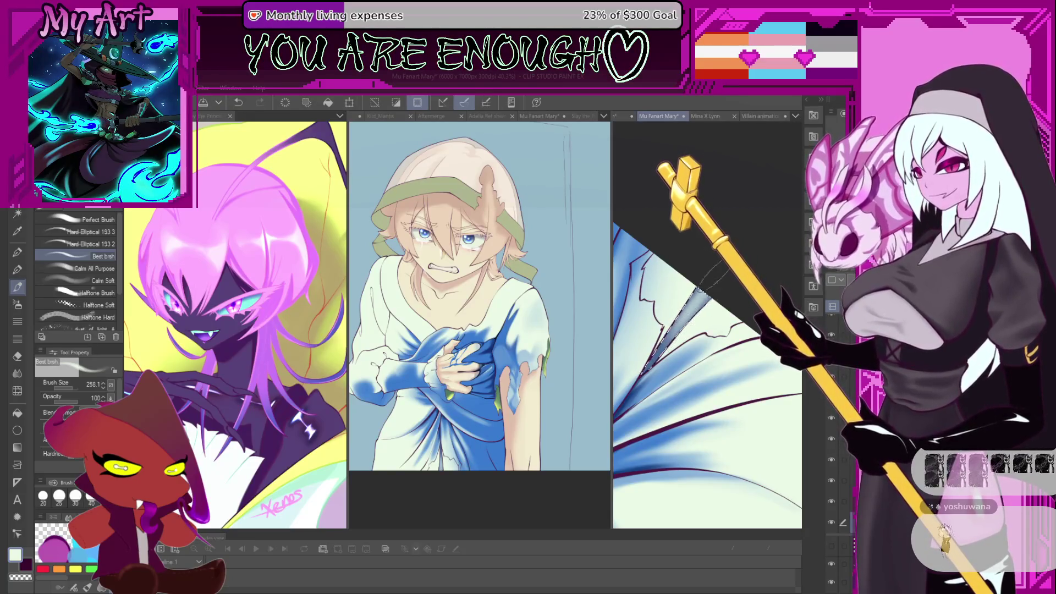
{"action": "key", "text": "w"}
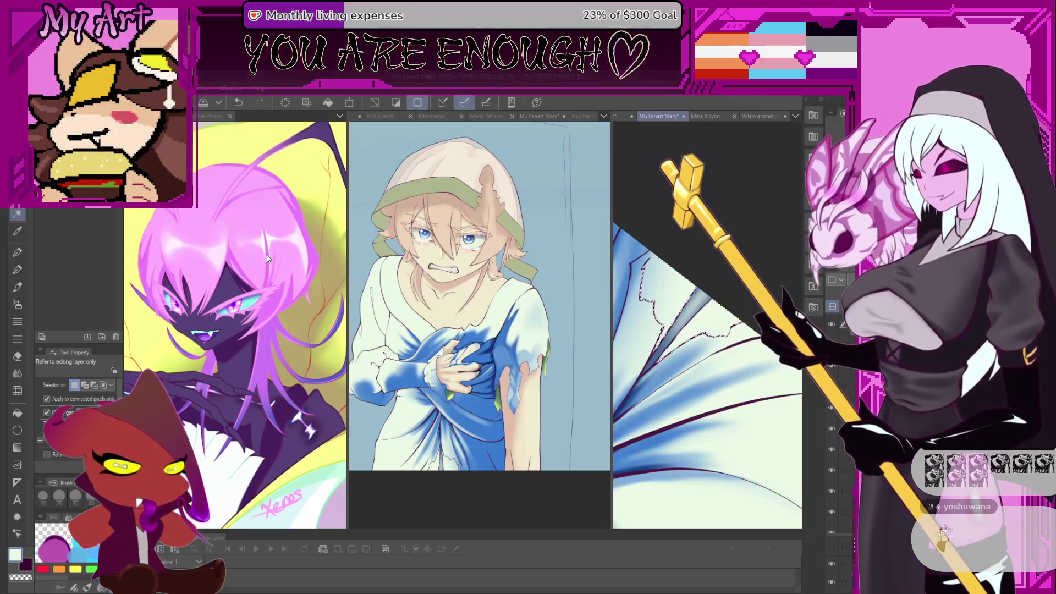
{"action": "key", "text": "b"}
{"action": "scroll", "coordinate": [651, 363], "scroll_direction": "up", "scroll_amount": 3}
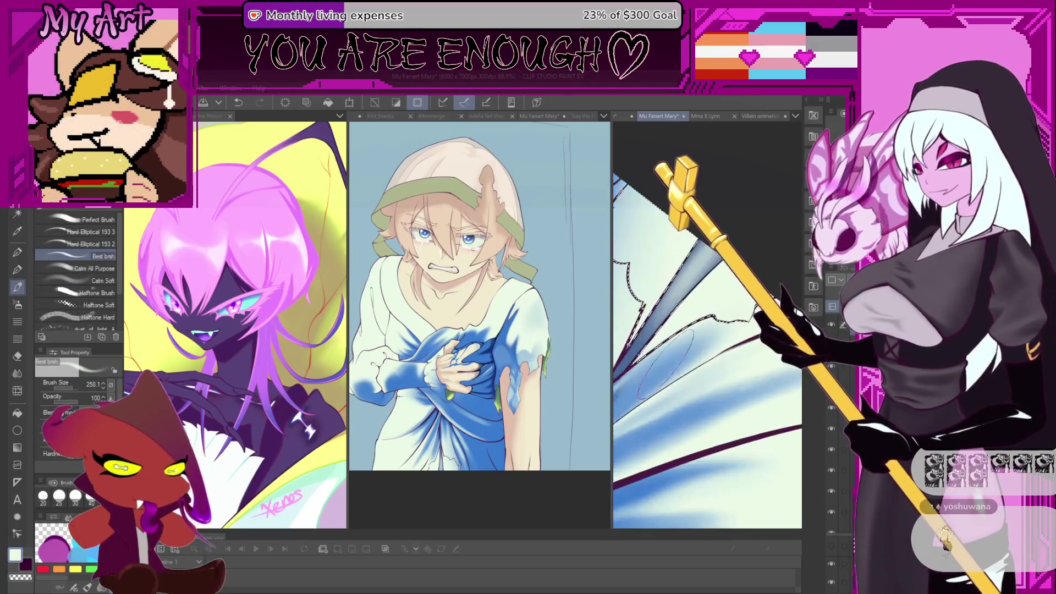
{"action": "left_click_drag", "start_coordinate": [713, 302], "coordinate": [699, 349]}
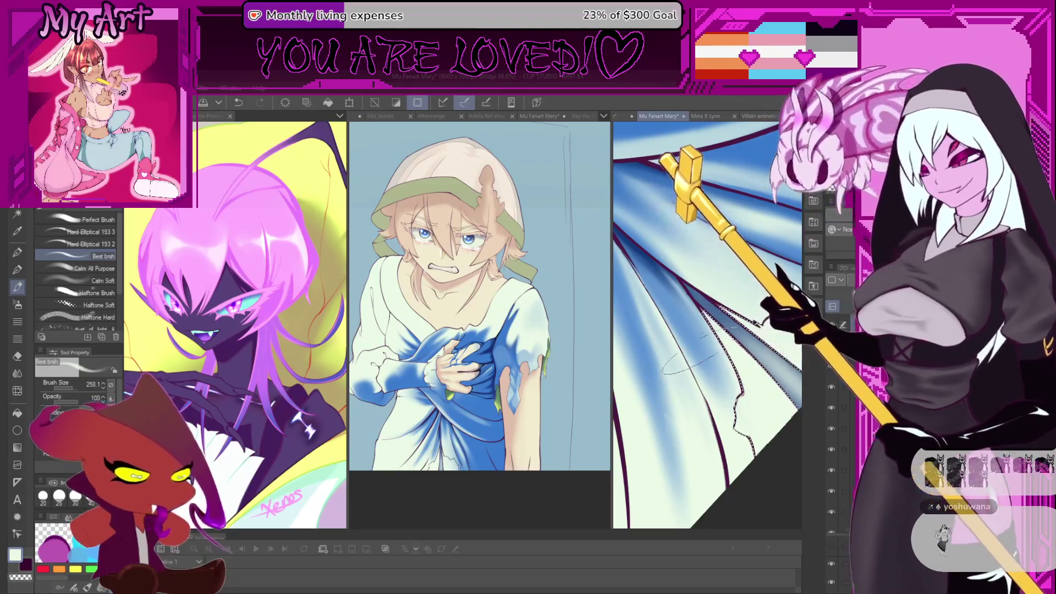
Dab darker blue onto the selected fold, resizing the brush and rotating the view.
{"action": "key", "text": "minus"}
{"action": "key", "text": "minus"}
{"action": "key", "text": "minus"}
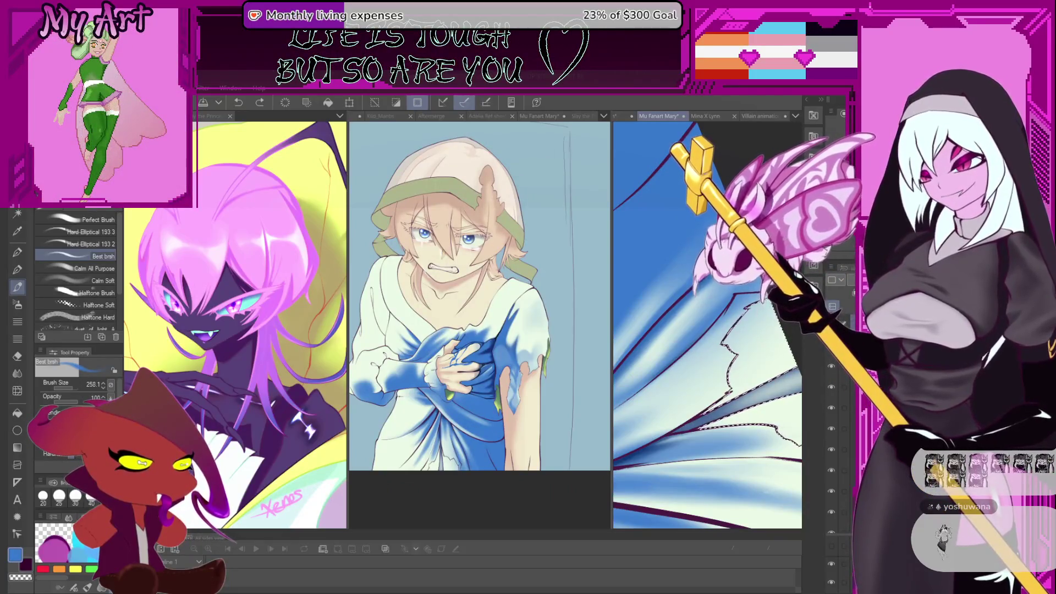
{"action": "left_click", "coordinate": [731, 372]}
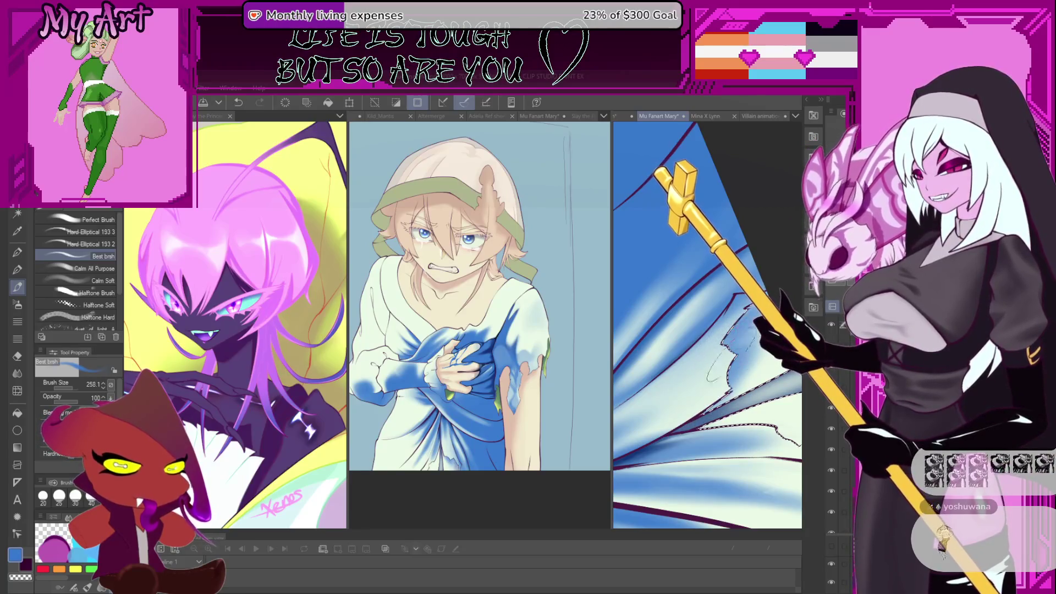
{"action": "key", "text": "bracketright"}
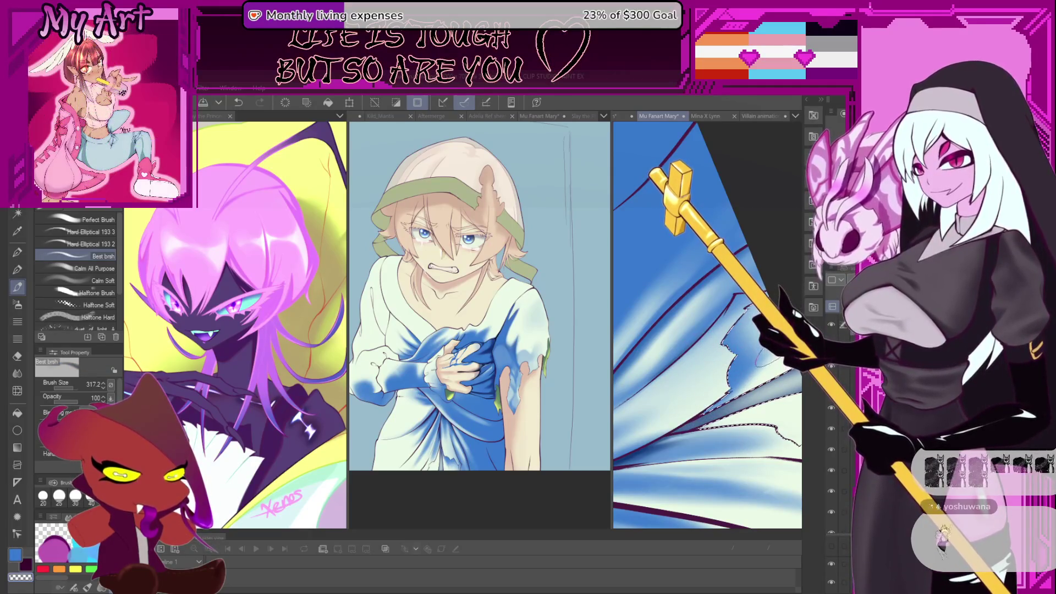
{"action": "mouse_move", "coordinate": [758, 352]}
{"action": "left_mouse_down"}
{"action": "mouse_move", "coordinate": [709, 322]}
{"action": "mouse_move", "coordinate": [698, 358]}
{"action": "left_mouse_up"}
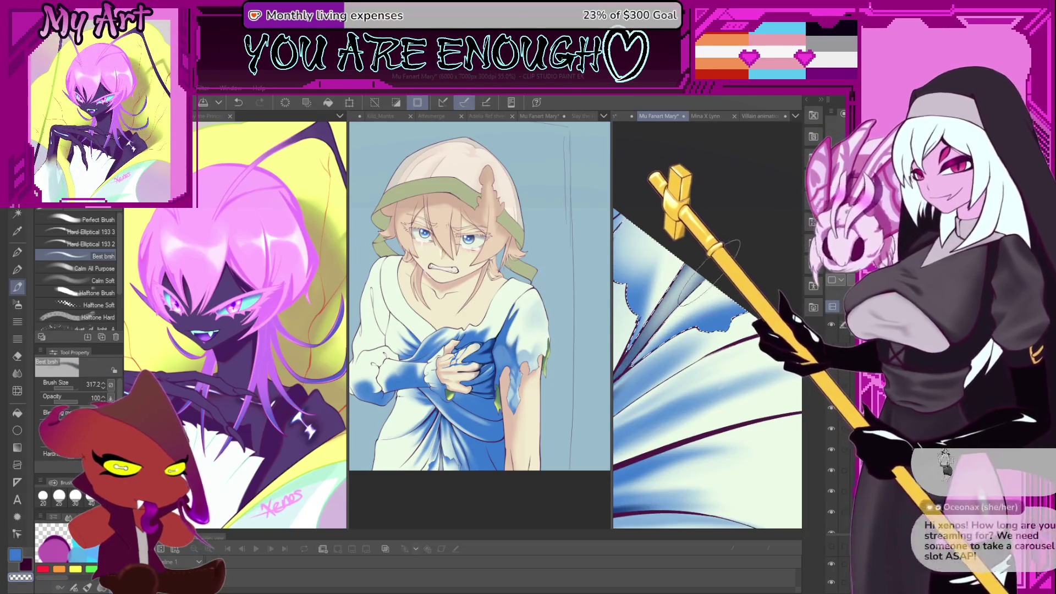
{"action": "key", "text": "bracketleft"}
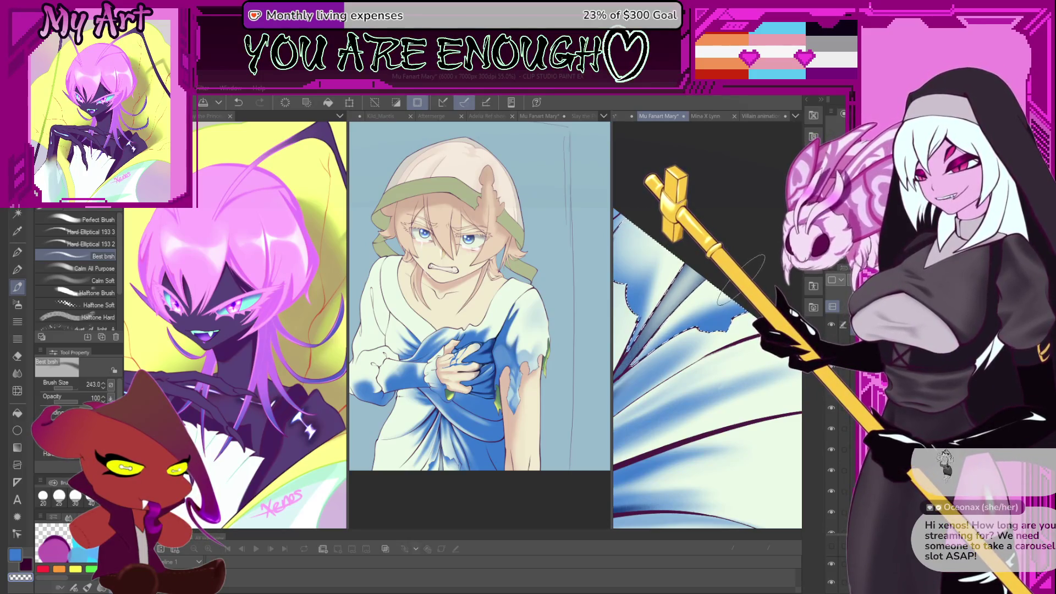
{"action": "mouse_move", "coordinate": [739, 286]}
{"action": "left_mouse_down"}
{"action": "mouse_move", "coordinate": [709, 335]}
{"action": "mouse_move", "coordinate": [715, 308]}
{"action": "left_mouse_up"}
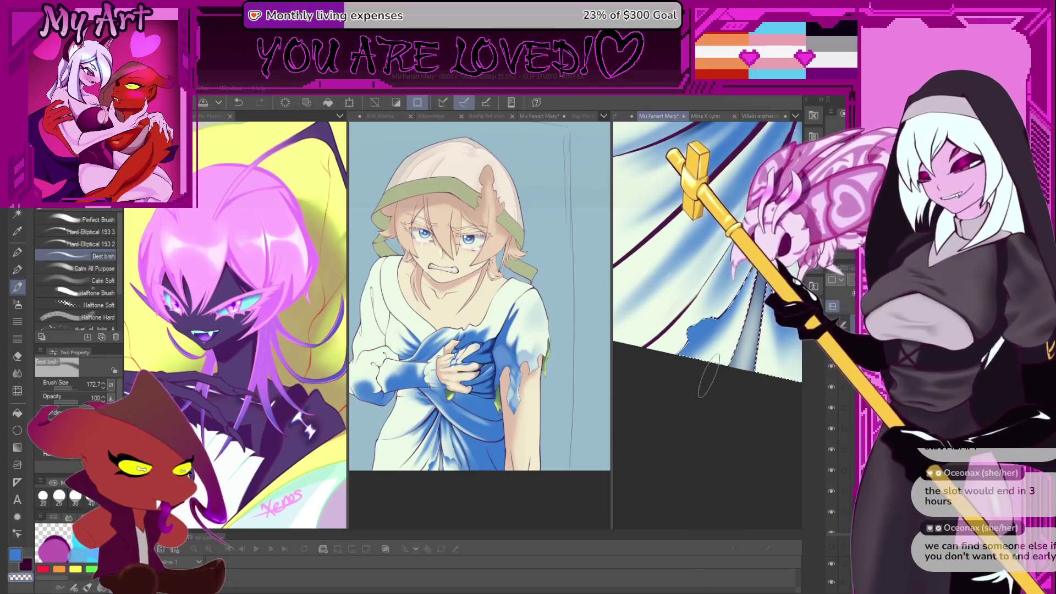
Try a light stroke along the curtain's lower edge, undo it, and resize the brush.
{"action": "scroll", "coordinate": [737, 396], "scroll_direction": "up", "scroll_amount": 3}
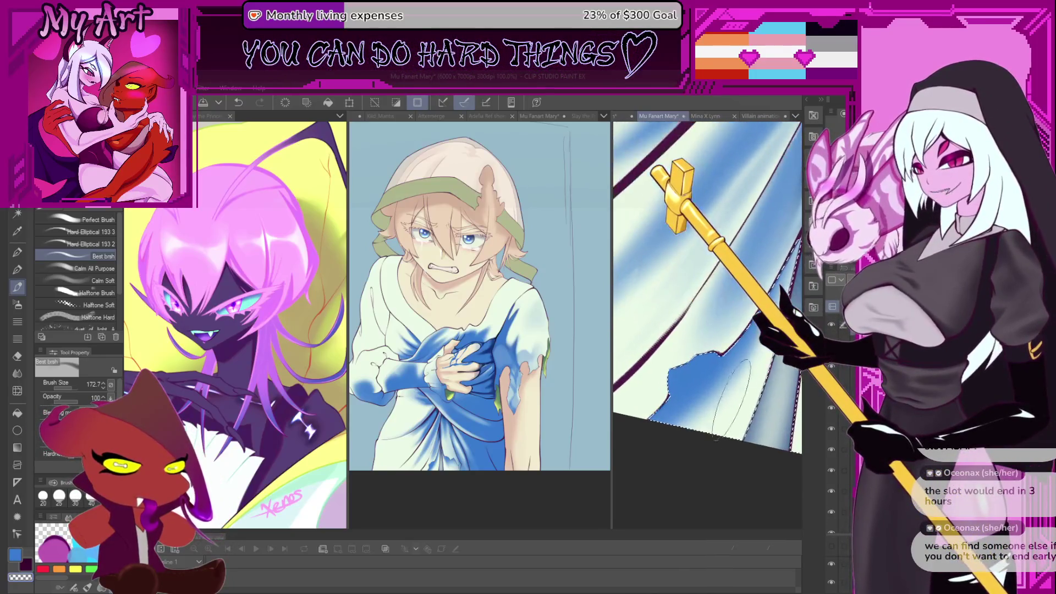
{"action": "left_click_drag", "start_coordinate": [731, 401], "coordinate": [709, 418]}
{"action": "key", "text": "ctrl+z"}
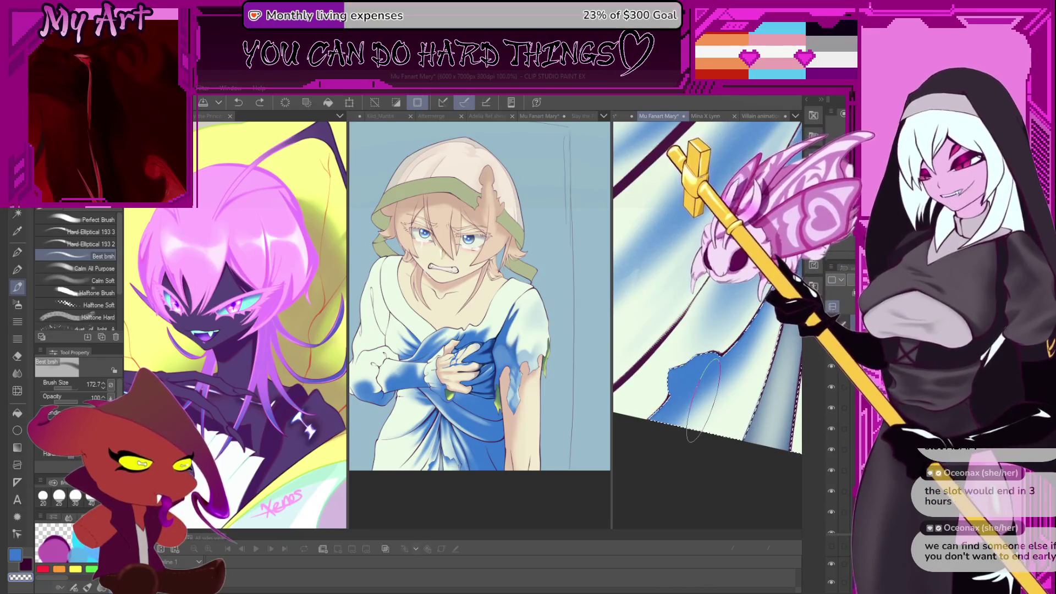
{"action": "key", "text": "bracketleft"}
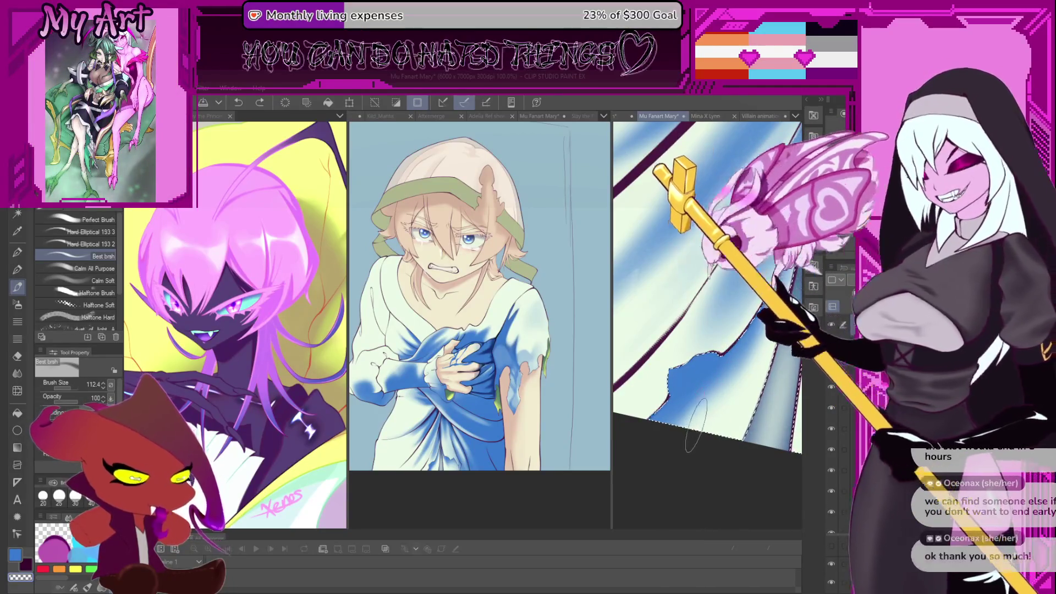
{"action": "key", "text": "bracketright"}
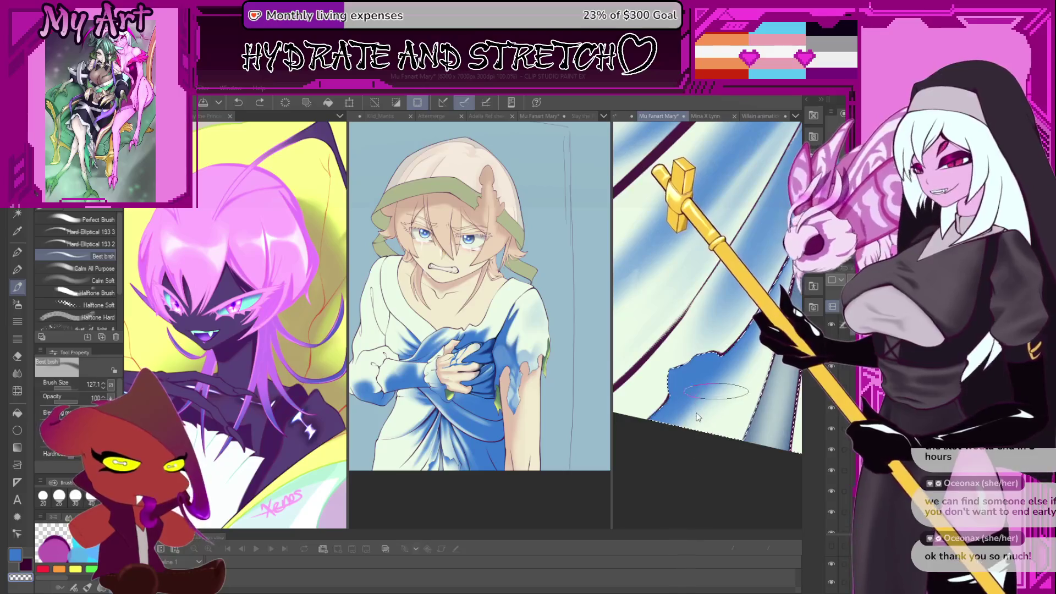
Sample pale and deeper blues from the curtain, finishing with pale blue as the current colour.
{"action": "left_click", "coordinate": [777, 391], "text": "alt"}
{"action": "mouse_move", "coordinate": [777, 390]}
{"action": "left_mouse_down"}
{"action": "mouse_move", "coordinate": [711, 385]}
{"action": "mouse_move", "coordinate": [741, 360]}
{"action": "left_mouse_up"}
{"action": "left_click", "coordinate": [732, 330], "text": "alt"}
{"action": "left_click", "coordinate": [674, 445], "text": "alt"}
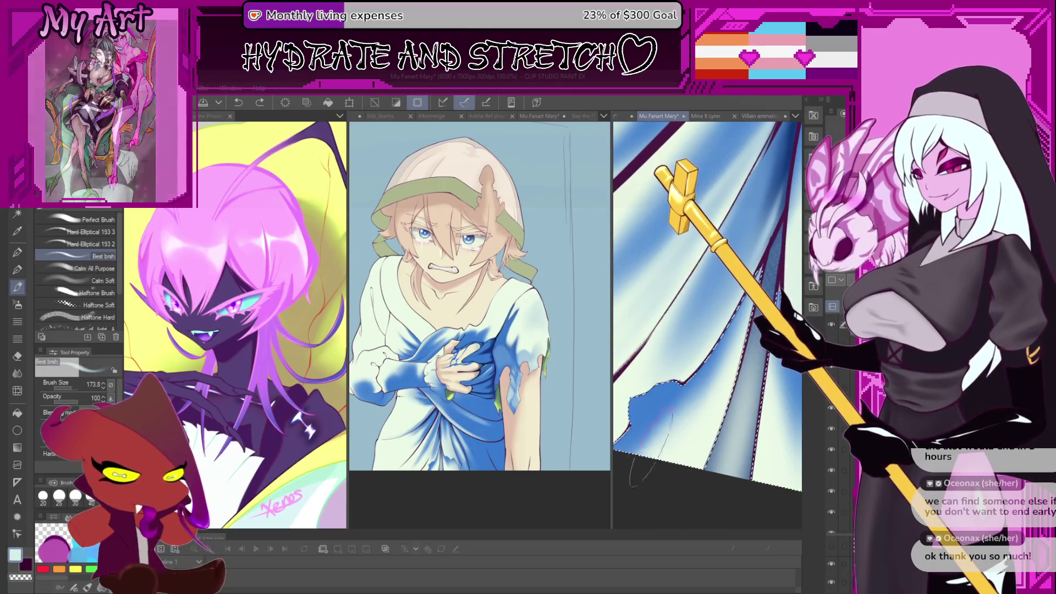
{"action": "left_click_drag", "start_coordinate": [675, 445], "coordinate": [707, 426]}
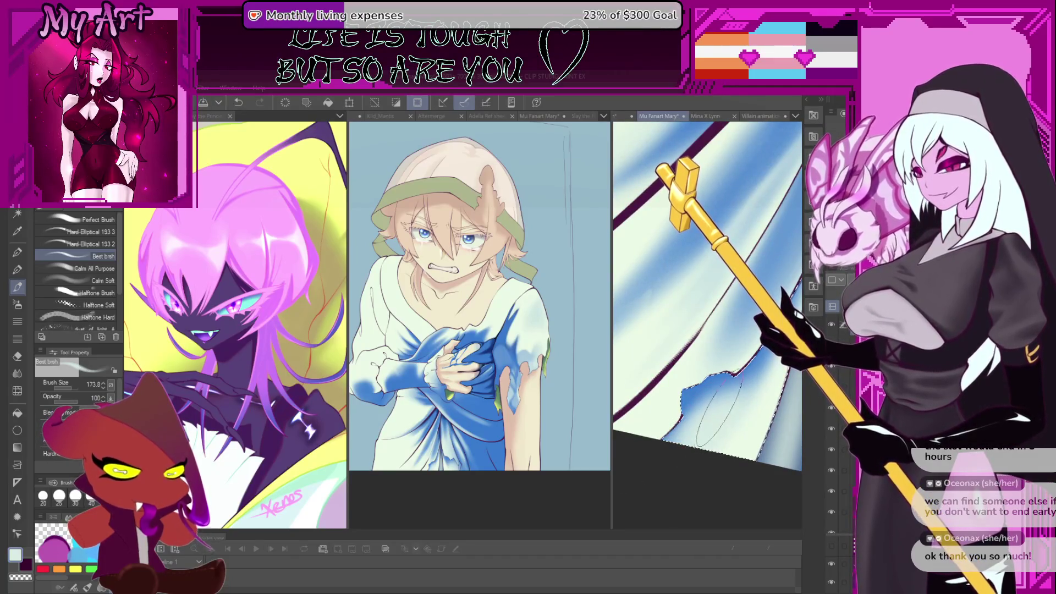
{"action": "scroll", "coordinate": [737, 418], "scroll_direction": "up", "scroll_amount": 1}
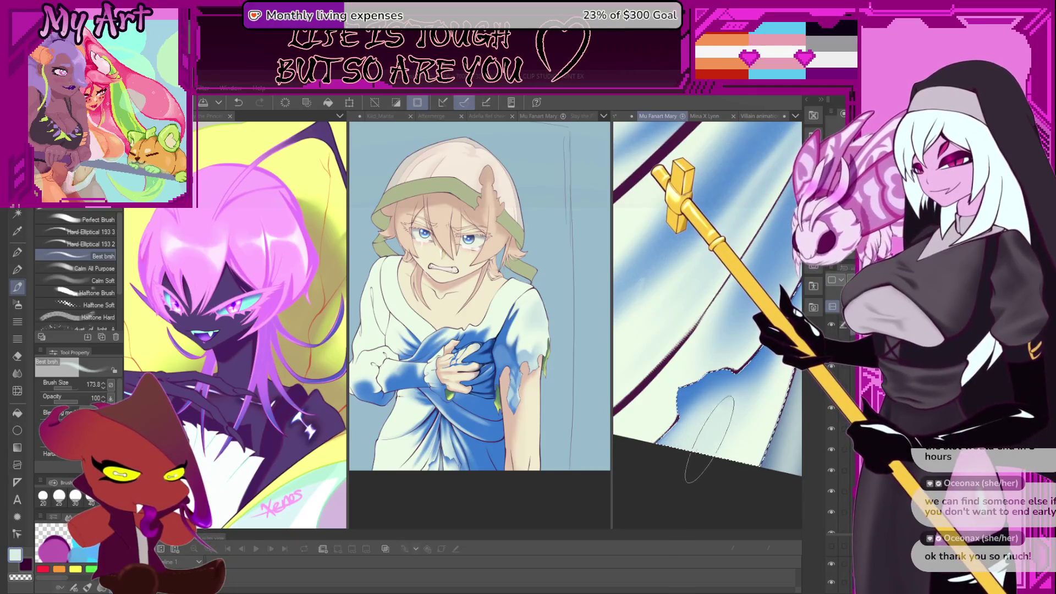
{"action": "scroll", "coordinate": [671, 484], "scroll_direction": "up", "scroll_amount": 2}
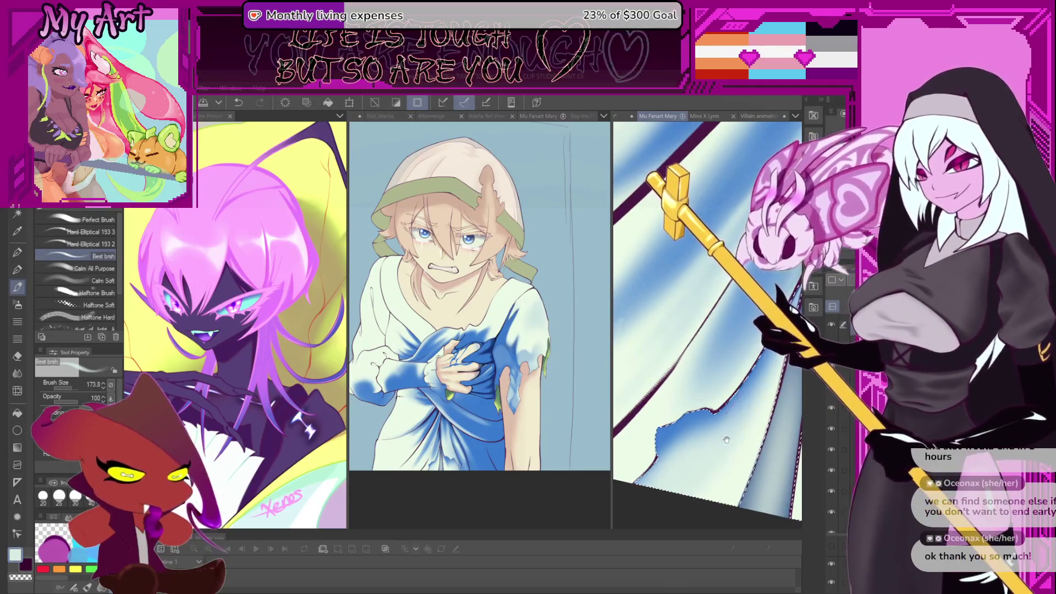
{"action": "scroll", "coordinate": [726, 333], "scroll_direction": "down", "scroll_amount": 3}
{"action": "scroll", "coordinate": [726, 333], "scroll_direction": "right", "scroll_amount": 5}
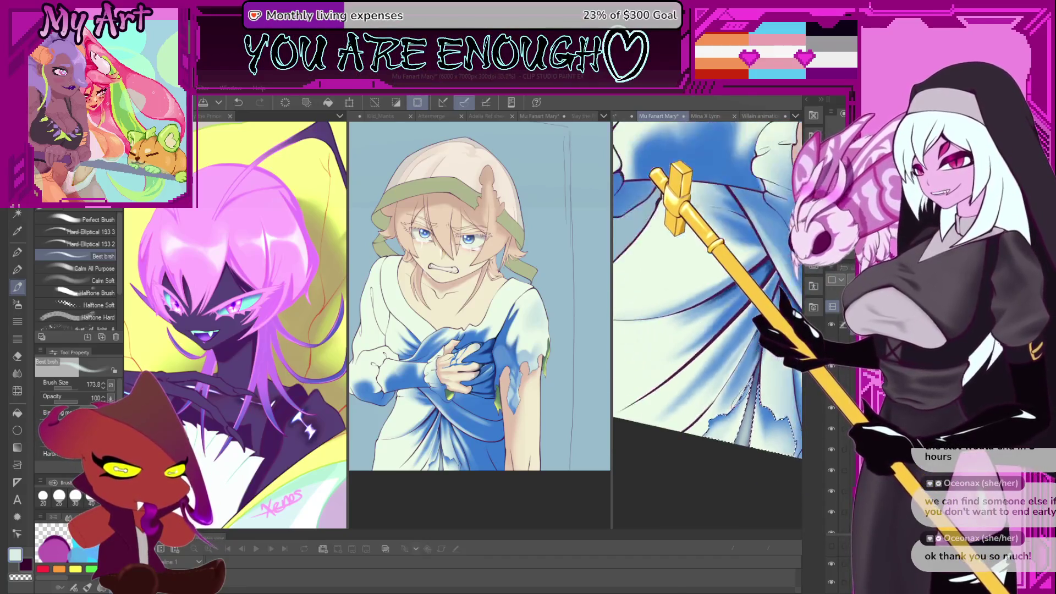
Pan, rotate and zoom until the blue dress chest area fills the canvas window.
{"action": "scroll", "coordinate": [707, 297], "scroll_direction": "right", "scroll_amount": 3}
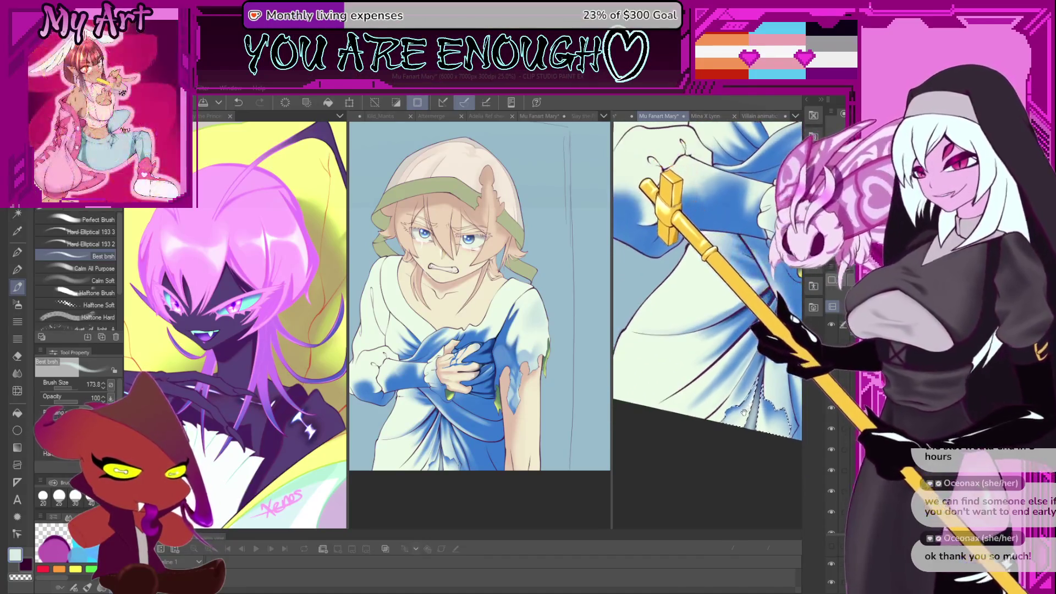
{"action": "key", "text": "minus"}
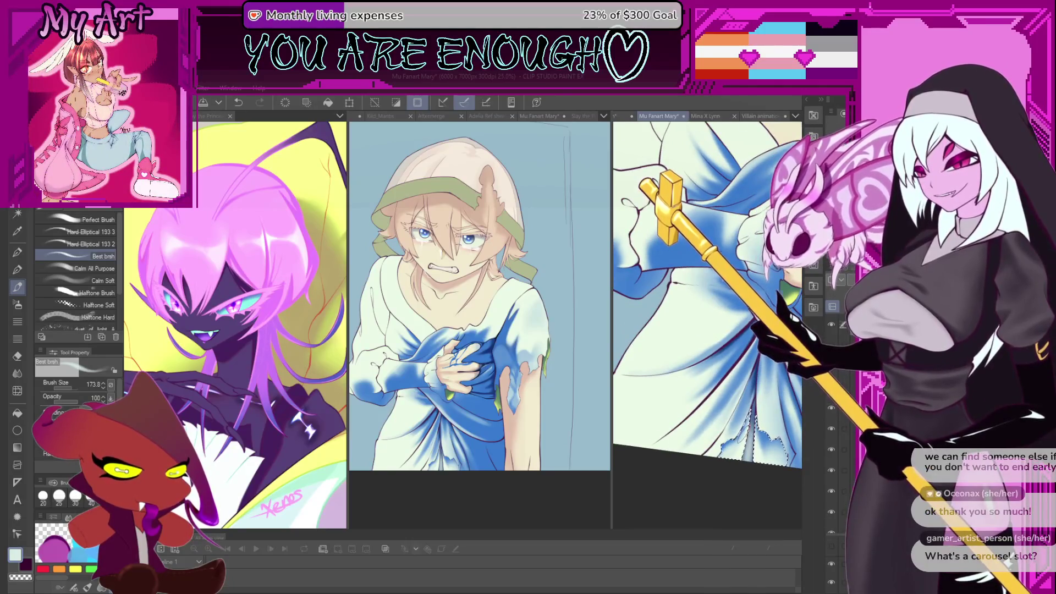
{"action": "scroll", "coordinate": [765, 346], "scroll_direction": "up", "scroll_amount": 3}
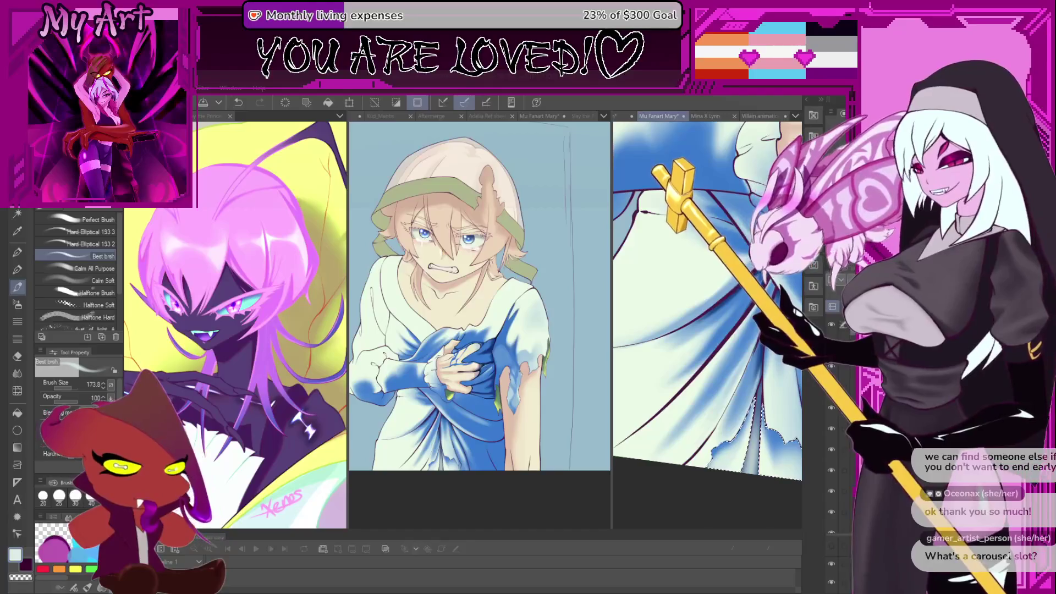
{"action": "mouse_move", "coordinate": [673, 436]}
{"action": "left_mouse_down"}
{"action": "mouse_move", "coordinate": [734, 425]}
{"action": "mouse_move", "coordinate": [702, 376]}
{"action": "mouse_move", "coordinate": [710, 417]}
{"action": "left_mouse_up"}
{"action": "left_click_drag", "start_coordinate": [724, 376], "coordinate": [708, 419]}
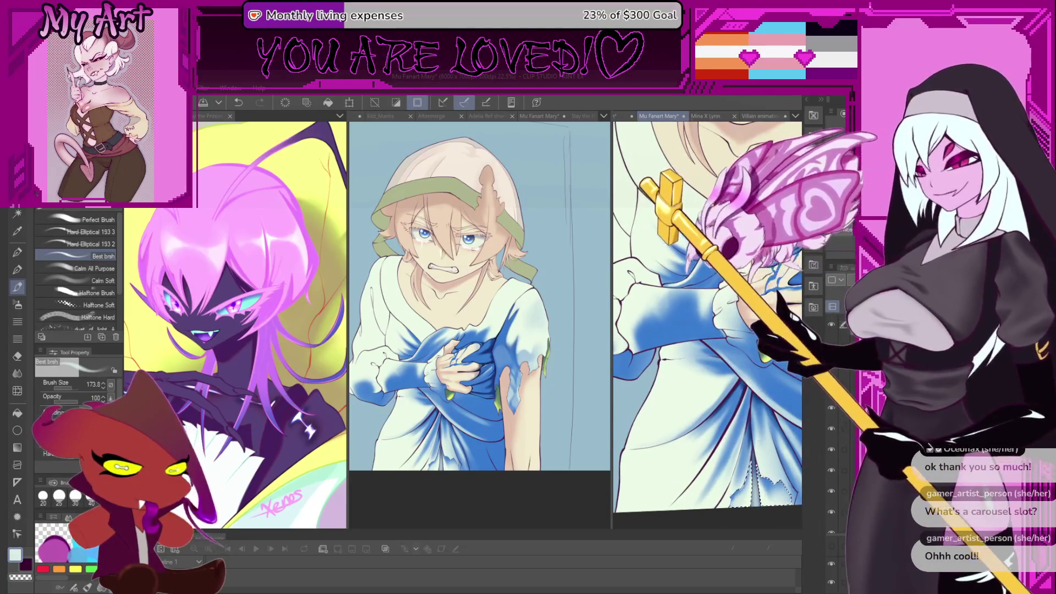
{"action": "scroll", "coordinate": [748, 333], "scroll_direction": "up", "scroll_amount": 3}
{"action": "mouse_move", "coordinate": [737, 330]}
{"action": "left_mouse_down"}
{"action": "mouse_move", "coordinate": [759, 351]}
{"action": "mouse_move", "coordinate": [755, 367]}
{"action": "left_mouse_up"}
{"action": "mouse_move", "coordinate": [779, 408]}
{"action": "left_mouse_down"}
{"action": "mouse_move", "coordinate": [677, 394]}
{"action": "mouse_move", "coordinate": [708, 436]}
{"action": "mouse_move", "coordinate": [699, 473]}
{"action": "left_mouse_up"}
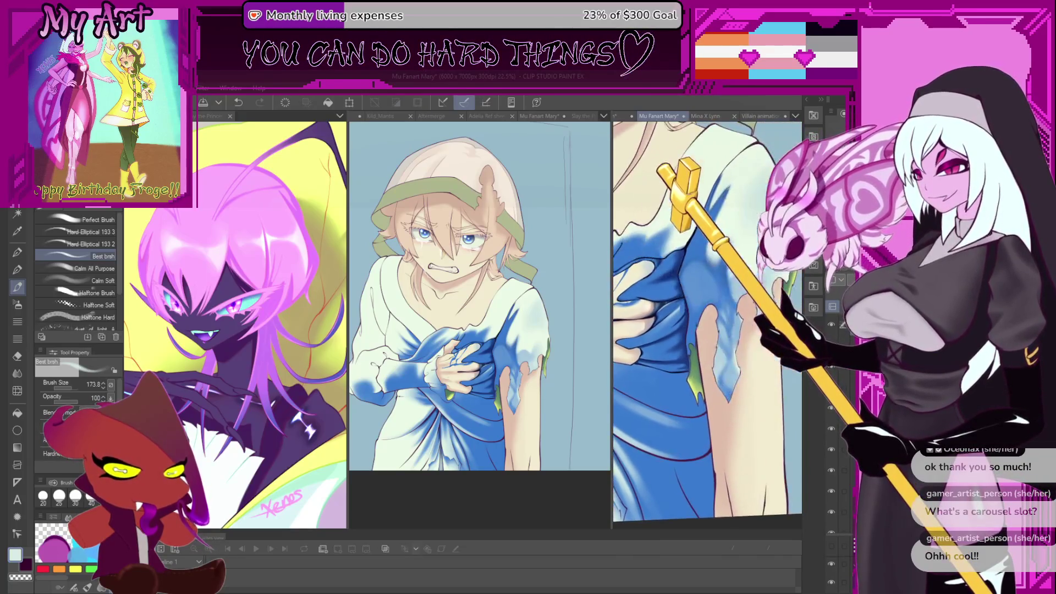
Sample the dress's deep blue and rotate the view about 15° clockwise over the dress.
{"action": "left_click", "coordinate": [678, 357], "text": "alt"}
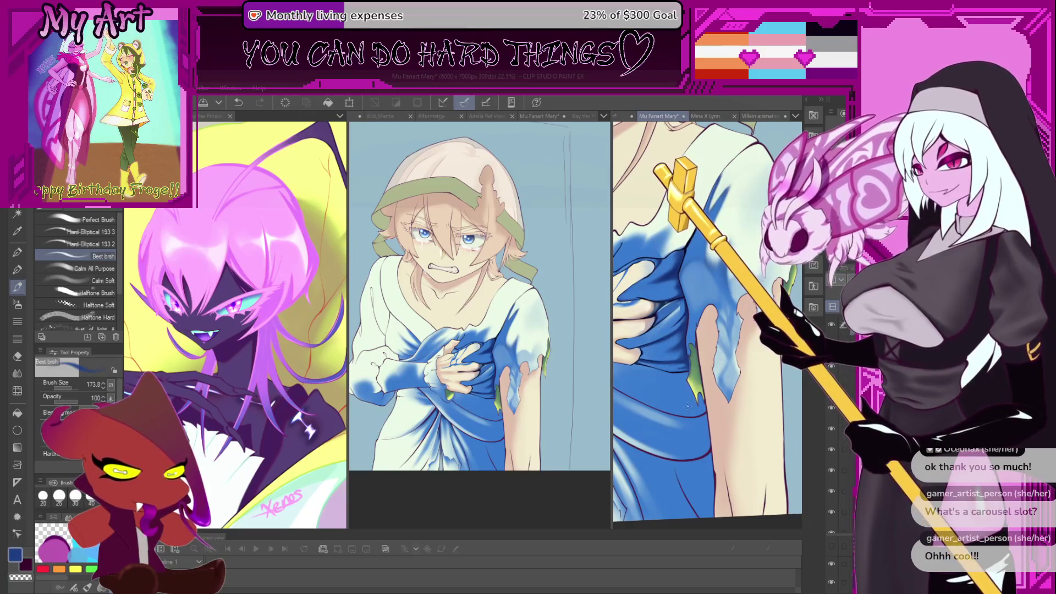
{"action": "left_click_drag", "start_coordinate": [688, 407], "coordinate": [736, 410]}
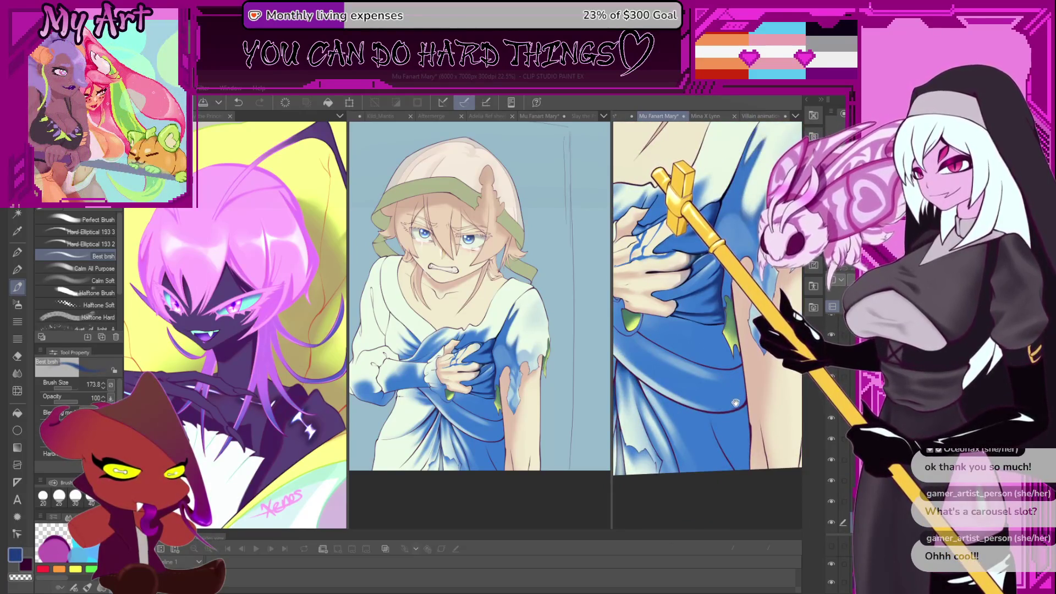
{"action": "key", "text": "w"}
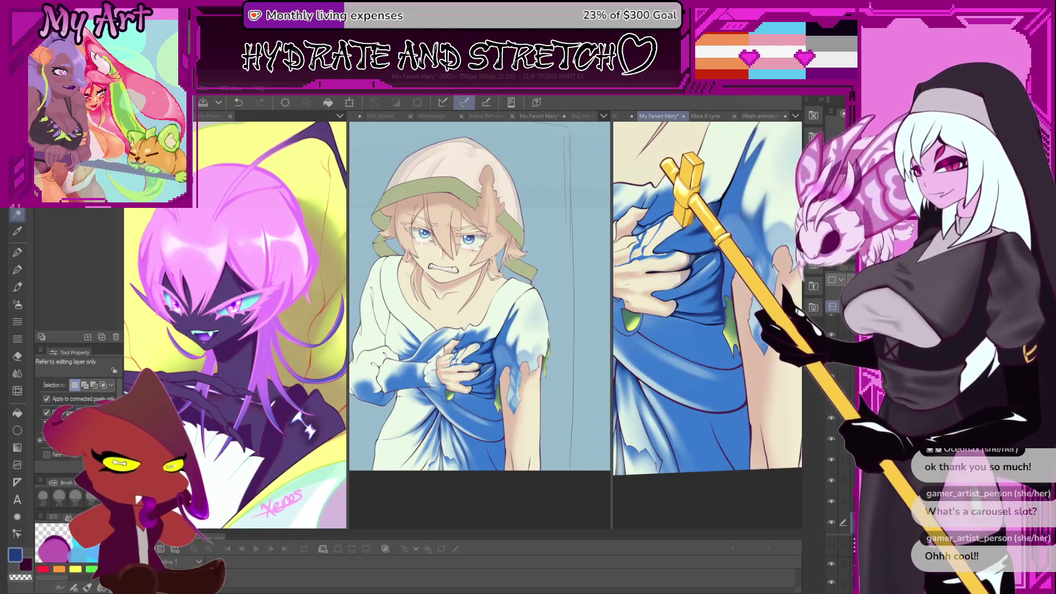
{"action": "scroll", "coordinate": [758, 377], "scroll_direction": "up", "scroll_amount": 3}
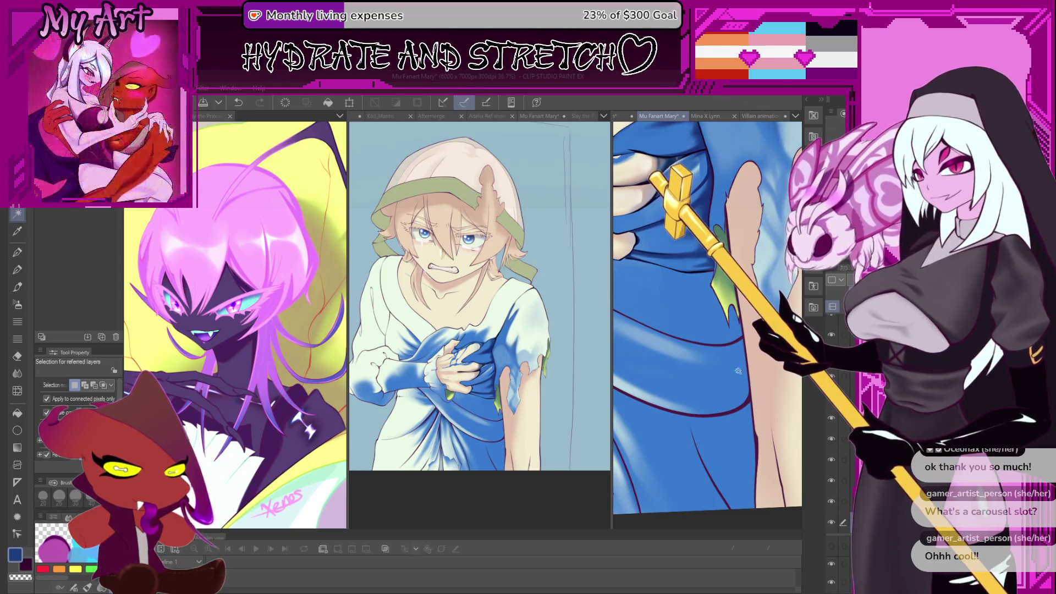
{"action": "scroll", "coordinate": [720, 368], "scroll_direction": "down", "scroll_amount": 3}
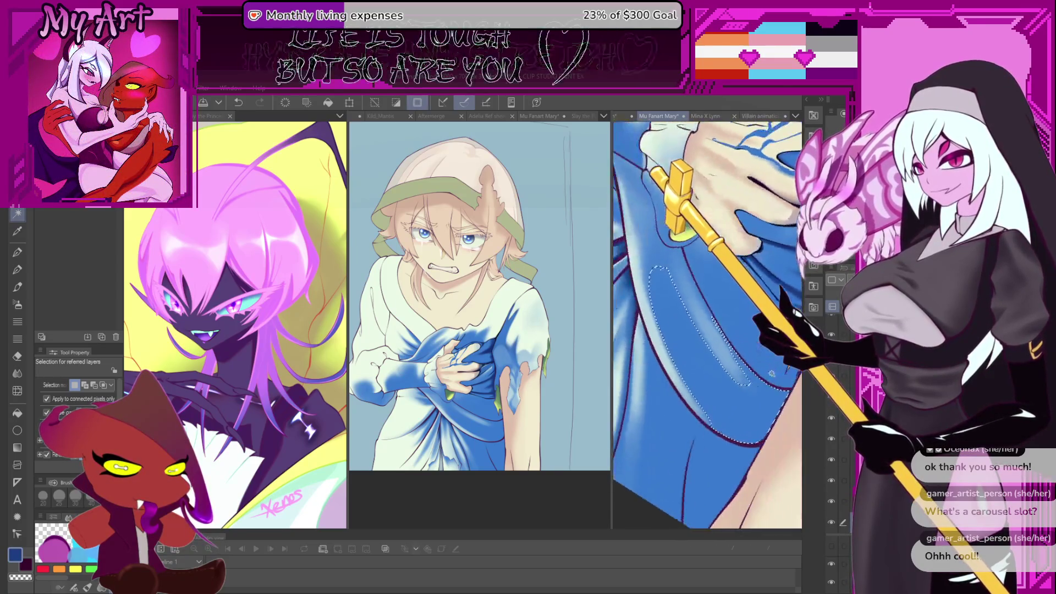
{"action": "key", "text": "p"}
{"action": "scroll", "coordinate": [710, 432], "scroll_direction": "up", "scroll_amount": 2}
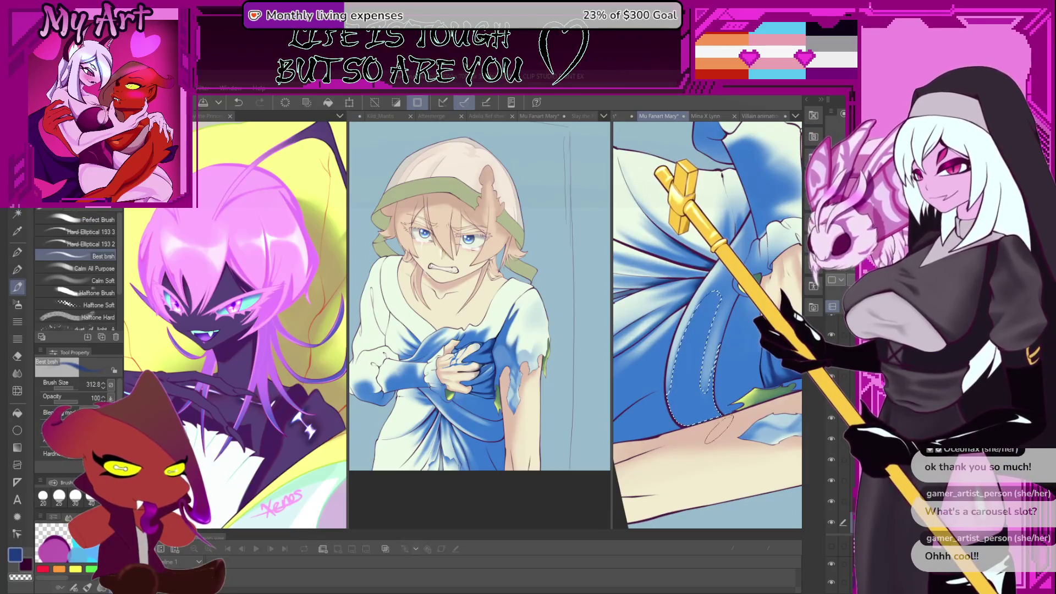
{"action": "key", "text": "asciicircum"}
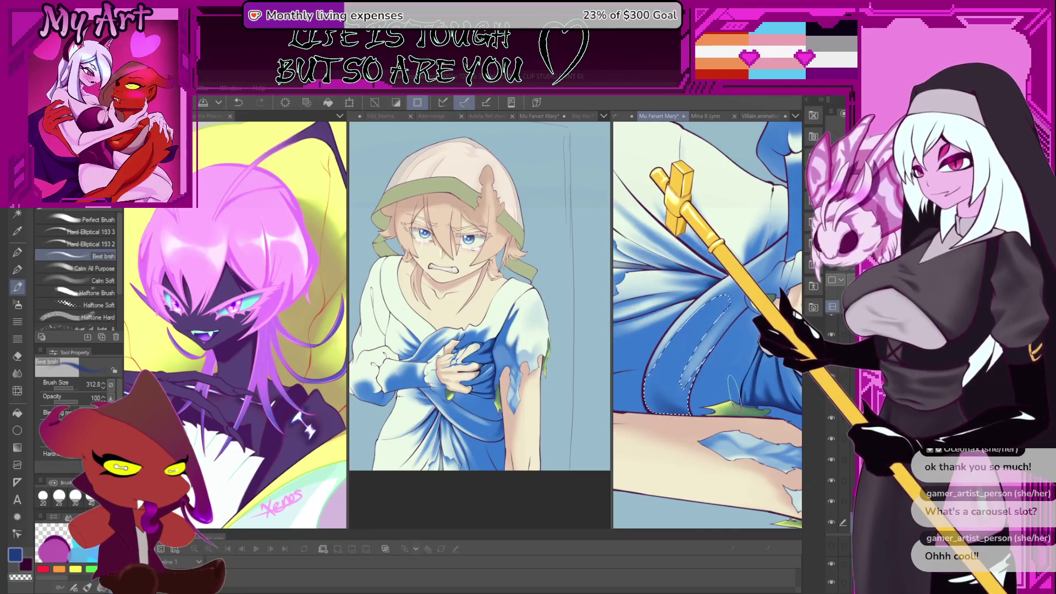
Auto-select a dress area, undo a faint stroke, and shrink the brush slightly.
{"action": "key", "text": "w"}
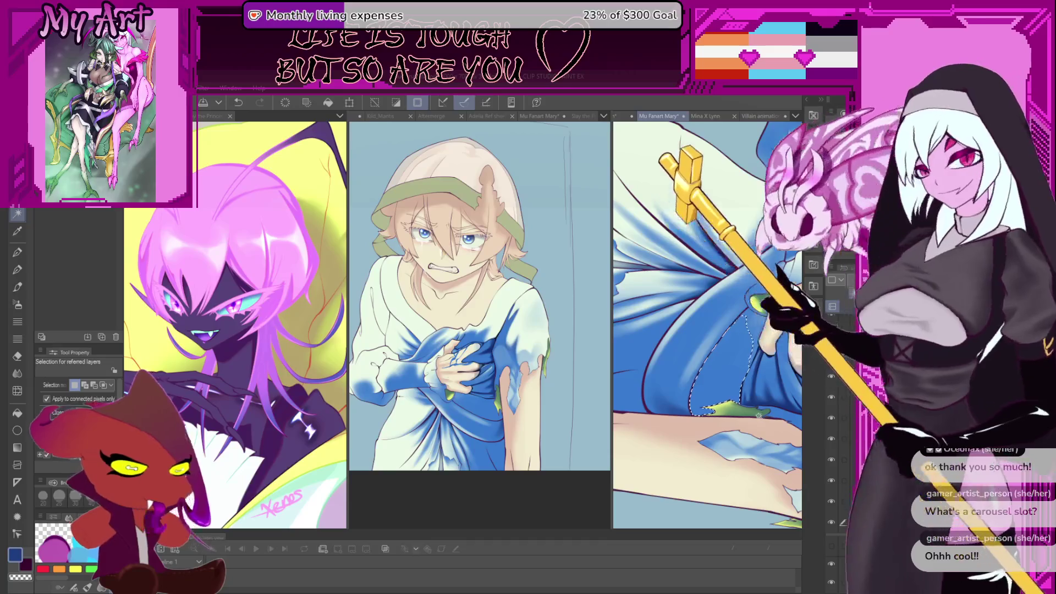
{"action": "key", "text": "b"}
{"action": "scroll", "coordinate": [748, 385], "scroll_direction": "up", "scroll_amount": 2}
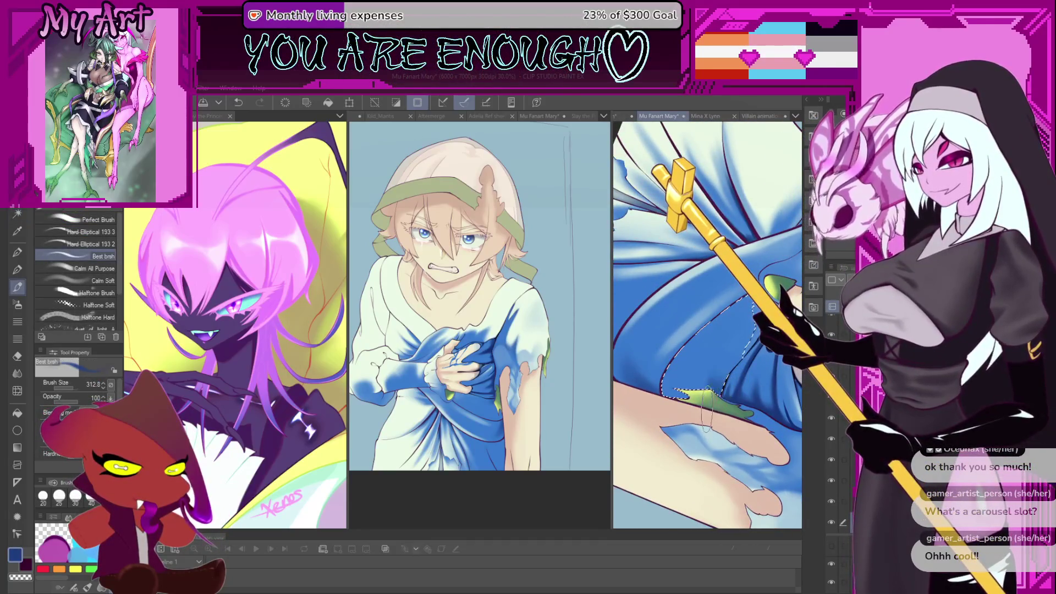
{"action": "key", "text": "w"}
{"action": "key", "text": "minus"}
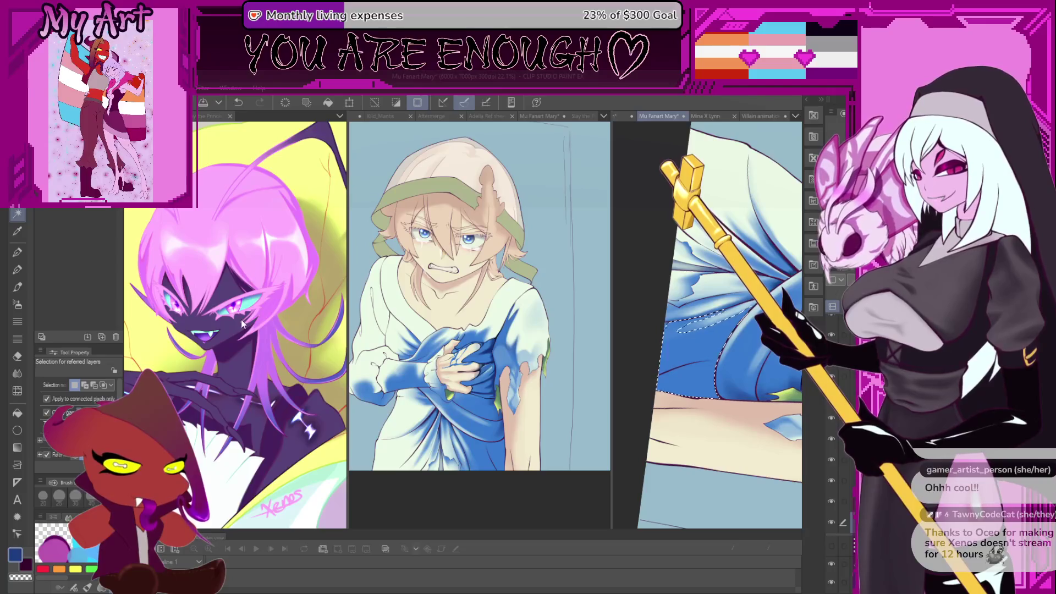
{"action": "key", "text": "b"}
{"action": "scroll", "coordinate": [726, 426], "scroll_direction": "up", "scroll_amount": 3}
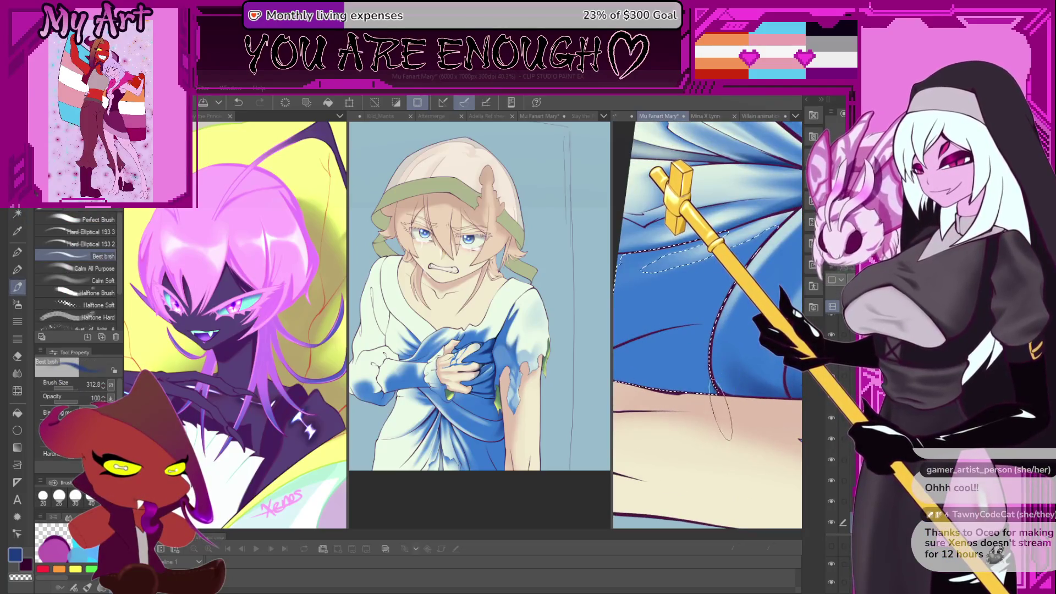
{"action": "key", "text": "ctrl+z"}
{"action": "key", "text": "bracketleft"}
{"action": "left_click_drag", "start_coordinate": [727, 311], "coordinate": [782, 401]}
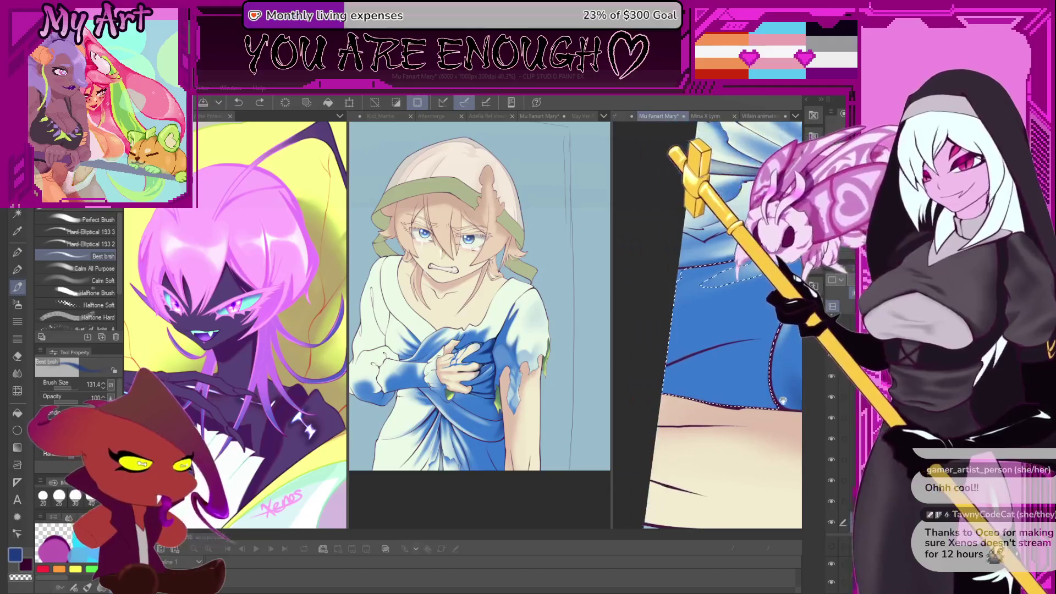
Rotate the right pane until the figure stands upright, then pan to the dress's lower folds.
{"action": "left_click_drag", "start_coordinate": [786, 336], "coordinate": [763, 359]}
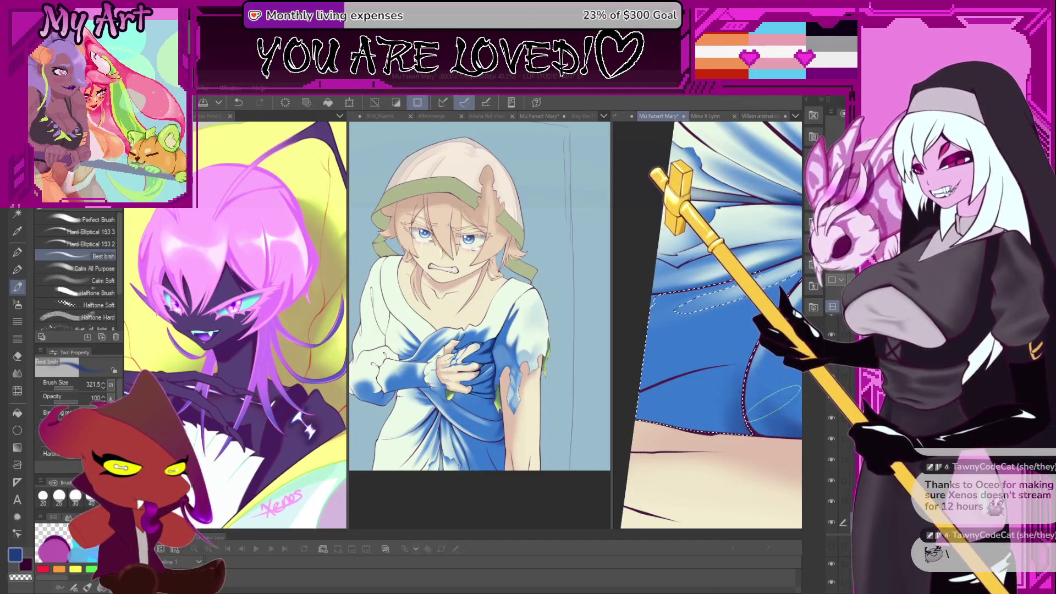
{"action": "mouse_move", "coordinate": [740, 395]}
{"action": "left_mouse_down"}
{"action": "mouse_move", "coordinate": [694, 402]}
{"action": "mouse_move", "coordinate": [716, 401]}
{"action": "left_mouse_up"}
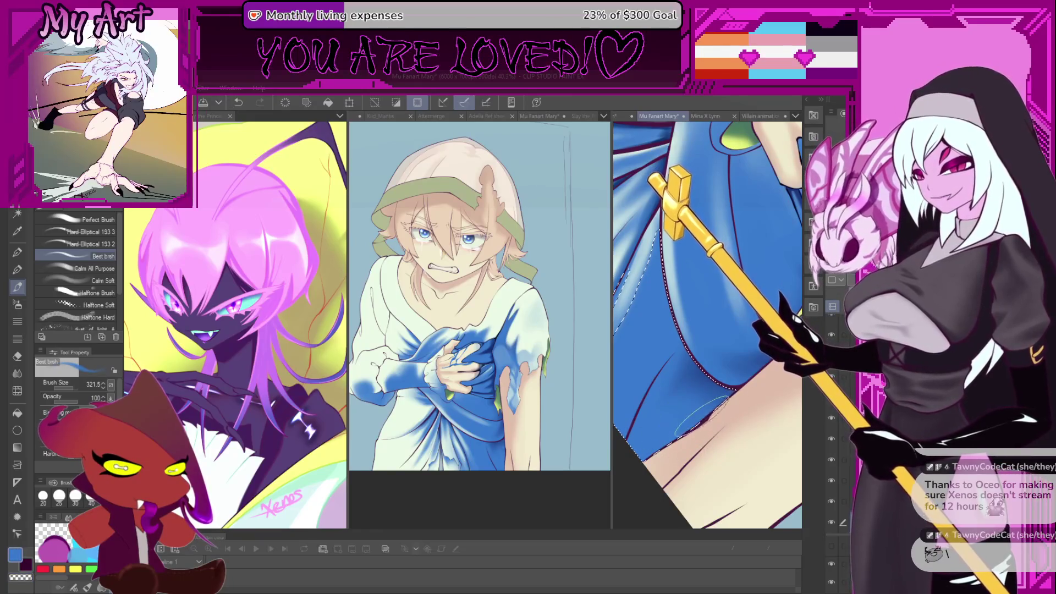
{"action": "left_click_drag", "start_coordinate": [709, 407], "coordinate": [734, 352]}
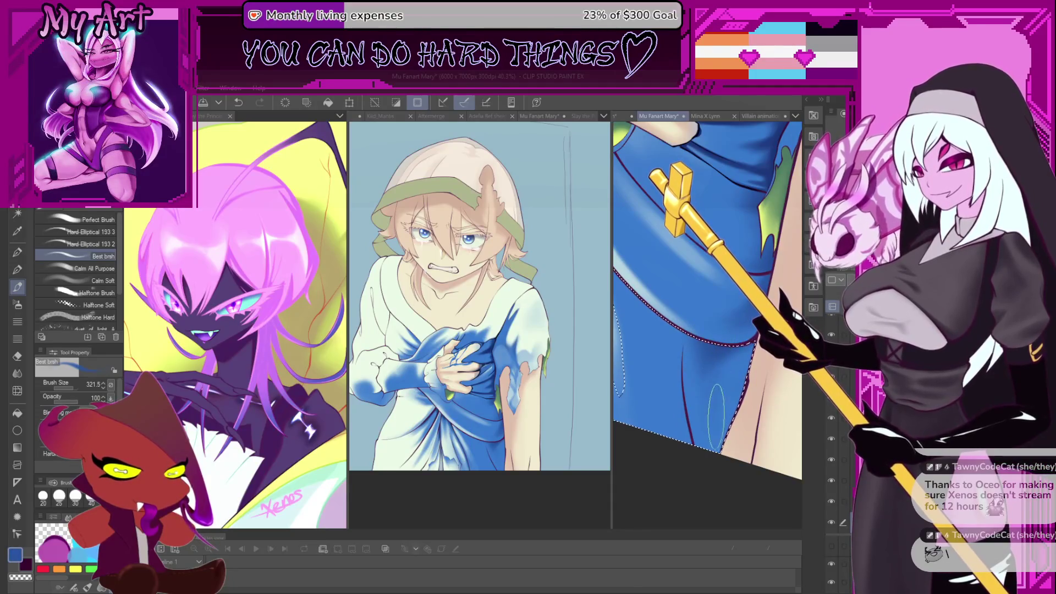
{"action": "key", "text": "minus"}
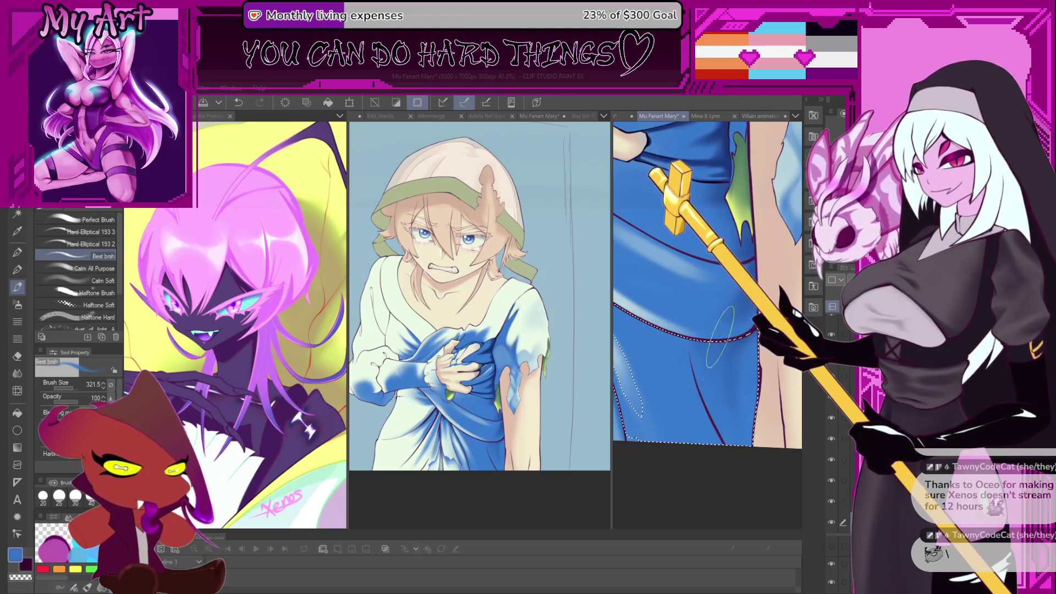
{"action": "left_click_drag", "start_coordinate": [721, 336], "coordinate": [721, 361]}
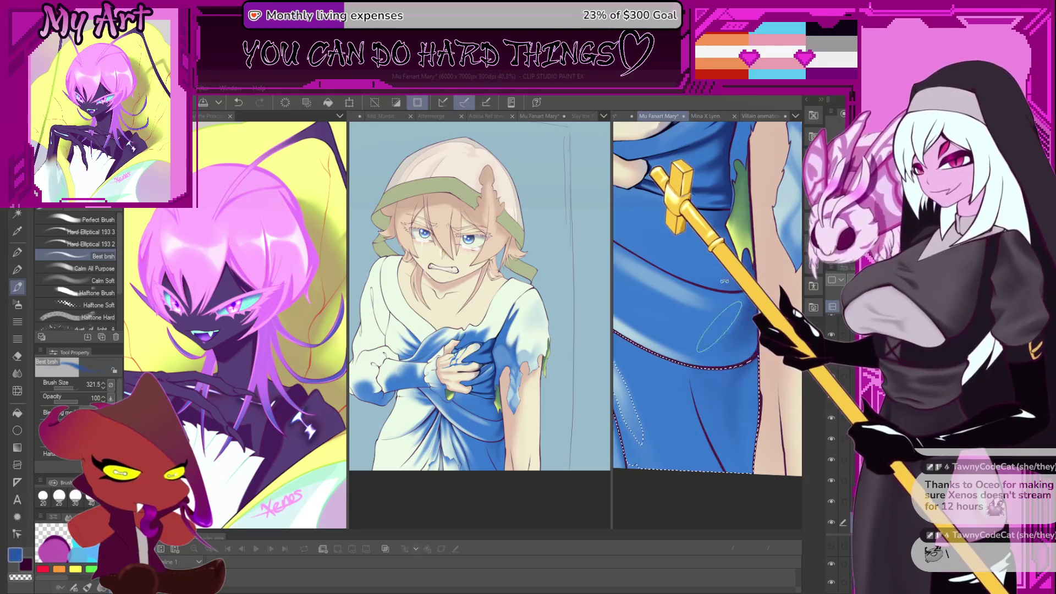
{"action": "mouse_move", "coordinate": [736, 322]}
{"action": "left_mouse_down"}
{"action": "mouse_move", "coordinate": [682, 361]}
{"action": "mouse_move", "coordinate": [685, 351]}
{"action": "left_mouse_up"}
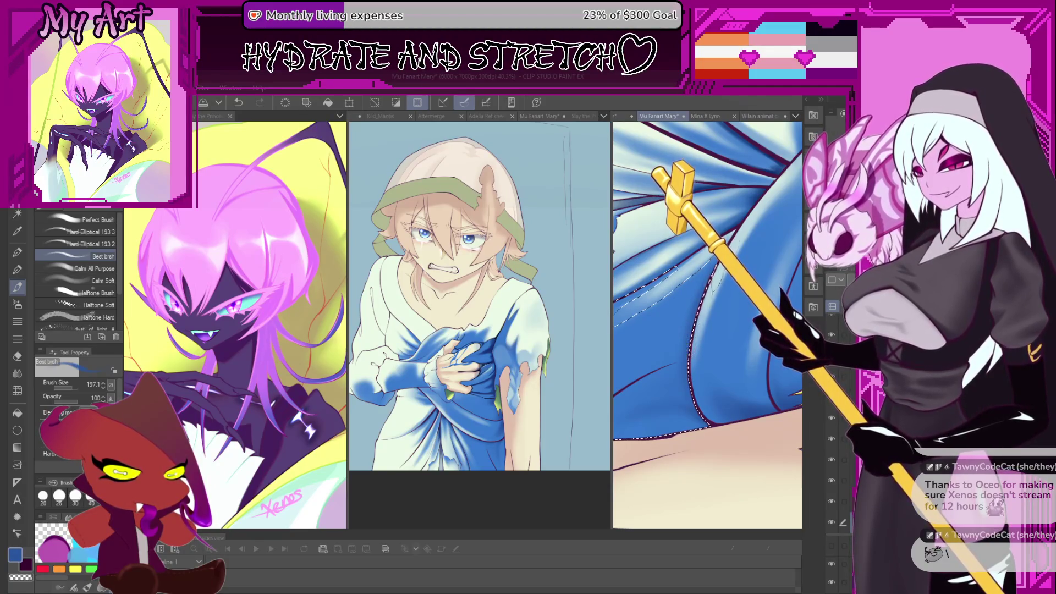
{"action": "mouse_move", "coordinate": [765, 378]}
{"action": "left_mouse_down"}
{"action": "mouse_move", "coordinate": [754, 391]}
{"action": "mouse_move", "coordinate": [707, 369]}
{"action": "left_mouse_up"}
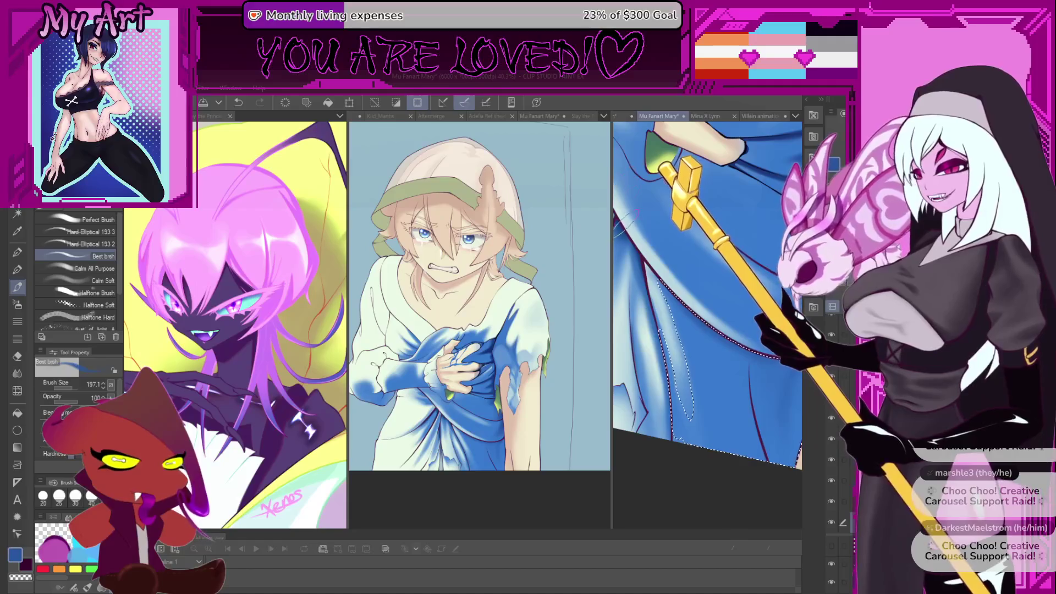
Merge the split view of the drapery painting into one large view.
{"action": "left_click_drag", "start_coordinate": [611, 308], "coordinate": [770, 308]}
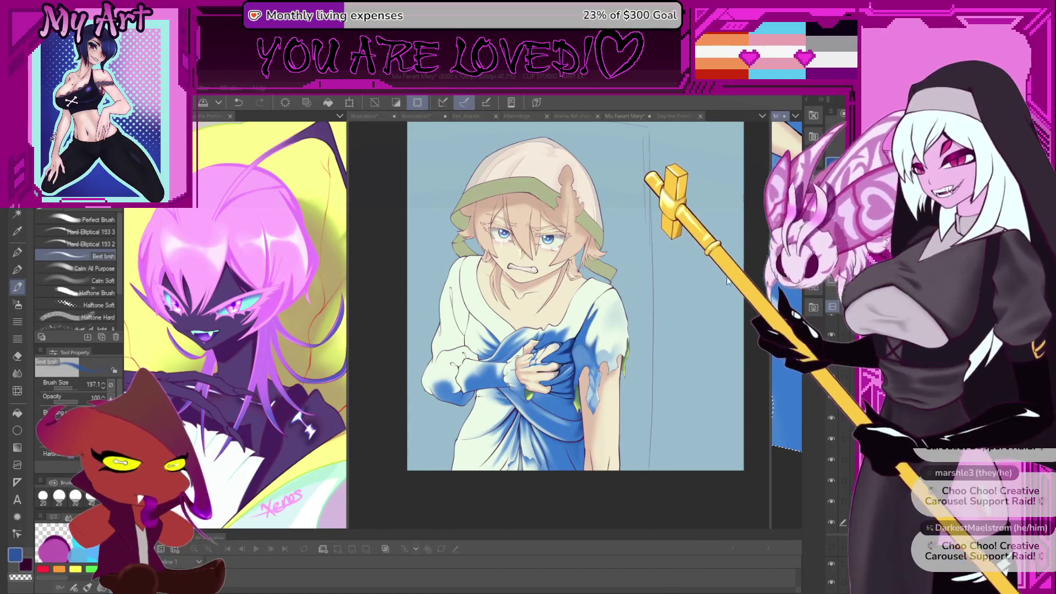
Fit the whole drapery painting in the window, then switch to the Adelia Ref sheet 1 canvas.
{"action": "key", "text": "ctrl+0"}
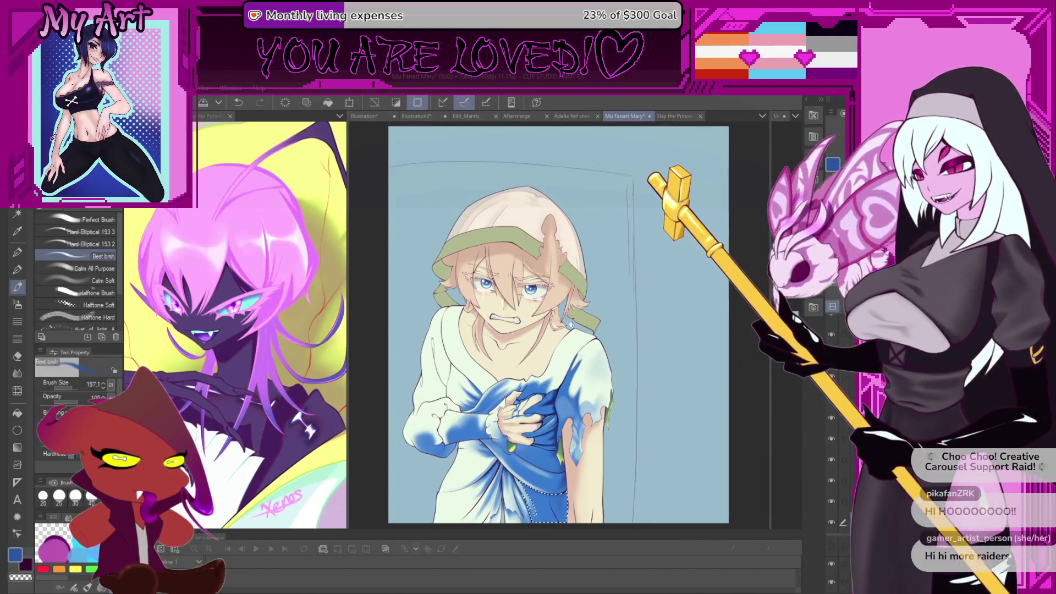
{"action": "scroll", "coordinate": [571, 323], "scroll_direction": "up", "scroll_amount": 2}
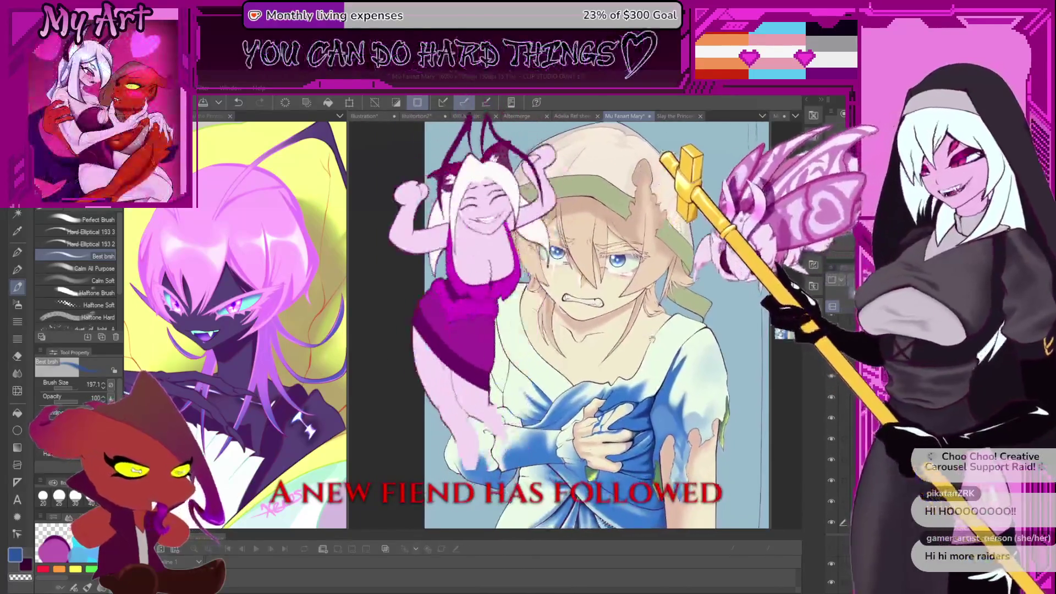
{"action": "scroll", "coordinate": [652, 339], "scroll_direction": "down", "scroll_amount": 1}
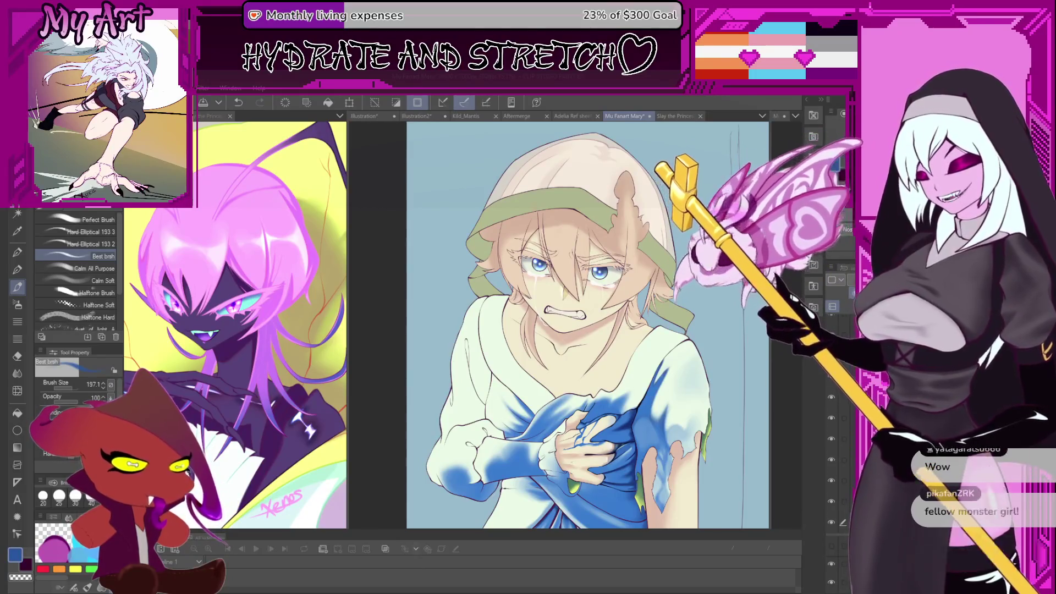
{"action": "scroll", "coordinate": [809, 385], "scroll_direction": "up", "scroll_amount": 1}
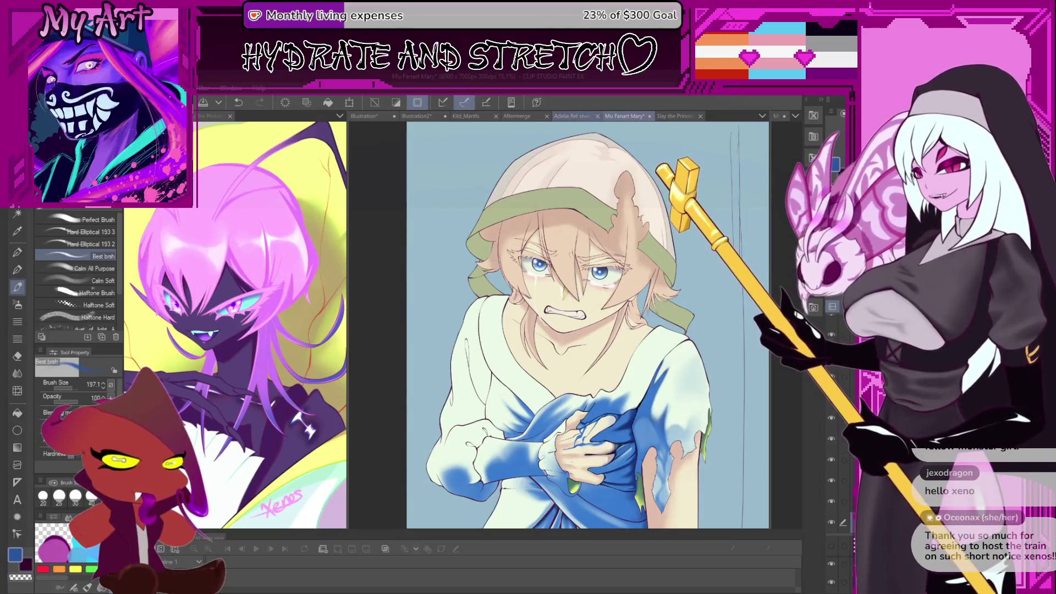
{"action": "key", "text": "ctrl+shift+Tab"}
{"action": "scroll", "coordinate": [528, 412], "scroll_direction": "up", "scroll_amount": 4}
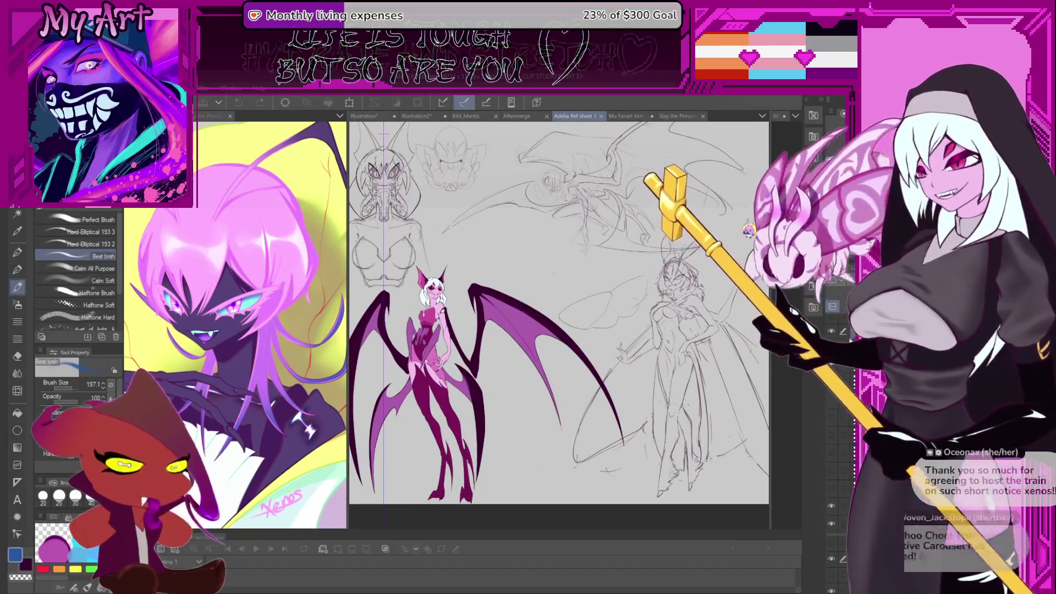
Hide the pencil sketch layer, show the coloured caped outfit layer, and centre the figures.
{"action": "left_click", "coordinate": [834, 329]}
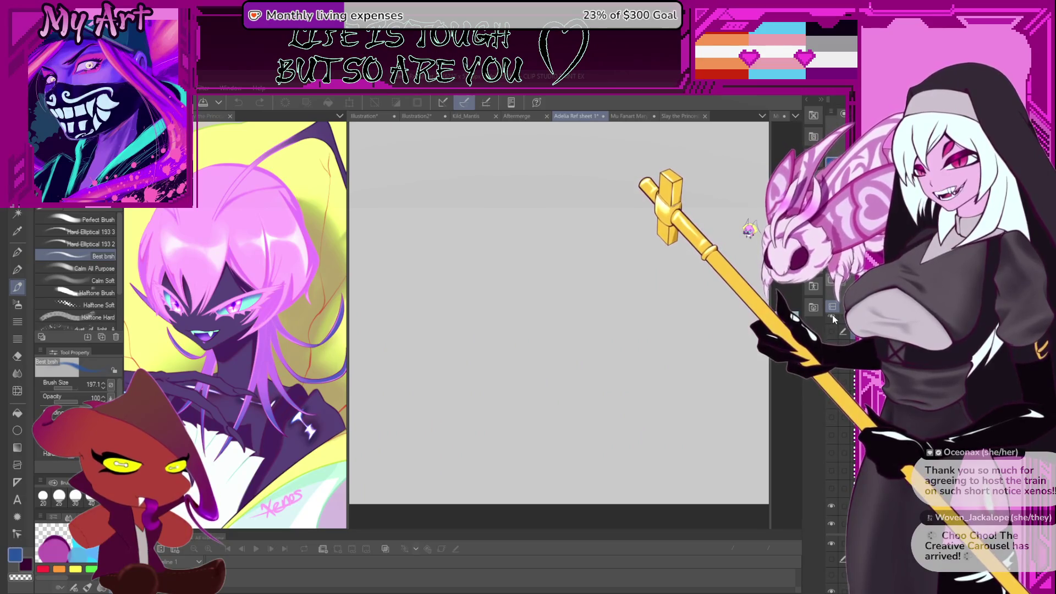
{"action": "left_click", "coordinate": [835, 318]}
{"action": "scroll", "coordinate": [503, 317], "scroll_direction": "up", "scroll_amount": 3}
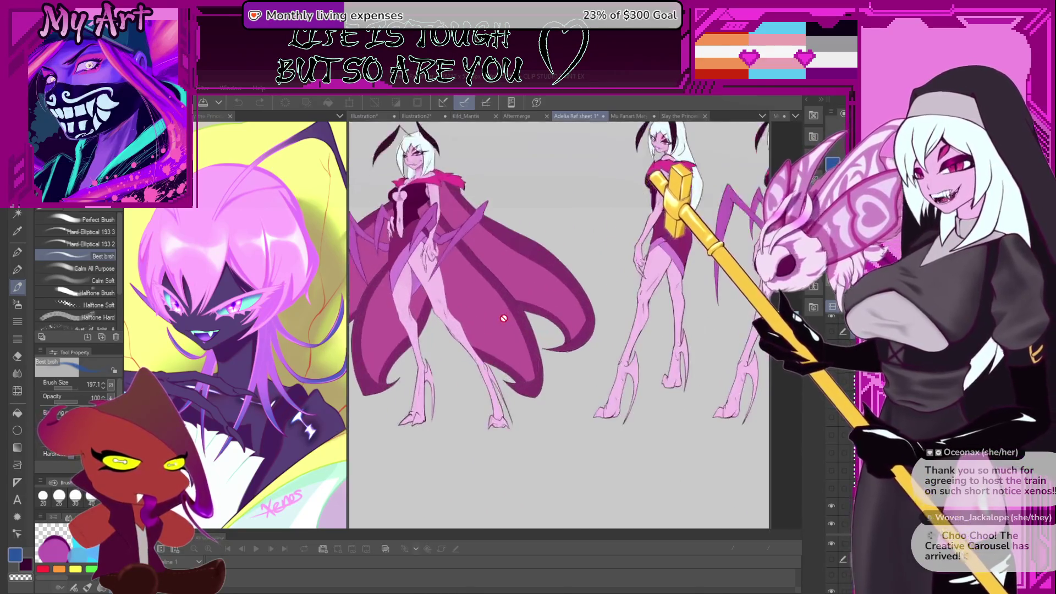
{"action": "scroll", "coordinate": [503, 318], "scroll_direction": "down", "scroll_amount": 3}
{"action": "scroll", "coordinate": [501, 316], "scroll_direction": "up", "scroll_amount": 2}
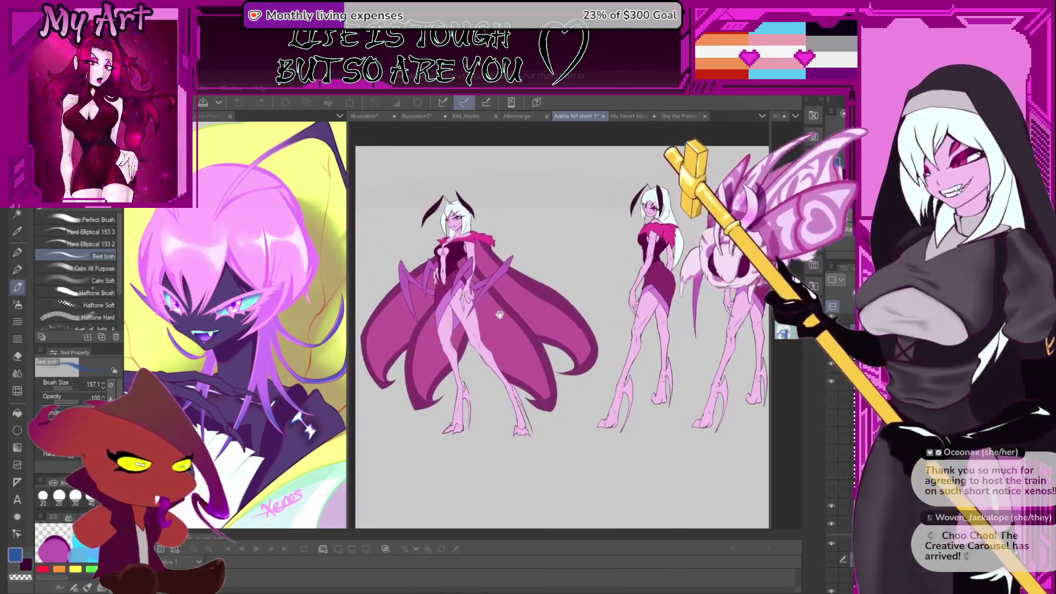
{"action": "left_click_drag", "start_coordinate": [500, 314], "coordinate": [496, 348]}
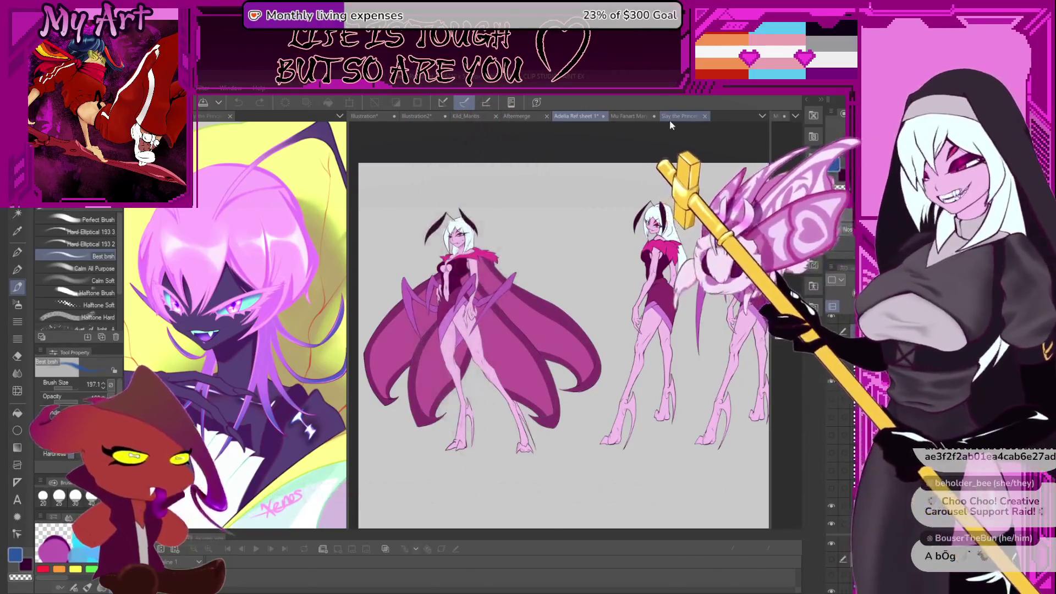
View the Slay the Princess Model sketch, repositioning it in the window.
{"action": "left_click", "coordinate": [669, 116]}
{"action": "scroll", "coordinate": [655, 259], "scroll_direction": "down", "scroll_amount": 3}
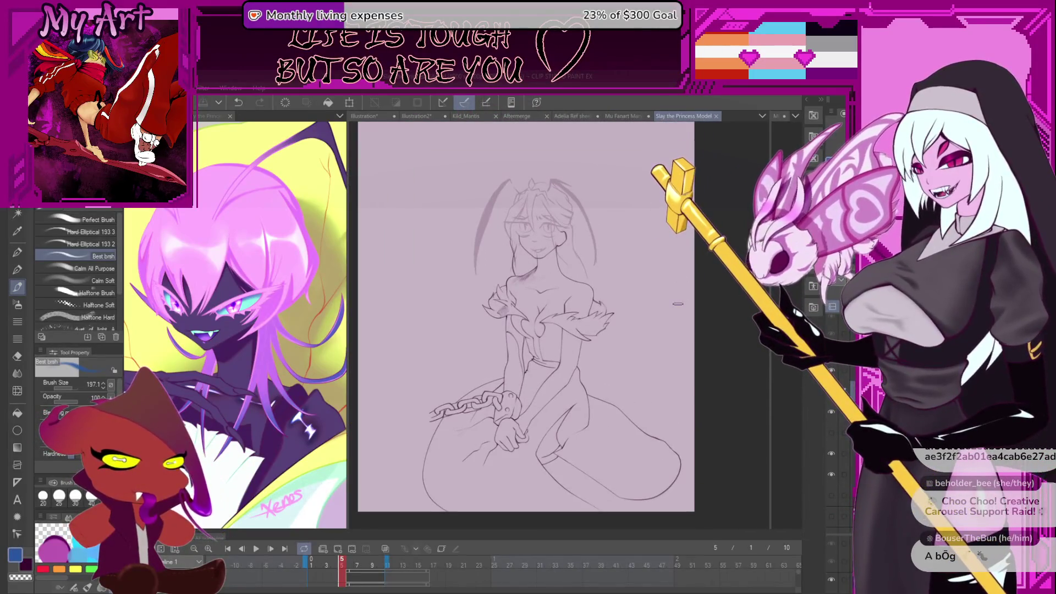
{"action": "left_click_drag", "start_coordinate": [666, 291], "coordinate": [637, 357]}
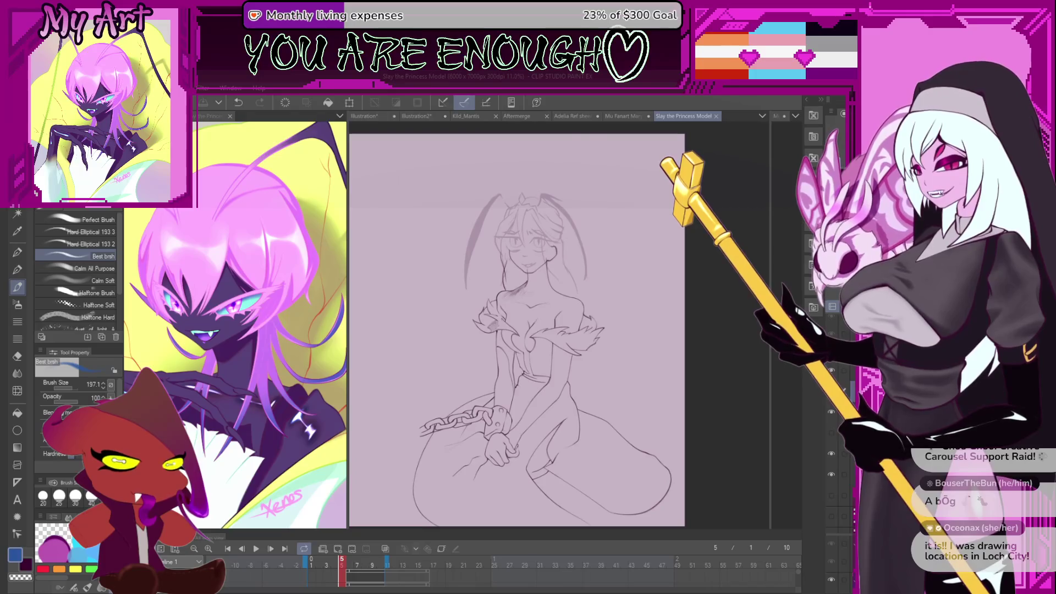
Switch to the Illustration3 canvas and bring the aquarium sketch into view.
{"action": "key", "text": "ctrl+Tab"}
{"action": "scroll", "coordinate": [557, 313], "scroll_direction": "up", "scroll_amount": 2}
{"action": "mouse_move", "coordinate": [495, 297]}
{"action": "left_mouse_down"}
{"action": "mouse_move", "coordinate": [537, 295]}
{"action": "mouse_move", "coordinate": [557, 313]}
{"action": "mouse_move", "coordinate": [546, 298]}
{"action": "mouse_move", "coordinate": [542, 328]}
{"action": "left_mouse_up"}
{"action": "scroll", "coordinate": [557, 313], "scroll_direction": "up", "scroll_amount": 2}
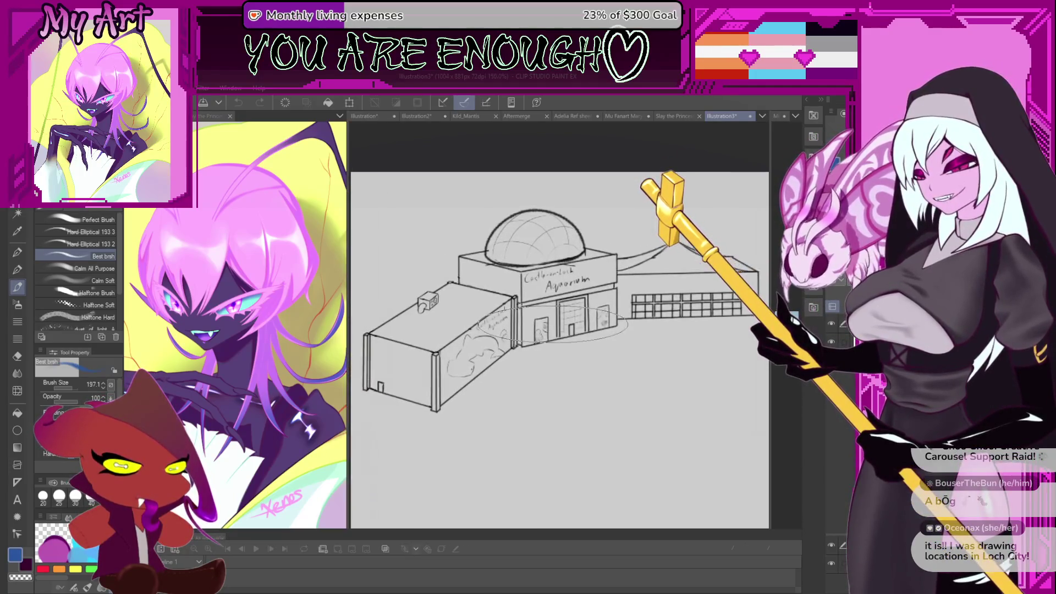
Zoom in and pan from the aquarium sketch across to the lattice tower sketch.
{"action": "scroll", "coordinate": [543, 328], "scroll_direction": "up", "scroll_amount": 1}
{"action": "scroll", "coordinate": [543, 328], "scroll_direction": "down", "scroll_amount": 2}
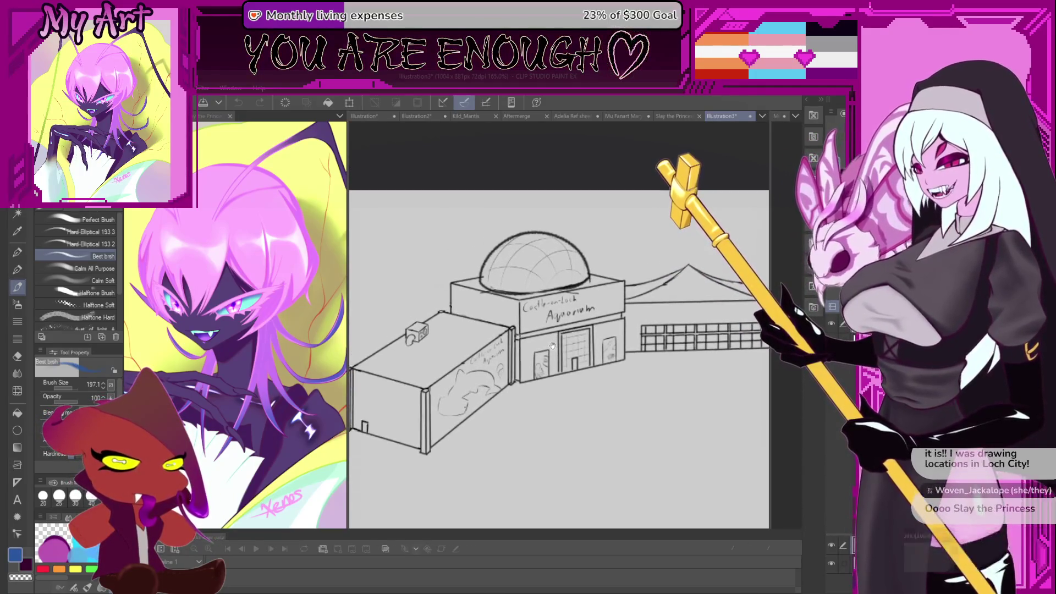
{"action": "left_click_drag", "start_coordinate": [522, 392], "coordinate": [525, 389]}
{"action": "left_click_drag", "start_coordinate": [589, 393], "coordinate": [550, 352]}
{"action": "scroll", "coordinate": [590, 420], "scroll_direction": "up", "scroll_amount": 1}
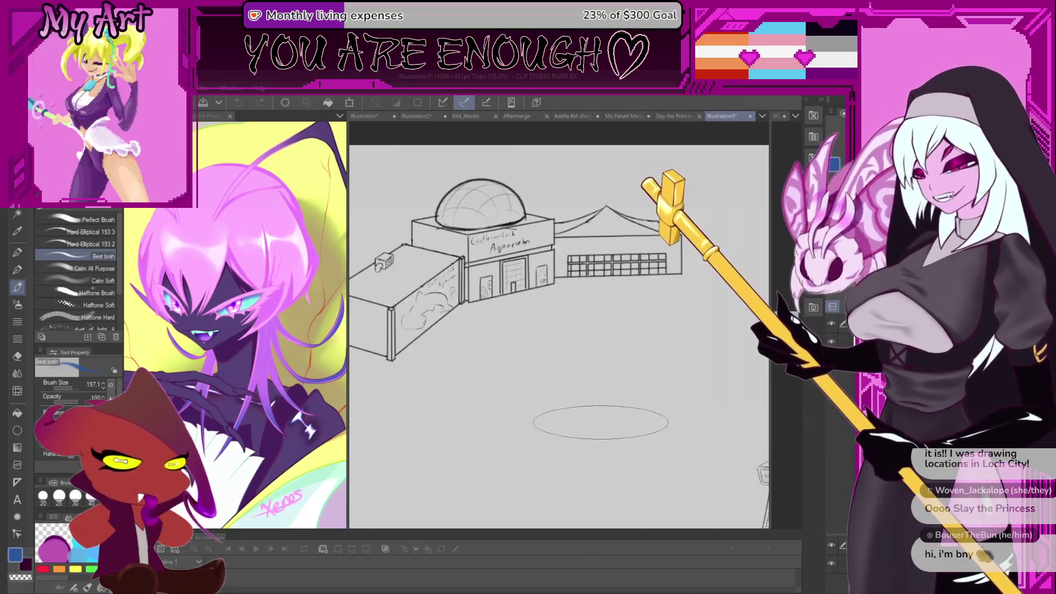
{"action": "left_click_drag", "start_coordinate": [590, 420], "coordinate": [540, 385]}
{"action": "mouse_move", "coordinate": [612, 525]}
{"action": "left_mouse_down"}
{"action": "mouse_move", "coordinate": [547, 488]}
{"action": "mouse_move", "coordinate": [522, 420]}
{"action": "left_mouse_up"}
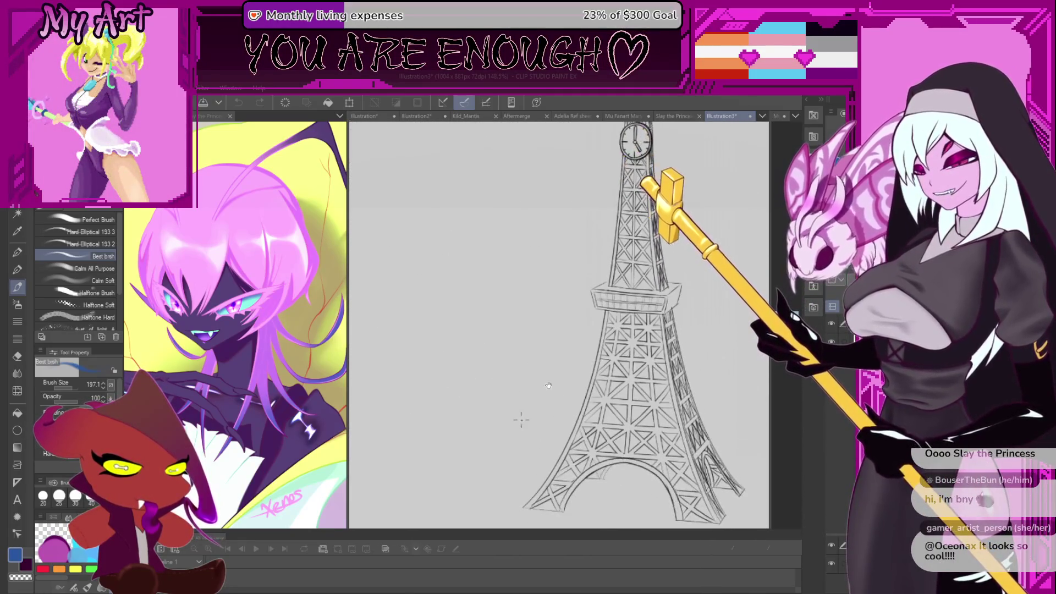
{"action": "left_click_drag", "start_coordinate": [464, 482], "coordinate": [612, 518]}
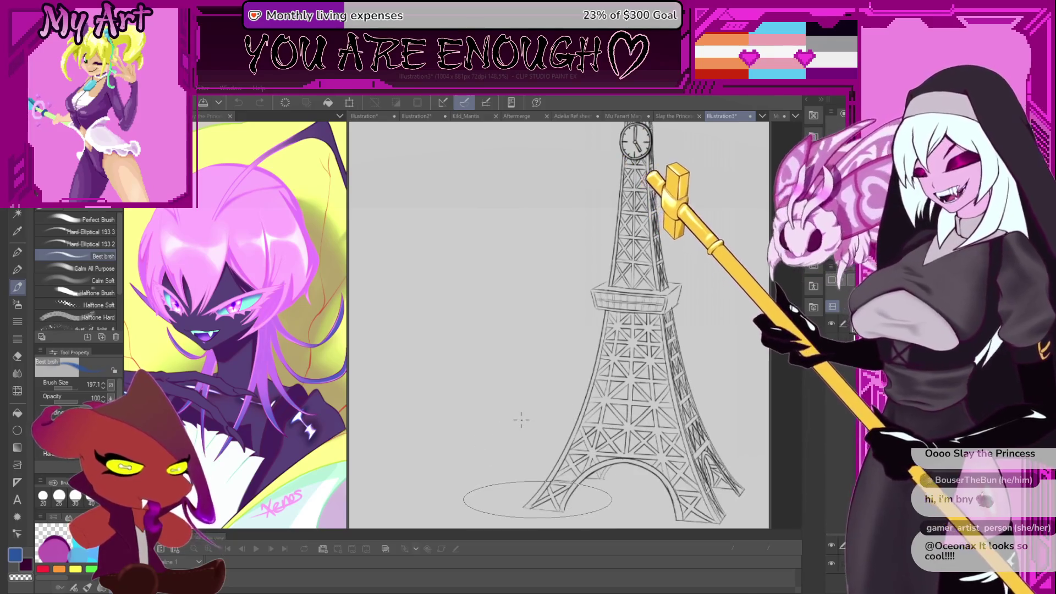
{"action": "key", "text": "ctrl+z"}
{"action": "key", "text": "ctrl+z"}
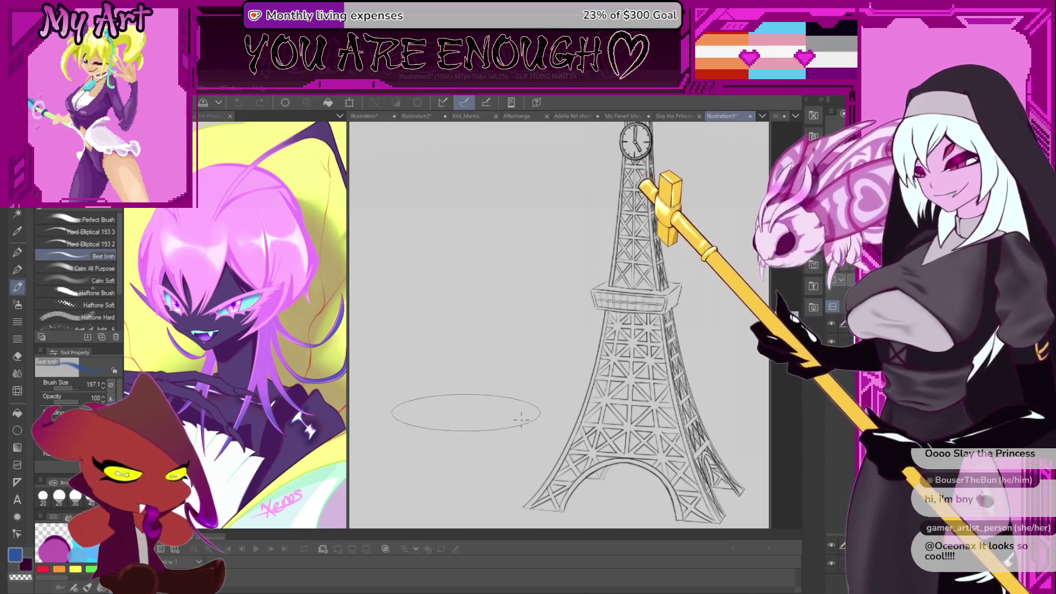
{"action": "key", "text": "ctrl+z"}
Zoom out to fit the page and frame the aquarium and tower sketches together.
{"action": "key", "text": "ctrl+alt+0"}
{"action": "left_click_drag", "start_coordinate": [623, 312], "coordinate": [623, 306]}
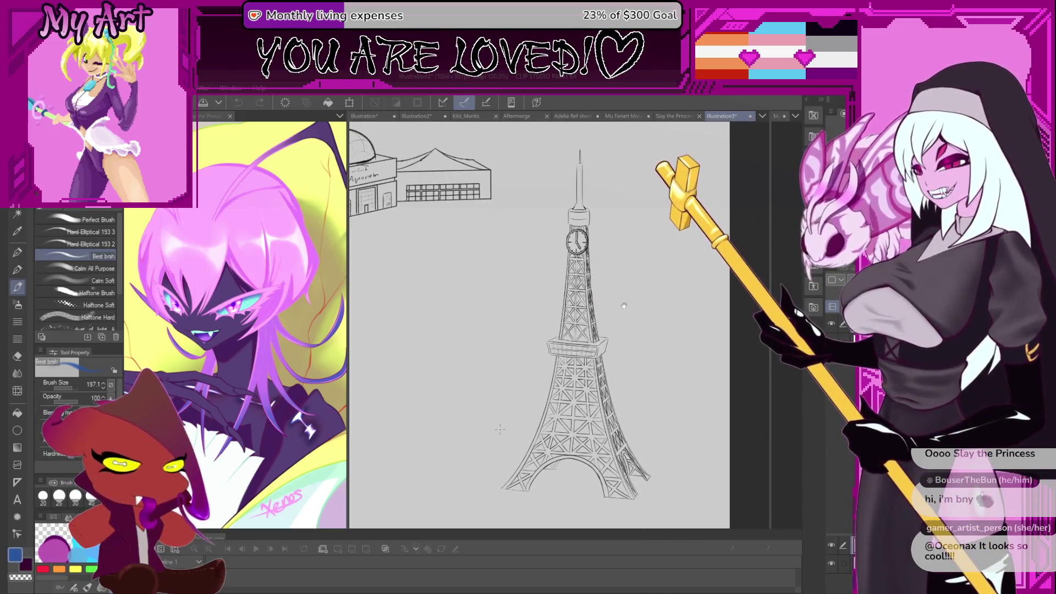
{"action": "left_click_drag", "start_coordinate": [352, 190], "coordinate": [472, 271]}
{"action": "scroll", "coordinate": [445, 272], "scroll_direction": "up", "scroll_amount": 5}
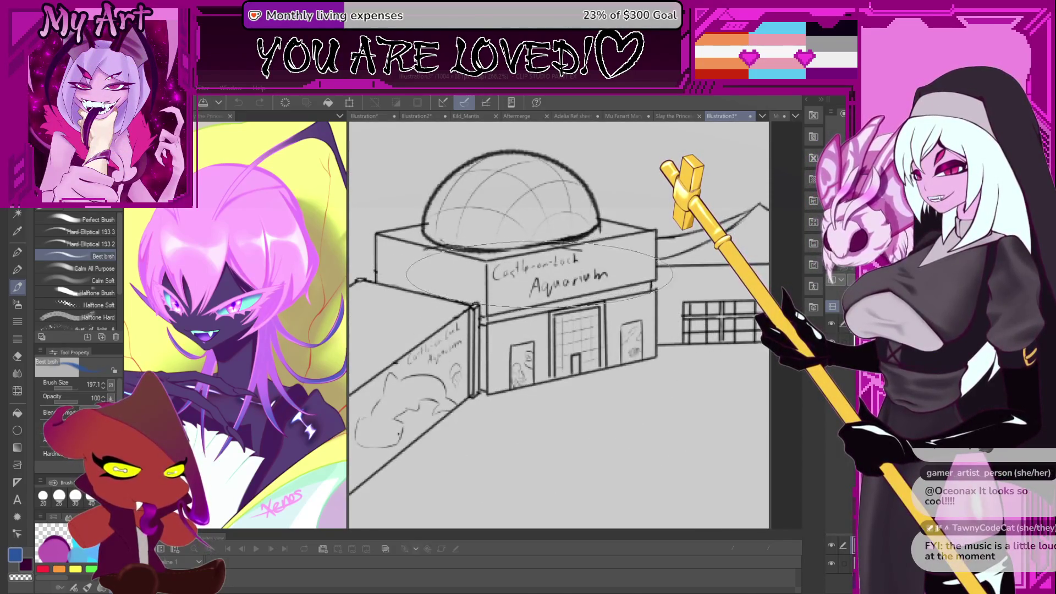
{"action": "scroll", "coordinate": [578, 308], "scroll_direction": "down", "scroll_amount": 3}
{"action": "scroll", "coordinate": [600, 329], "scroll_direction": "up", "scroll_amount": 4}
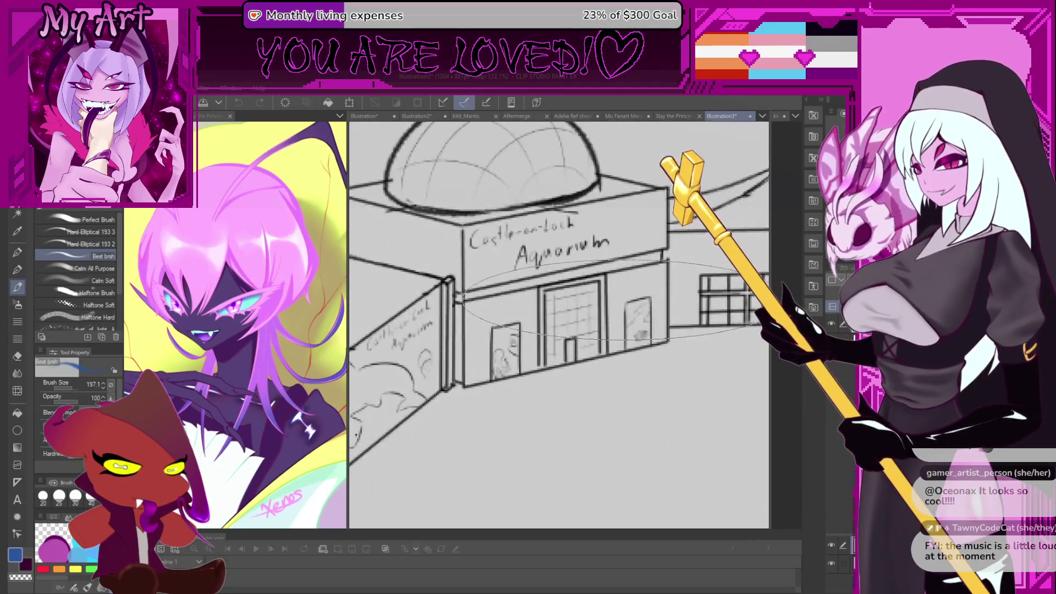
{"action": "scroll", "coordinate": [573, 257], "scroll_direction": "down", "scroll_amount": 6}
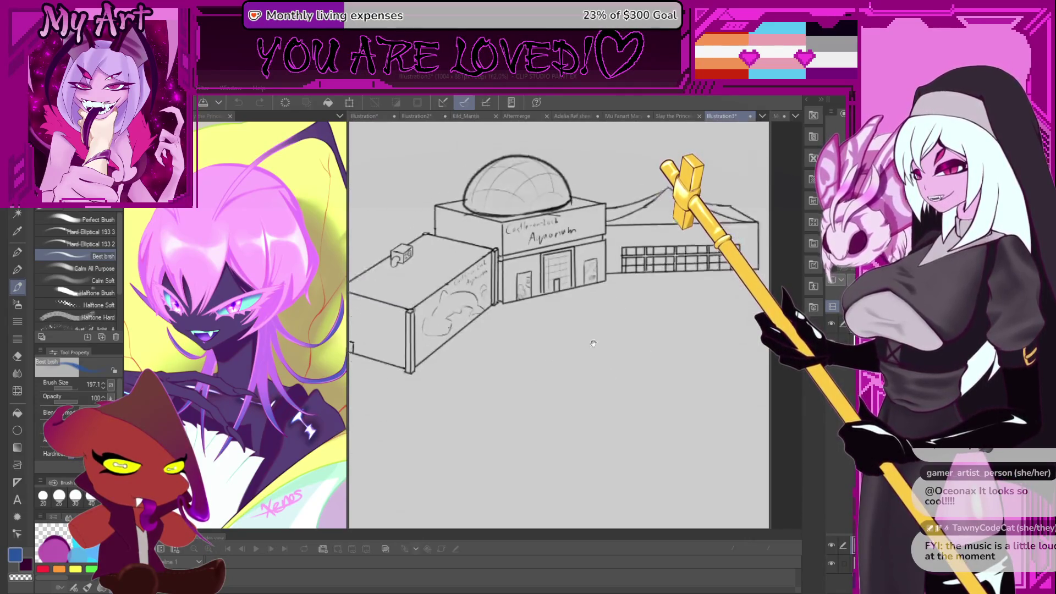
{"action": "left_click_drag", "start_coordinate": [648, 474], "coordinate": [627, 417]}
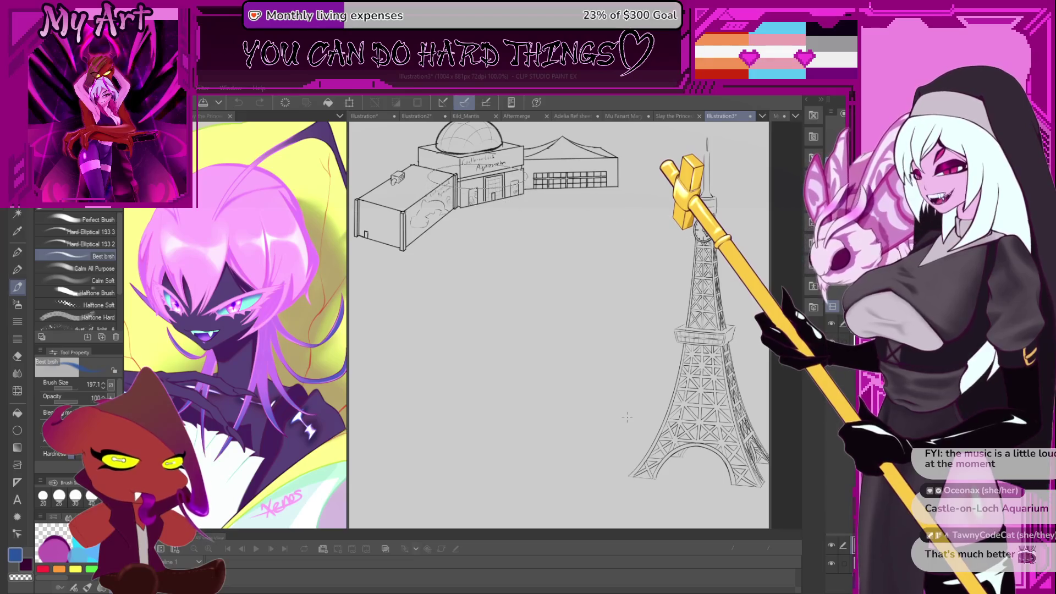
{"action": "scroll", "coordinate": [498, 160], "scroll_direction": "up", "scroll_amount": 4}
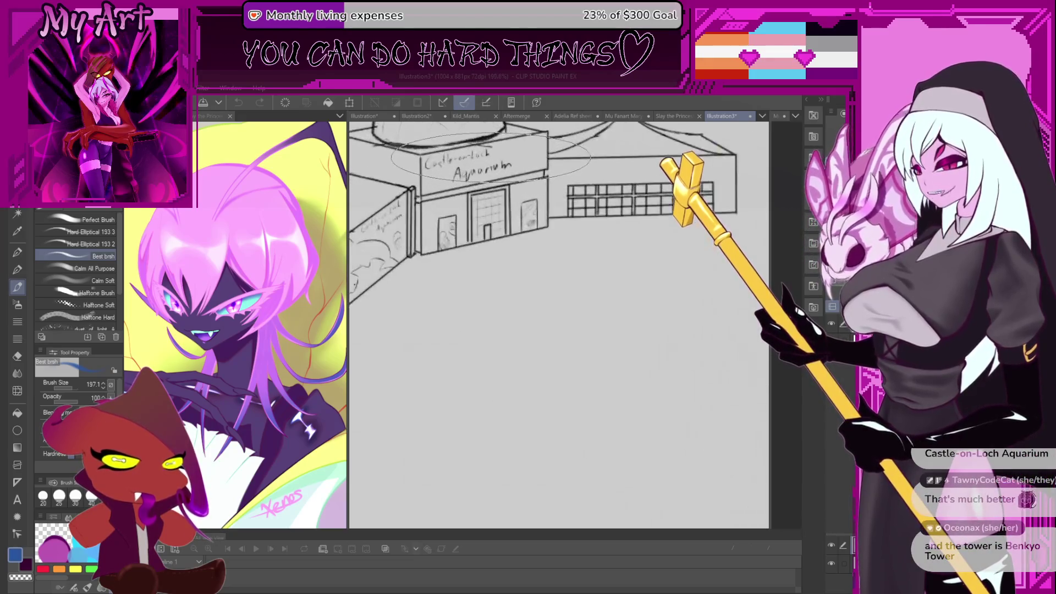
{"action": "scroll", "coordinate": [555, 306], "scroll_direction": "down", "scroll_amount": 6}
{"action": "scroll", "coordinate": [555, 305], "scroll_direction": "up", "scroll_amount": 3}
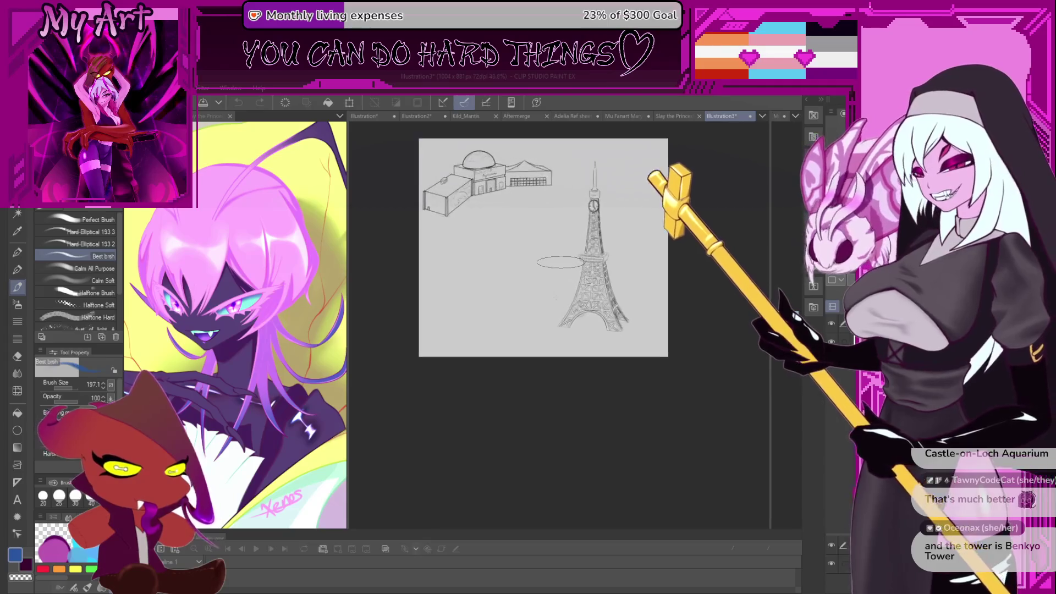
{"action": "scroll", "coordinate": [655, 324], "scroll_direction": "up", "scroll_amount": 1}
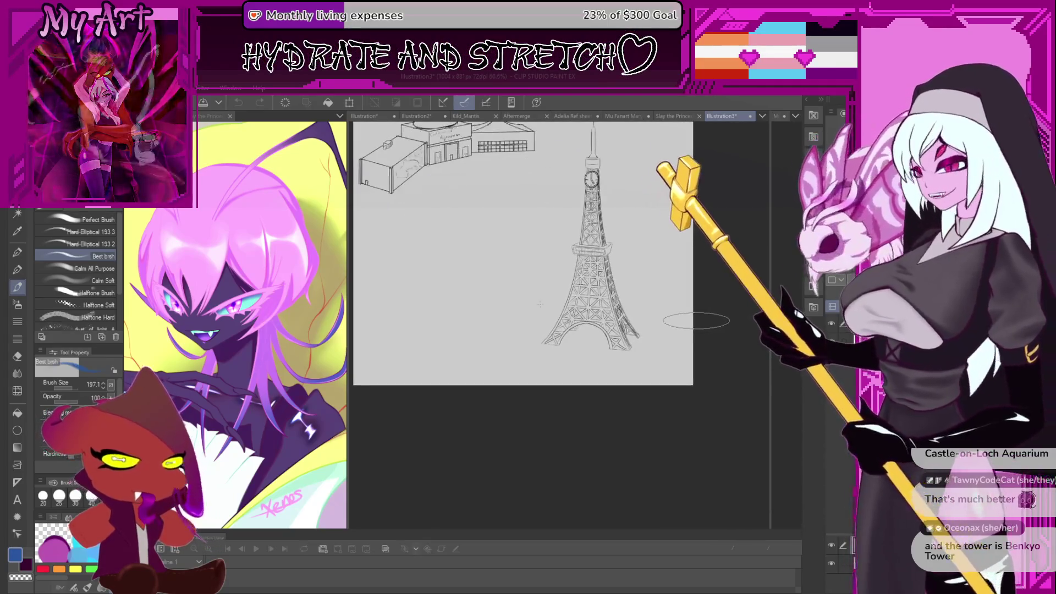
{"action": "left_click_drag", "start_coordinate": [639, 281], "coordinate": [653, 337]}
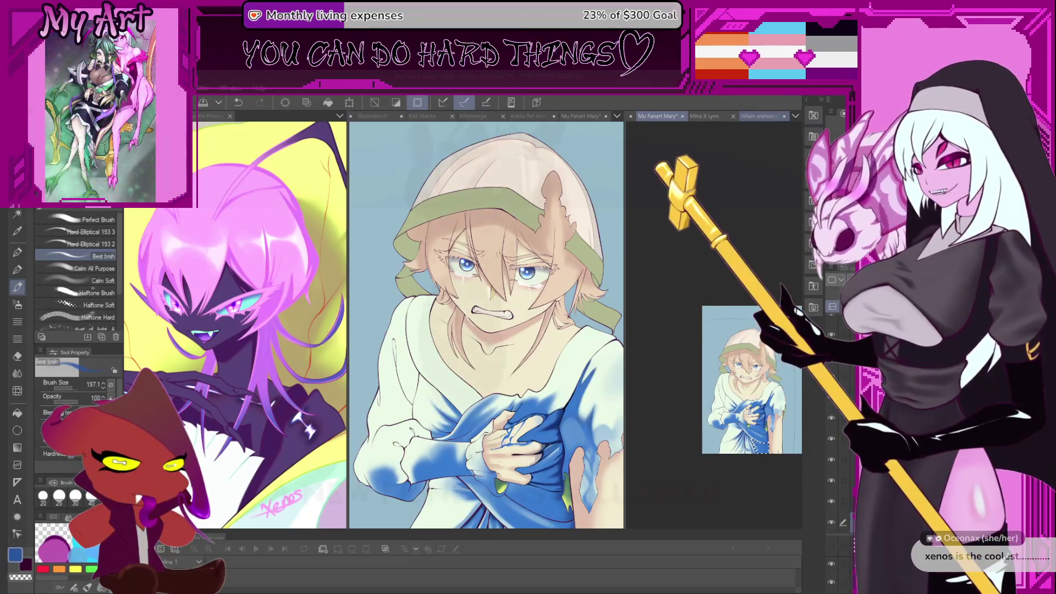
Enlarge the animation canvas and timeline, then move the playhead back to frame 20.
{"action": "left_click_drag", "start_coordinate": [625, 231], "coordinate": [275, 231]}
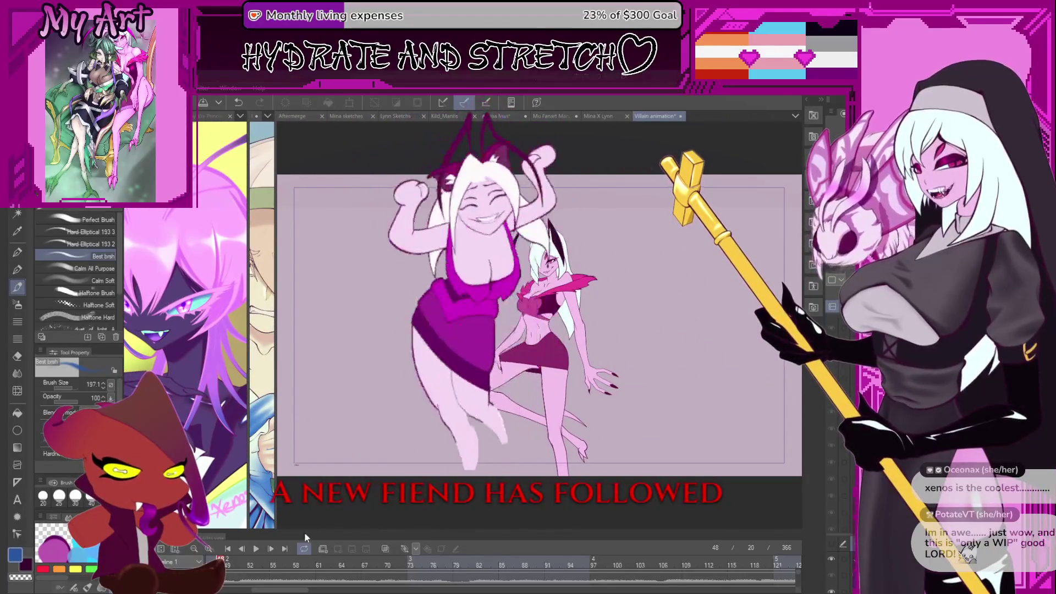
{"action": "left_click", "coordinate": [306, 563]}
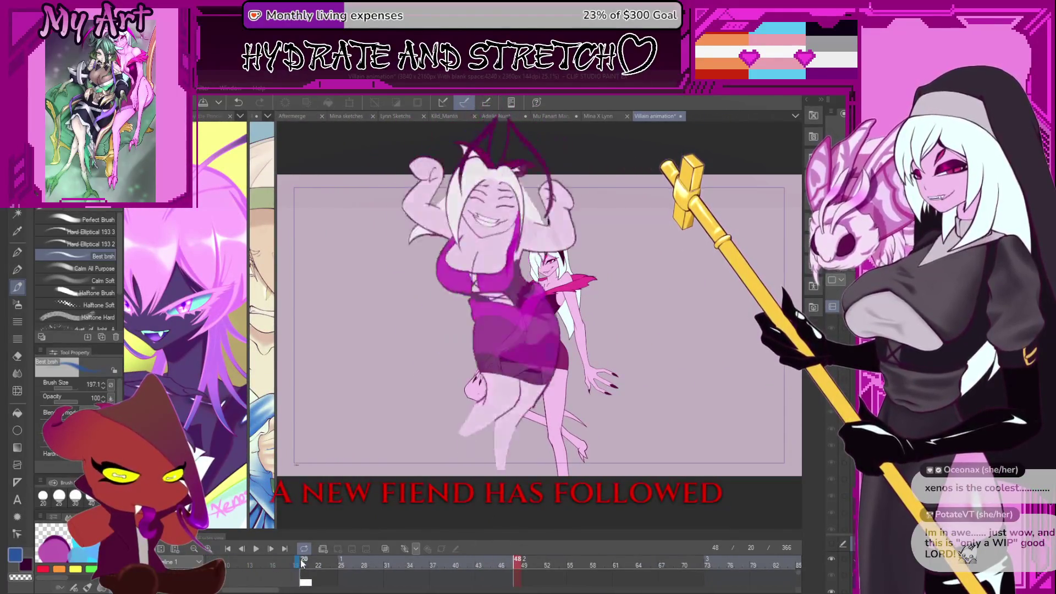
{"action": "left_click_drag", "start_coordinate": [307, 564], "coordinate": [297, 580]}
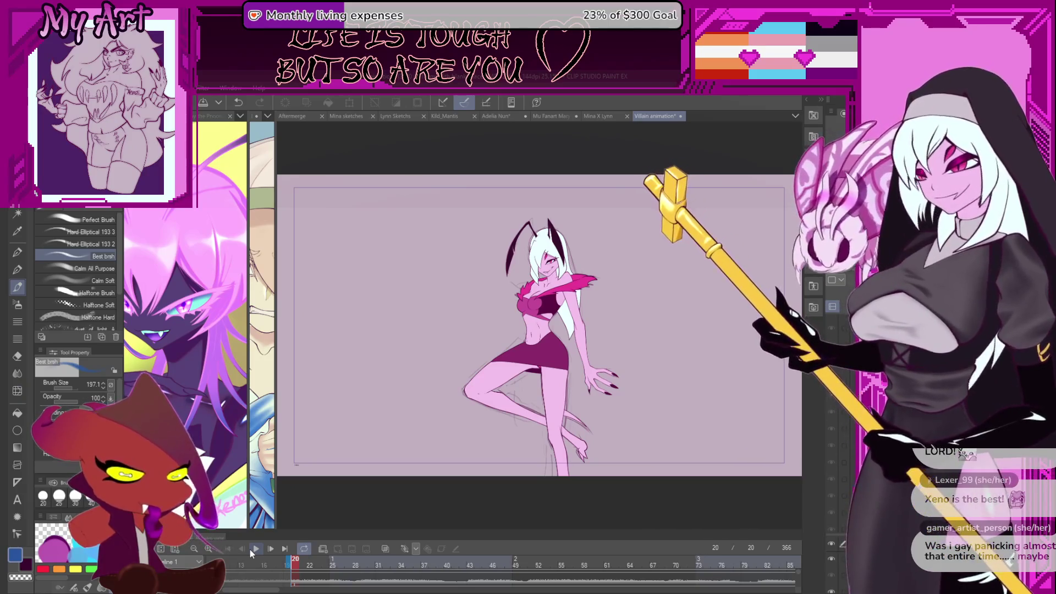
Play the villain animation from frame 20 through its coloured close-up frames.
{"action": "left_click", "coordinate": [252, 549]}
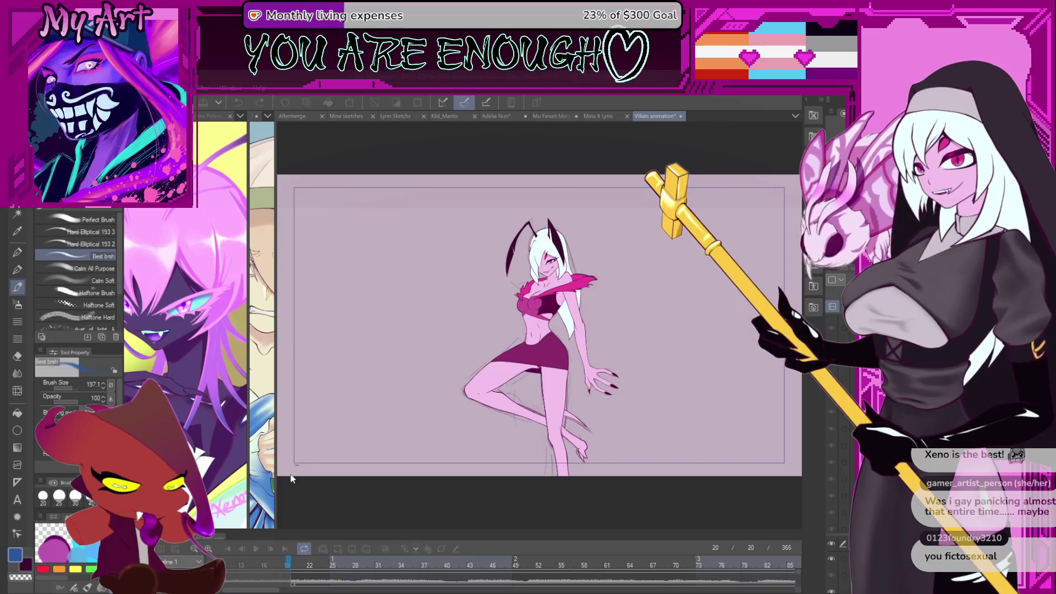
{"action": "key", "text": "space"}
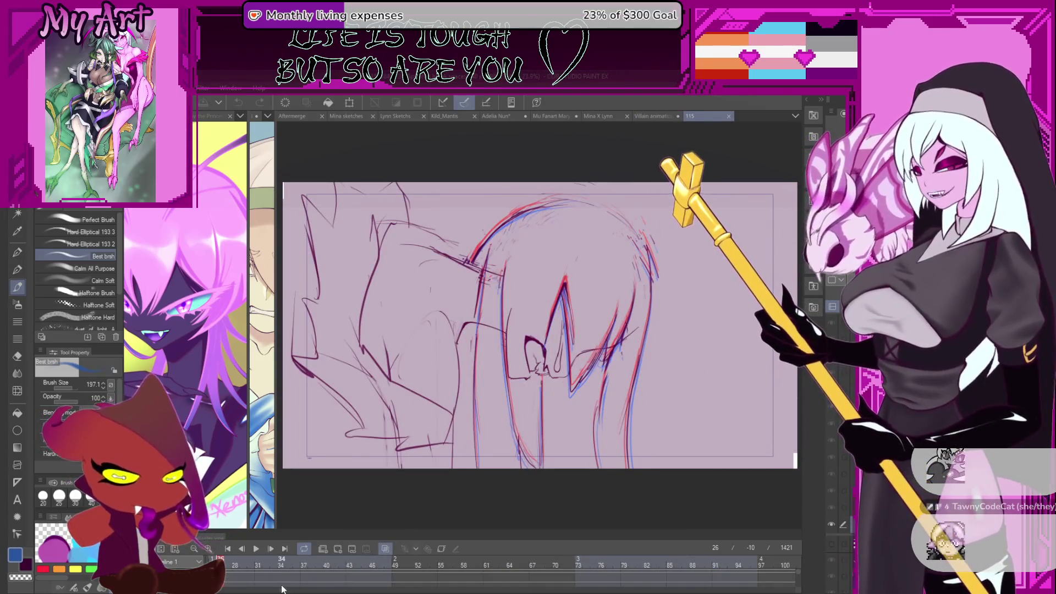
Scroll the 115 timeline left and jump to the winged moth-figure sketch frame.
{"action": "left_click_drag", "start_coordinate": [284, 590], "coordinate": [250, 590]}
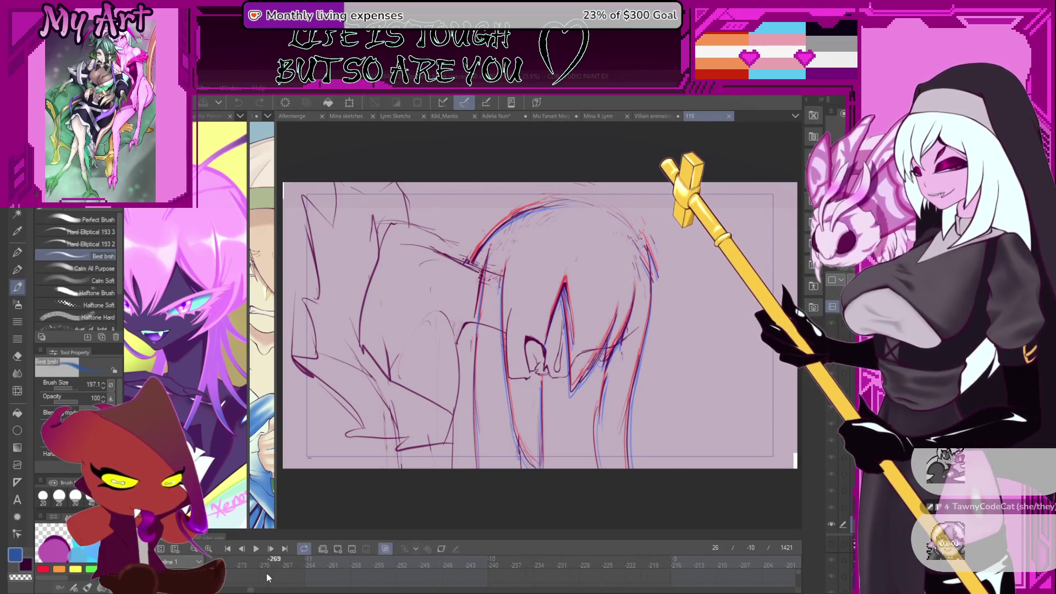
{"action": "left_click", "coordinate": [266, 563]}
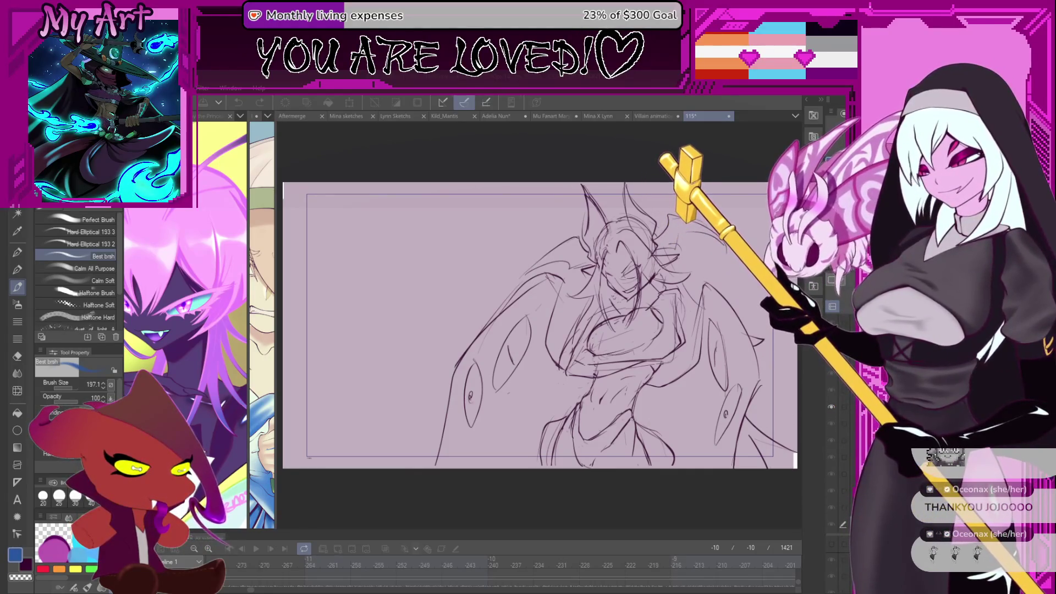
Play the villain animation, jump to the smiling close-up frame, then switch to Mu Fanart Mary.
{"action": "key", "text": "Return"}
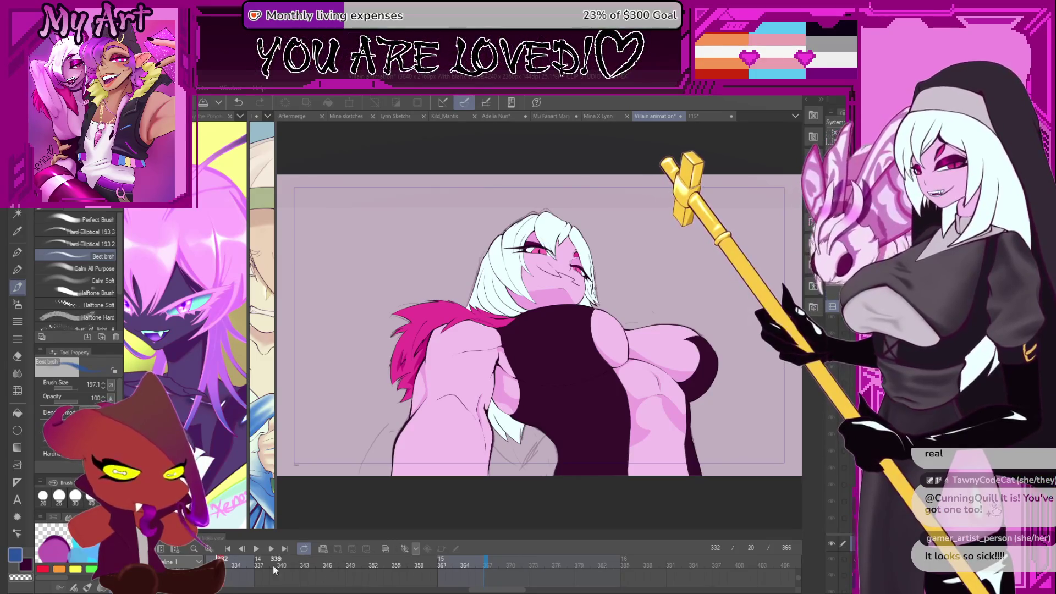
{"action": "scroll", "coordinate": [642, 592], "scroll_direction": "left", "scroll_amount": 5}
{"action": "left_click", "coordinate": [243, 567]}
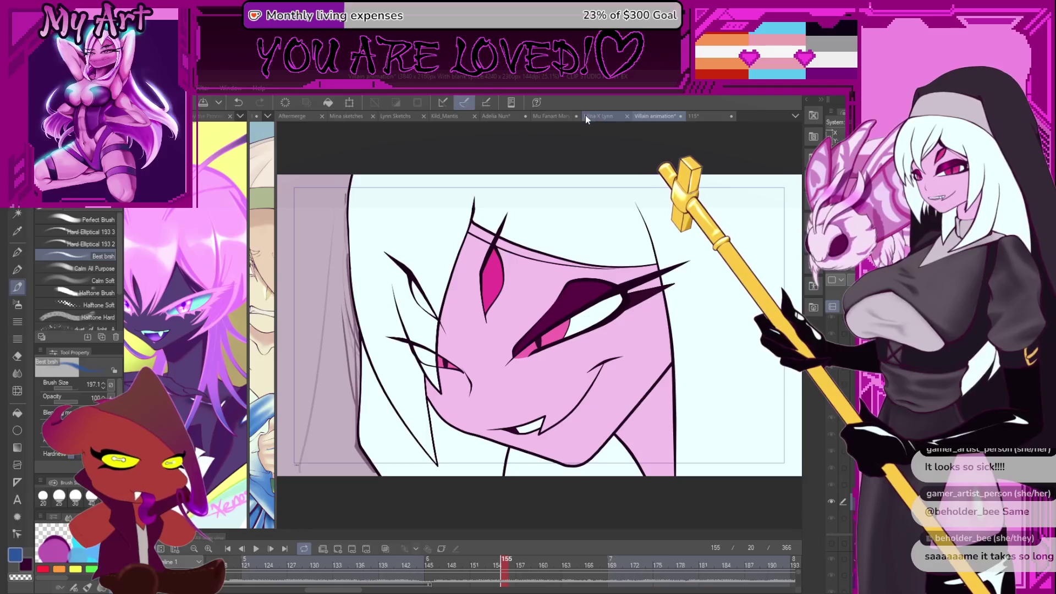
{"action": "left_click", "coordinate": [552, 115]}
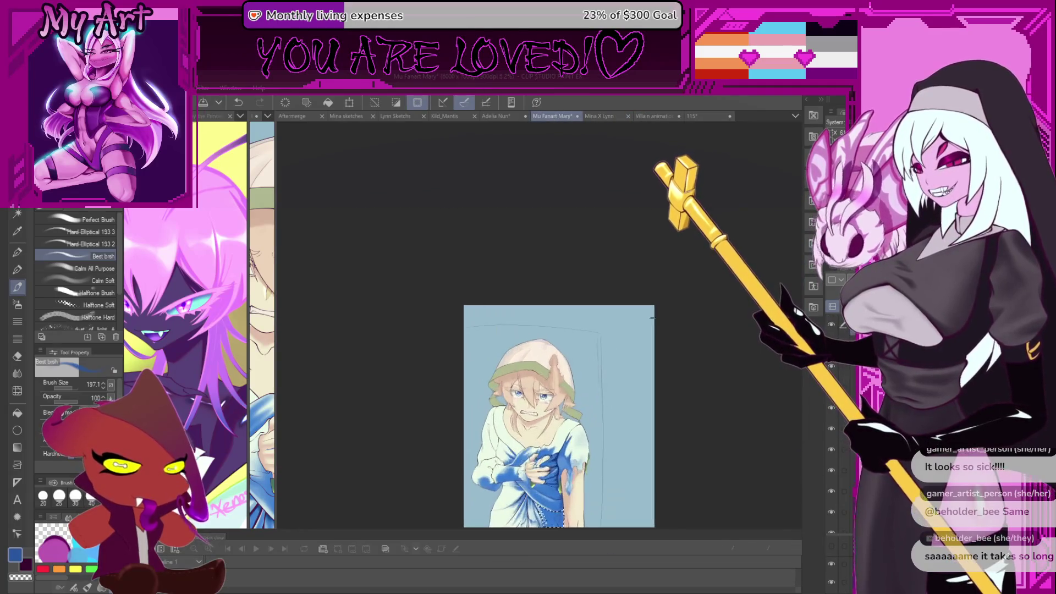
Widen the left and middle canvas panes so Mu Fanart Mary shows large beside the pink character.
{"action": "mouse_move", "coordinate": [276, 199]}
{"action": "left_mouse_down"}
{"action": "mouse_move", "coordinate": [523, 226]}
{"action": "mouse_move", "coordinate": [539, 237]}
{"action": "left_mouse_up"}
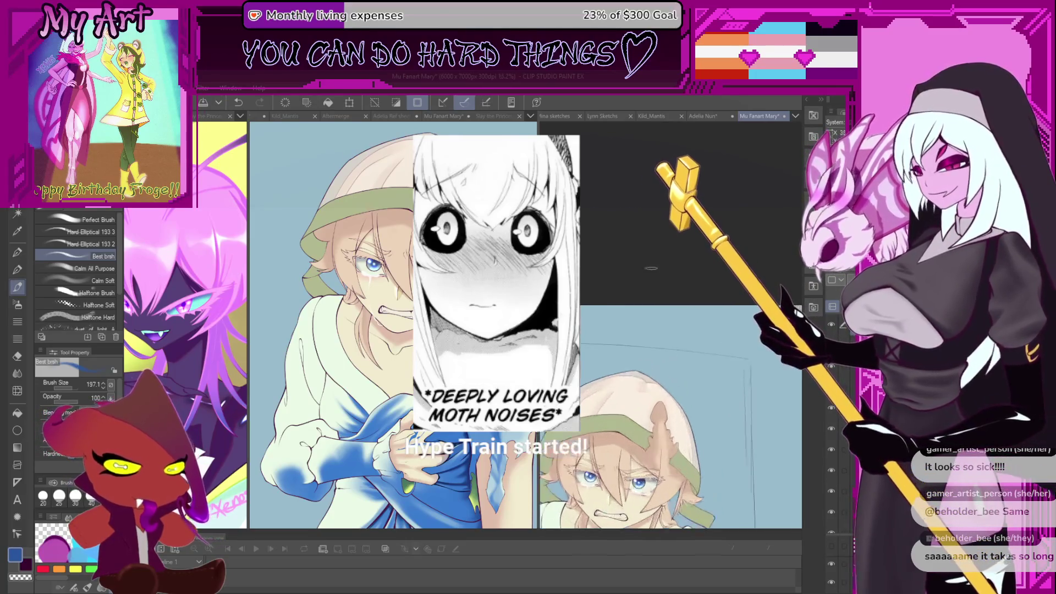
{"action": "scroll", "coordinate": [651, 457], "scroll_direction": "up", "scroll_amount": 5}
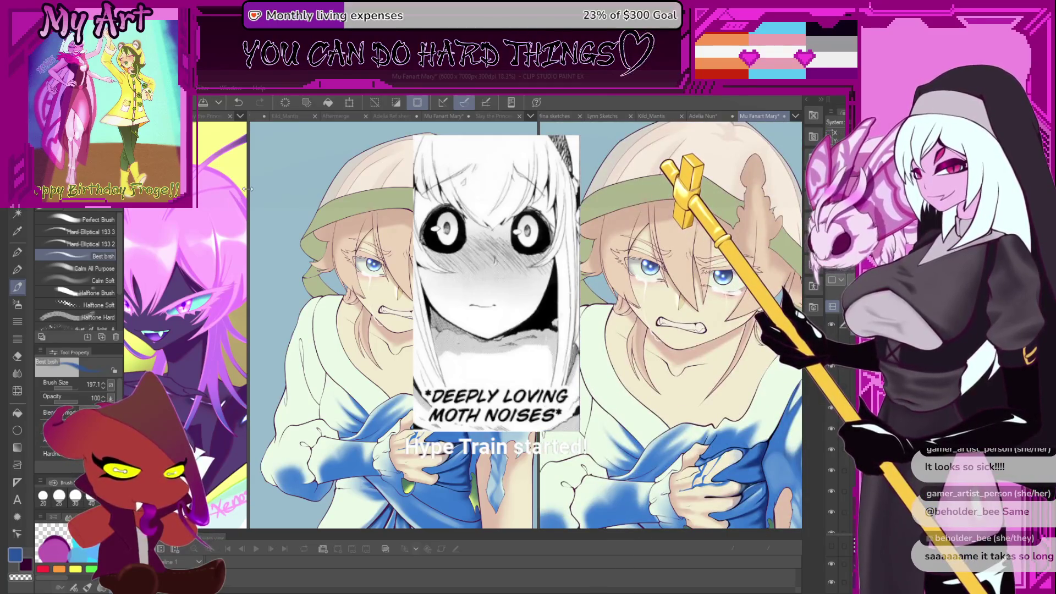
{"action": "left_click_drag", "start_coordinate": [247, 189], "coordinate": [388, 241]}
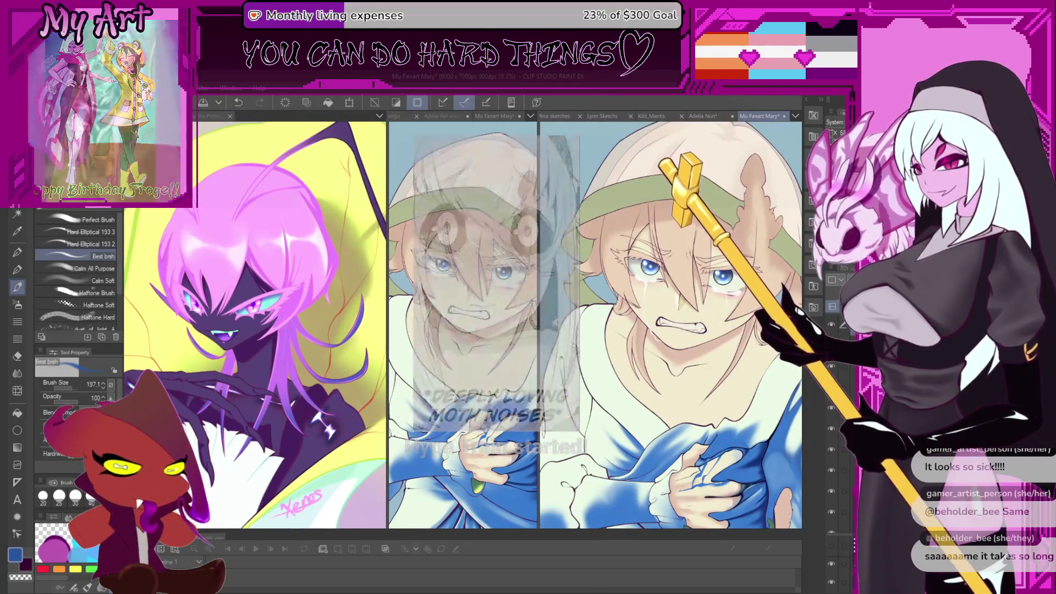
{"action": "mouse_move", "coordinate": [538, 272]}
{"action": "left_mouse_down"}
{"action": "mouse_move", "coordinate": [627, 286]}
{"action": "mouse_move", "coordinate": [635, 302]}
{"action": "left_mouse_up"}
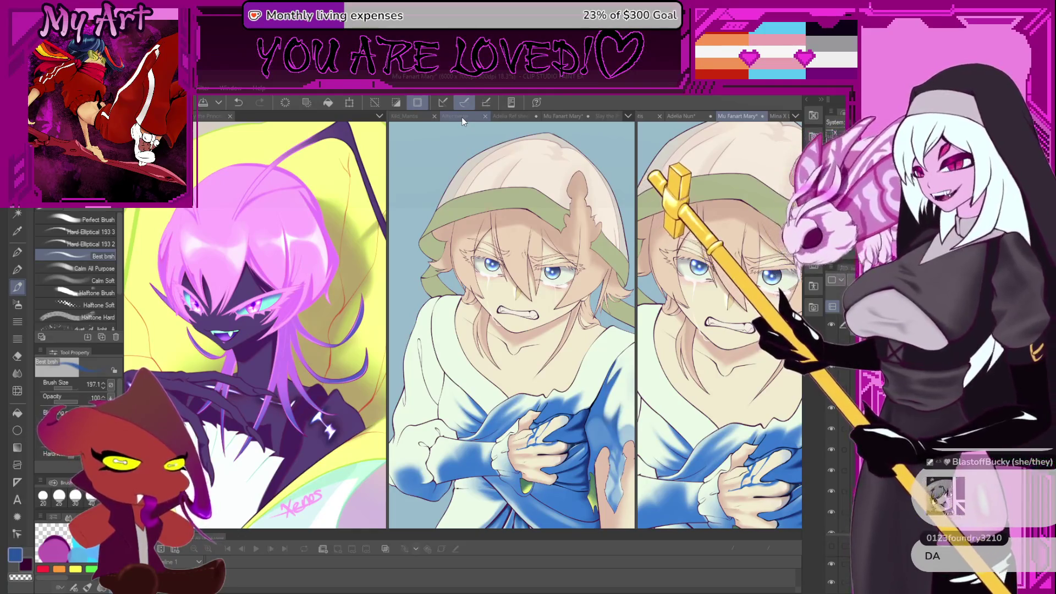
Switch to the Aftermerge sheet, show its layers with F7, and zoom to fit the full figure.
{"action": "left_click", "coordinate": [461, 117]}
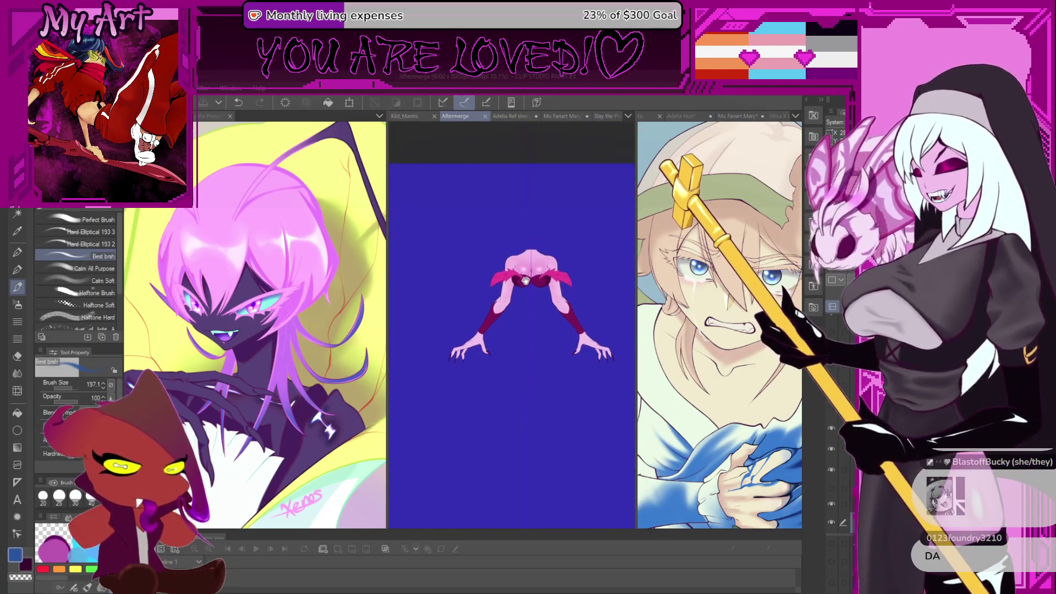
{"action": "scroll", "coordinate": [481, 160], "scroll_direction": "up", "scroll_amount": 2}
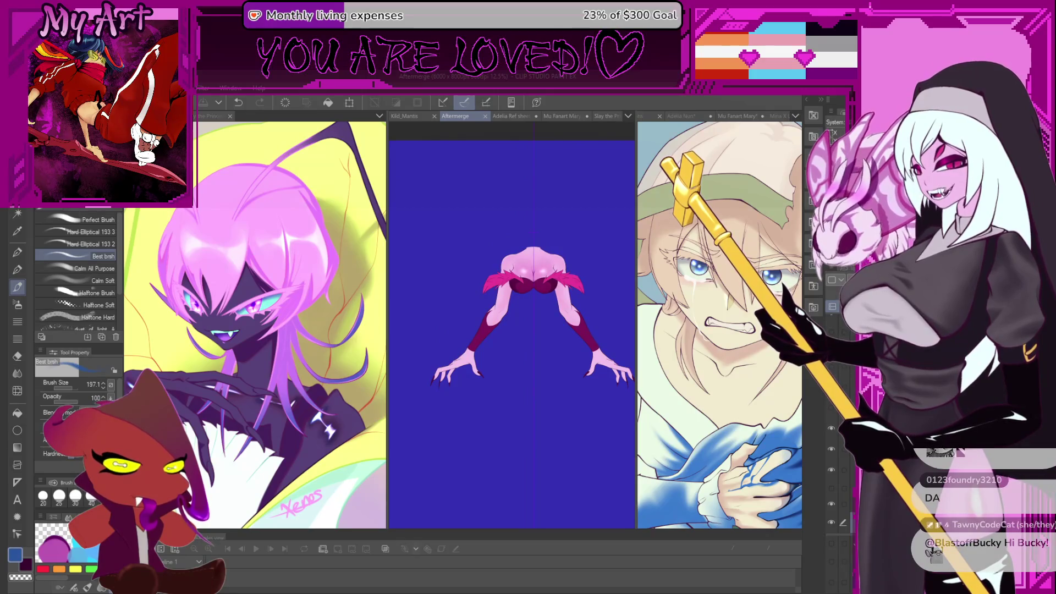
{"action": "key", "text": "F7"}
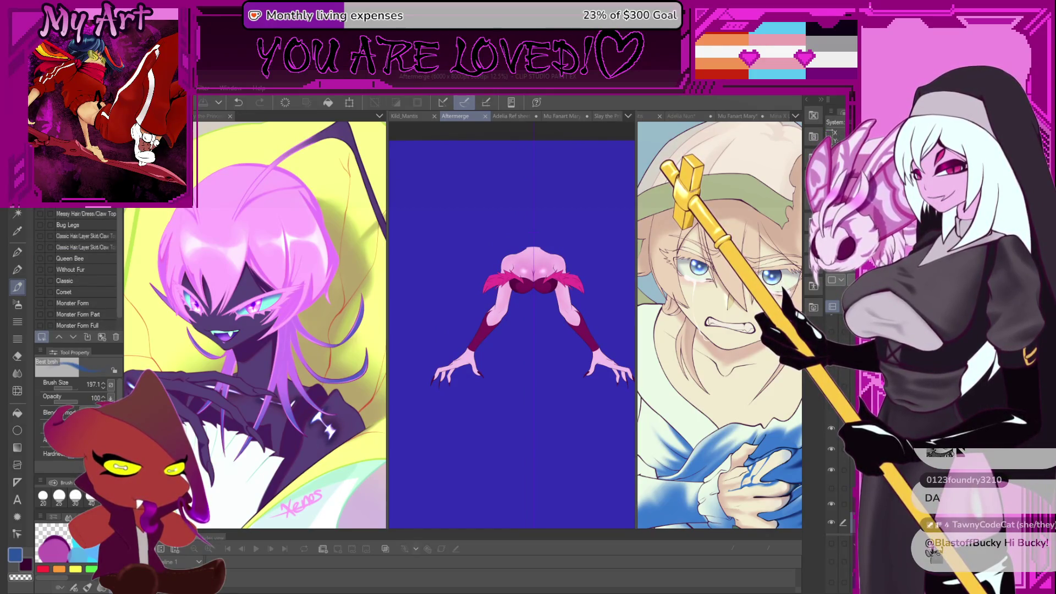
{"action": "scroll", "coordinate": [462, 225], "scroll_direction": "up", "scroll_amount": 2}
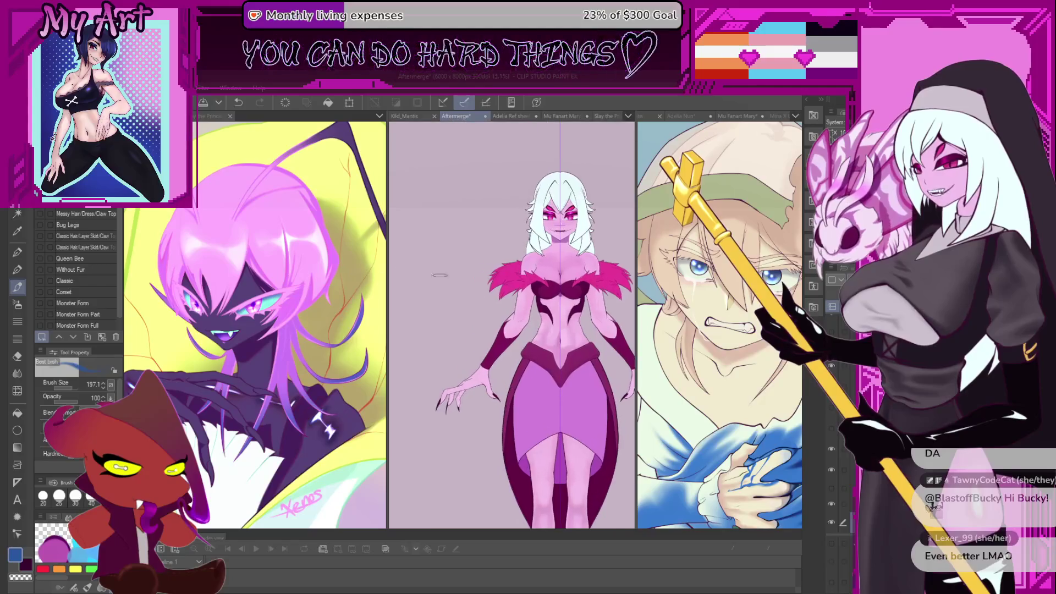
{"action": "scroll", "coordinate": [462, 225], "scroll_direction": "down", "scroll_amount": 2}
{"action": "scroll", "coordinate": [532, 317], "scroll_direction": "down", "scroll_amount": 2}
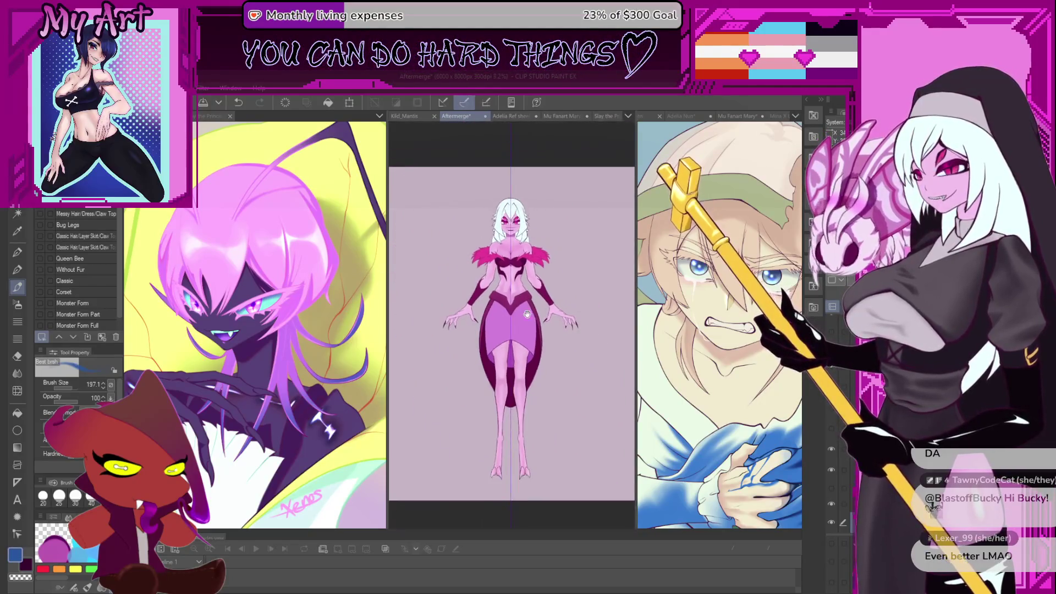
{"action": "scroll", "coordinate": [512, 346], "scroll_direction": "up", "scroll_amount": 1}
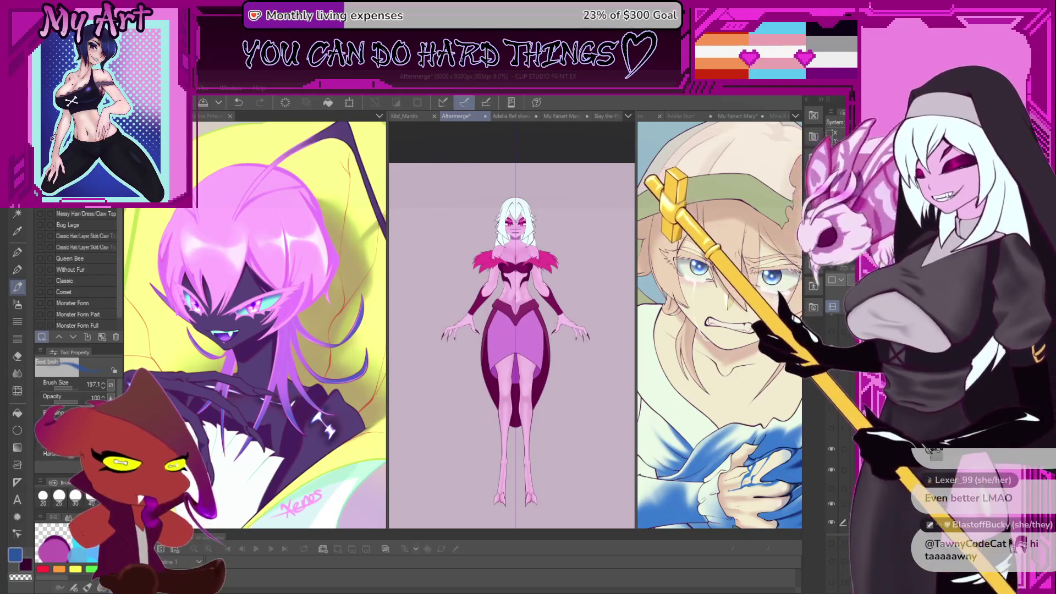
{"action": "left_click", "coordinate": [41, 301]}
{"action": "scroll", "coordinate": [512, 330], "scroll_direction": "up", "scroll_amount": 2}
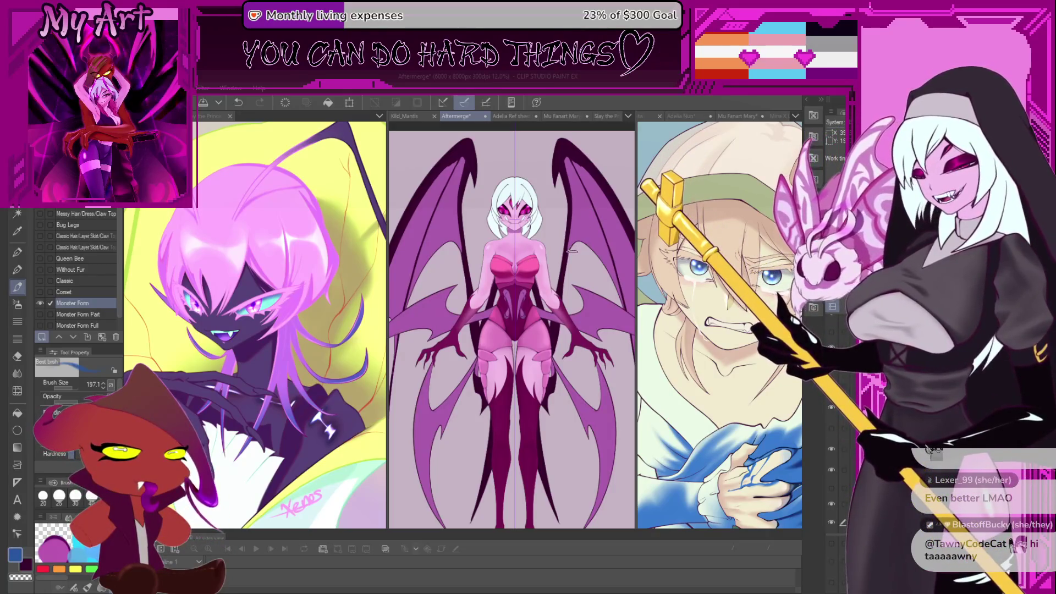
{"action": "scroll", "coordinate": [572, 252], "scroll_direction": "down", "scroll_amount": 1}
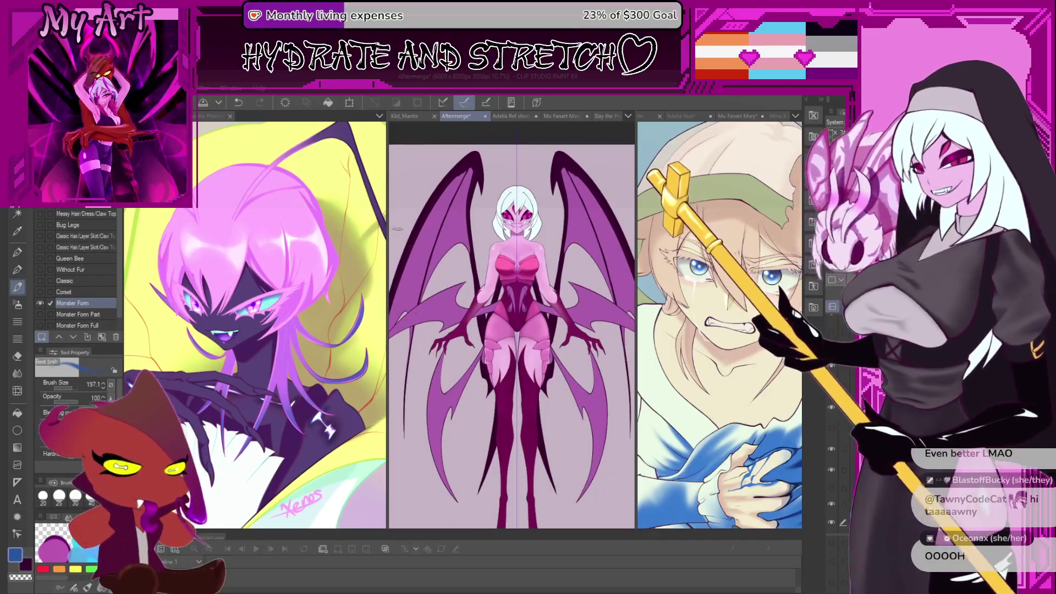
{"action": "left_click", "coordinate": [40, 303]}
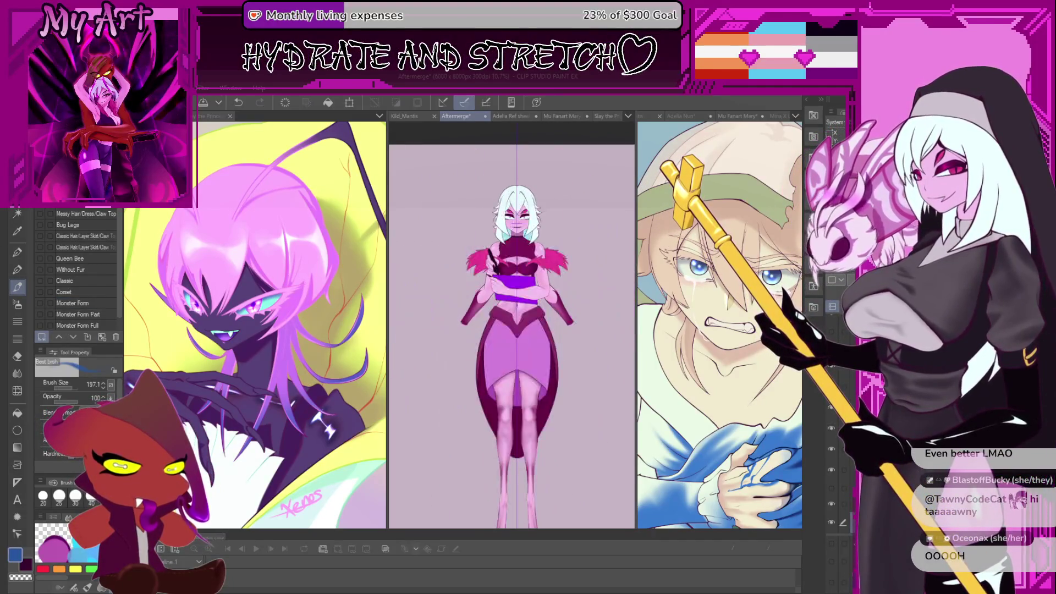
{"action": "key", "text": "ctrl+z"}
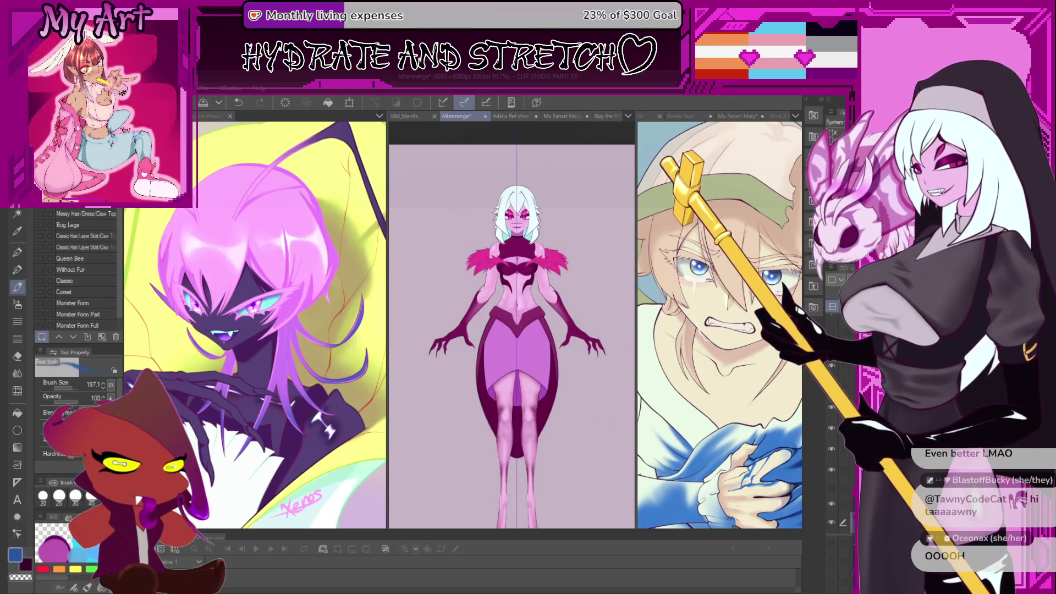
{"action": "key", "text": "ctrl+z"}
{"action": "key", "text": "ctrl+z"}
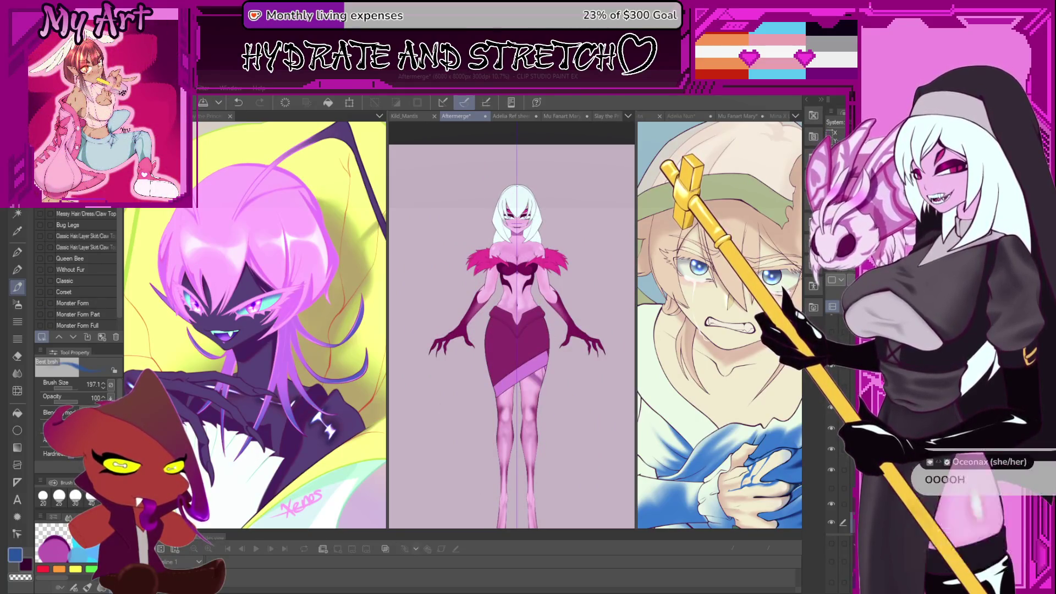
{"action": "key", "text": "ctrl+z"}
{"action": "key", "text": "ctrl+z"}
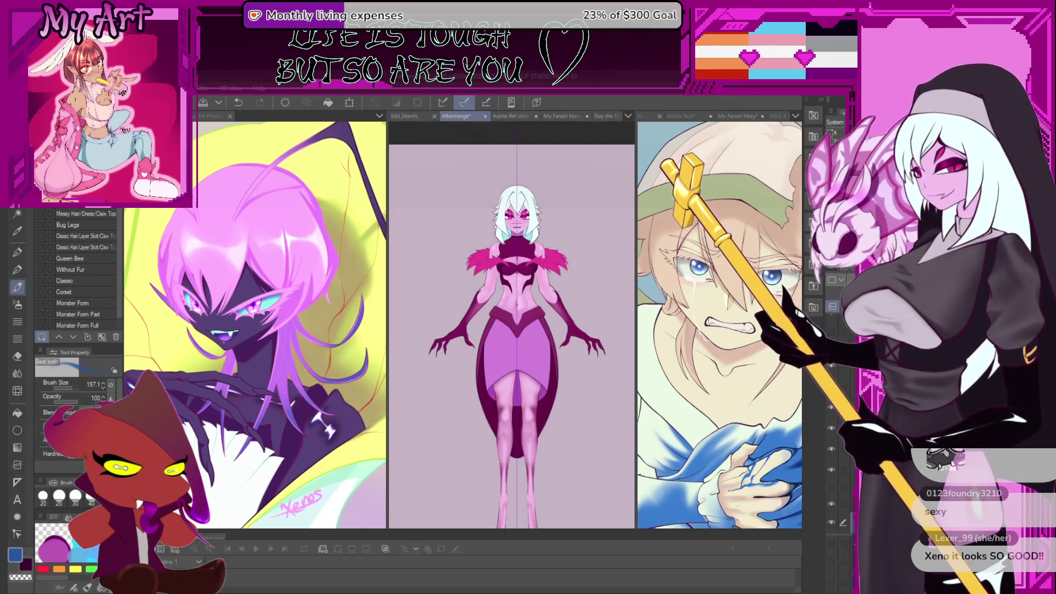
{"action": "key", "text": "ctrl+z"}
{"action": "key", "text": "ctrl+y"}
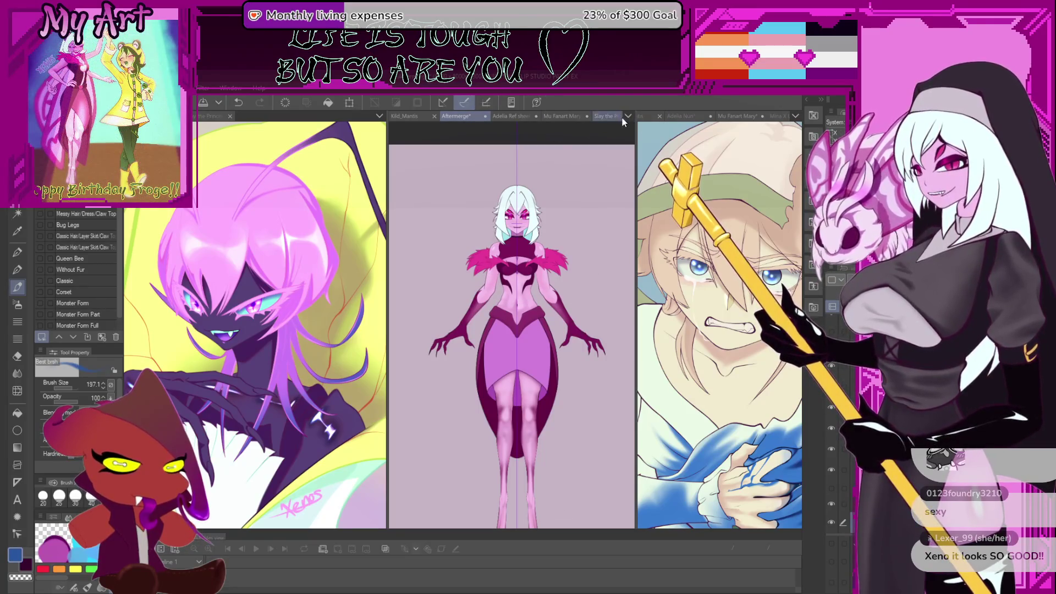
{"action": "left_click", "coordinate": [563, 116]}
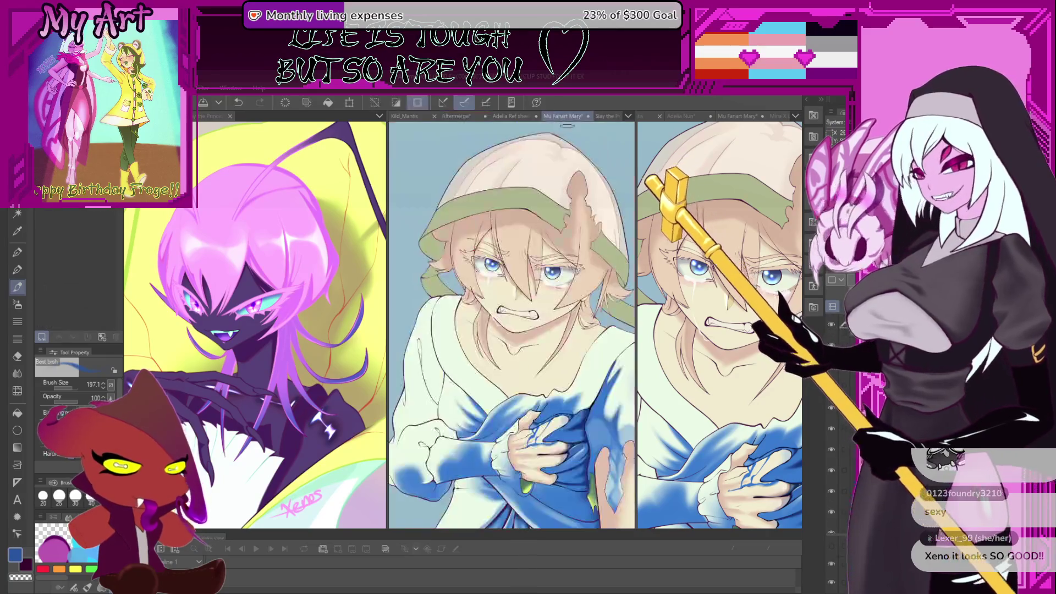
Zoom the Mu Fanart Mary painting out and back in to view the blue drapery.
{"action": "scroll", "coordinate": [544, 276], "scroll_direction": "down", "scroll_amount": 3}
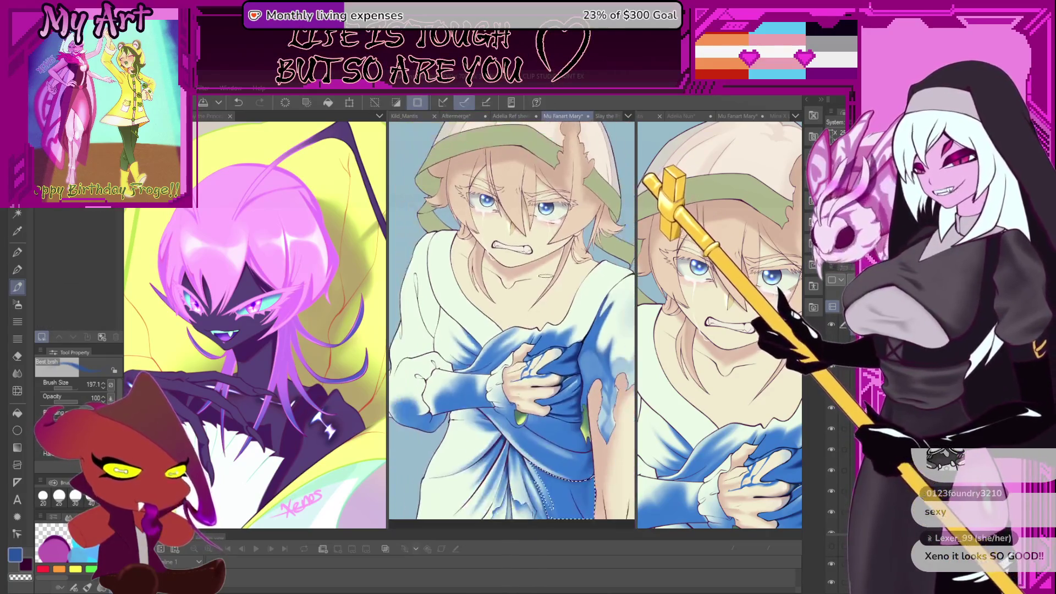
{"action": "scroll", "coordinate": [512, 319], "scroll_direction": "up", "scroll_amount": 2}
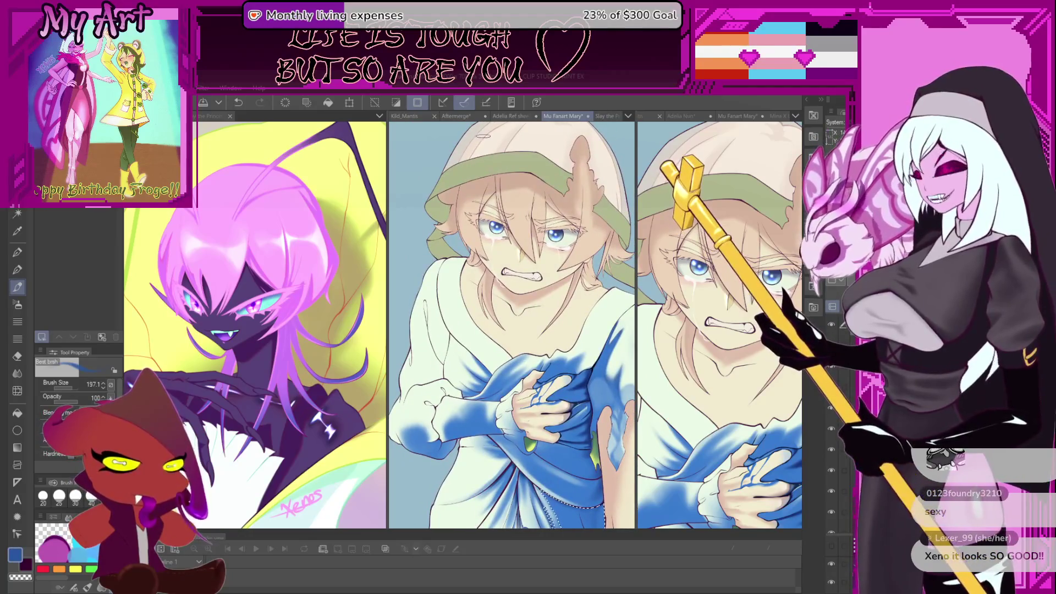
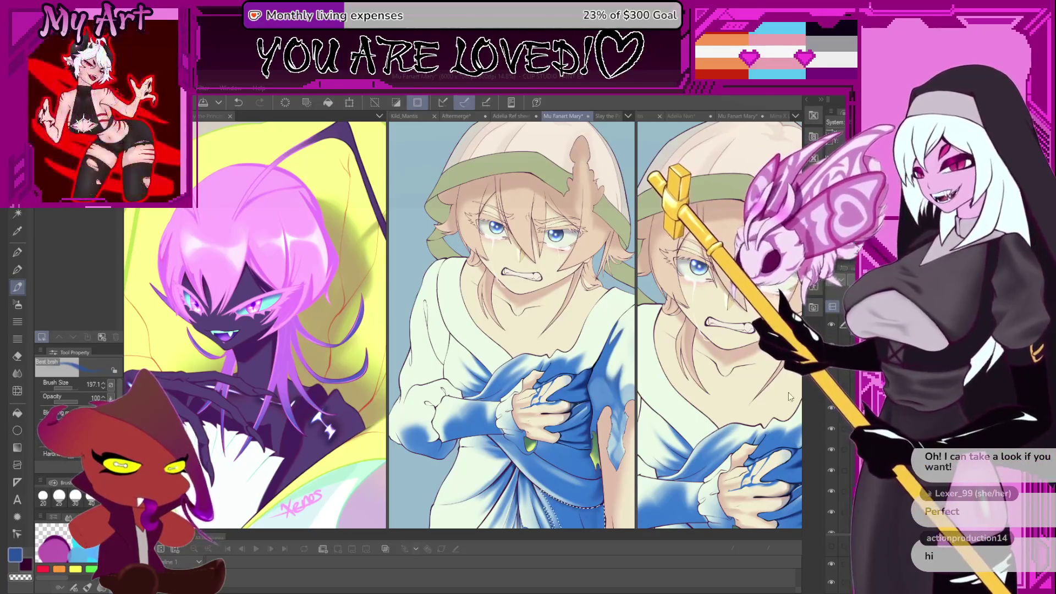
Widen the right and middle Mary canvas panes and show the Adelia Nun artwork.
{"action": "left_click", "coordinate": [699, 323]}
{"action": "left_click", "coordinate": [634, 307]}
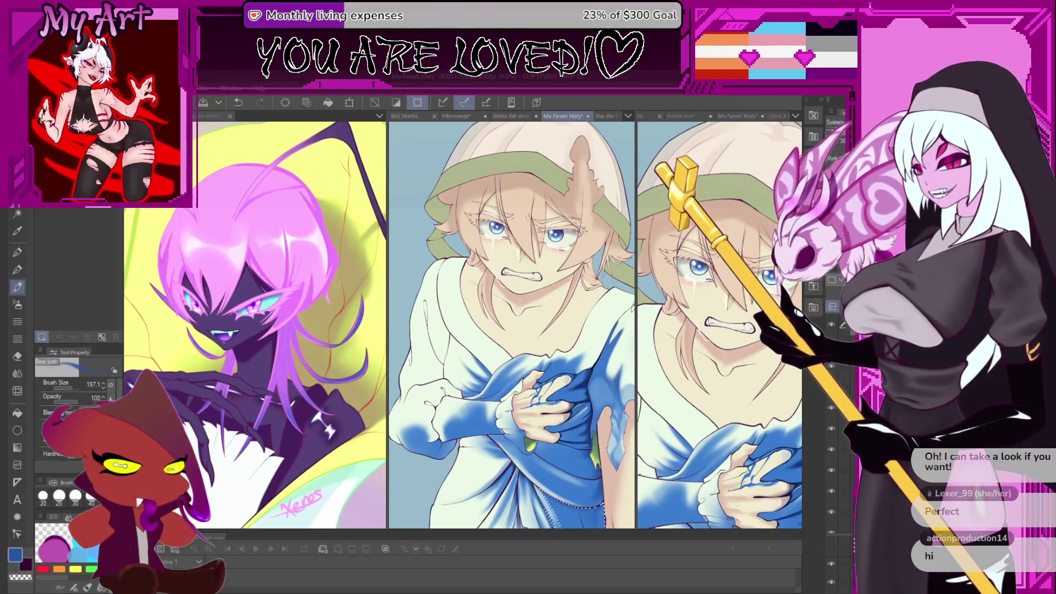
{"action": "left_click", "coordinate": [639, 309]}
{"action": "left_click_drag", "start_coordinate": [636, 305], "coordinate": [592, 307]}
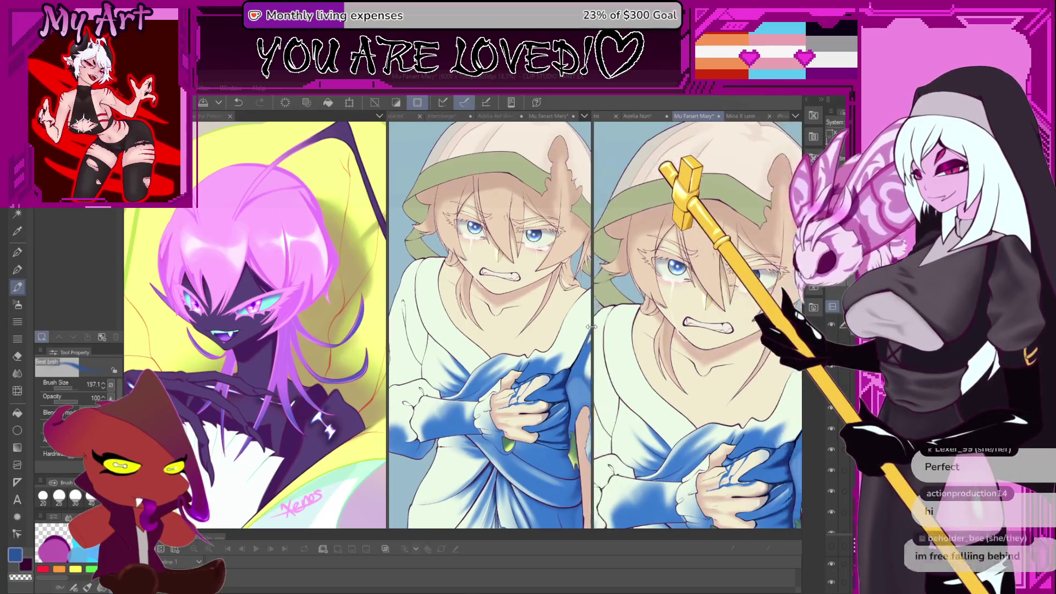
{"action": "left_click_drag", "start_coordinate": [387, 311], "coordinate": [334, 353]}
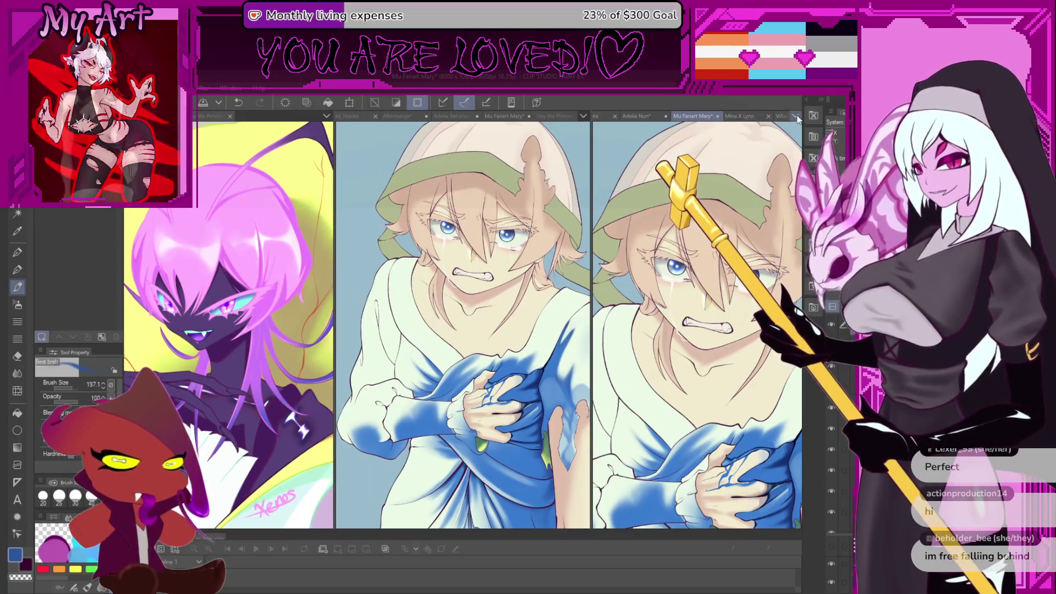
{"action": "left_click", "coordinate": [637, 116]}
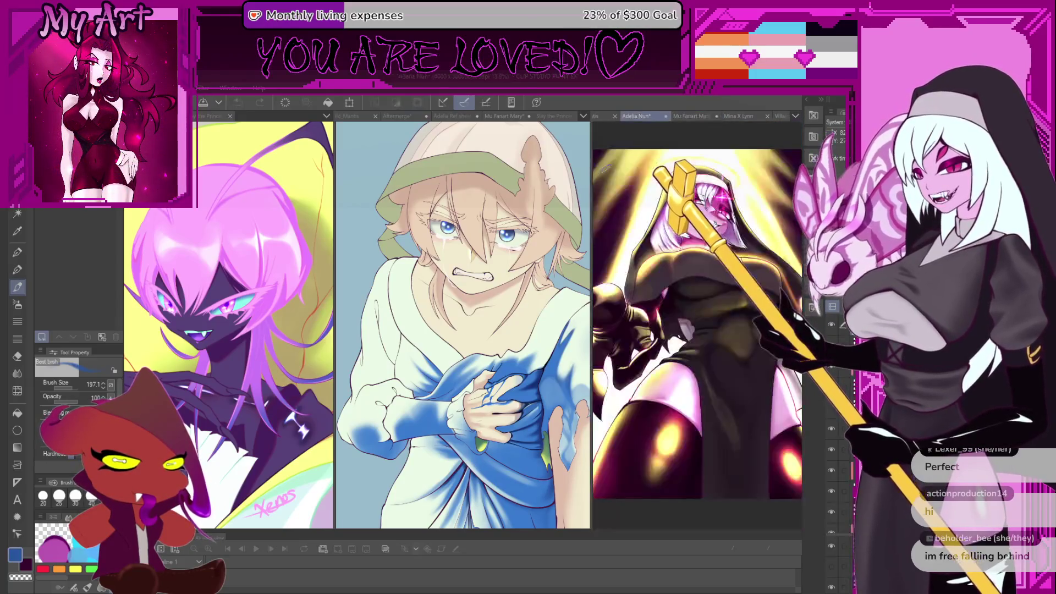
Enlarge the nun pane, preview the leotard outfit and hide it, then return to Mary.
{"action": "mouse_move", "coordinate": [590, 167]}
{"action": "left_mouse_down"}
{"action": "mouse_move", "coordinate": [479, 242]}
{"action": "mouse_move", "coordinate": [476, 256]}
{"action": "left_mouse_up"}
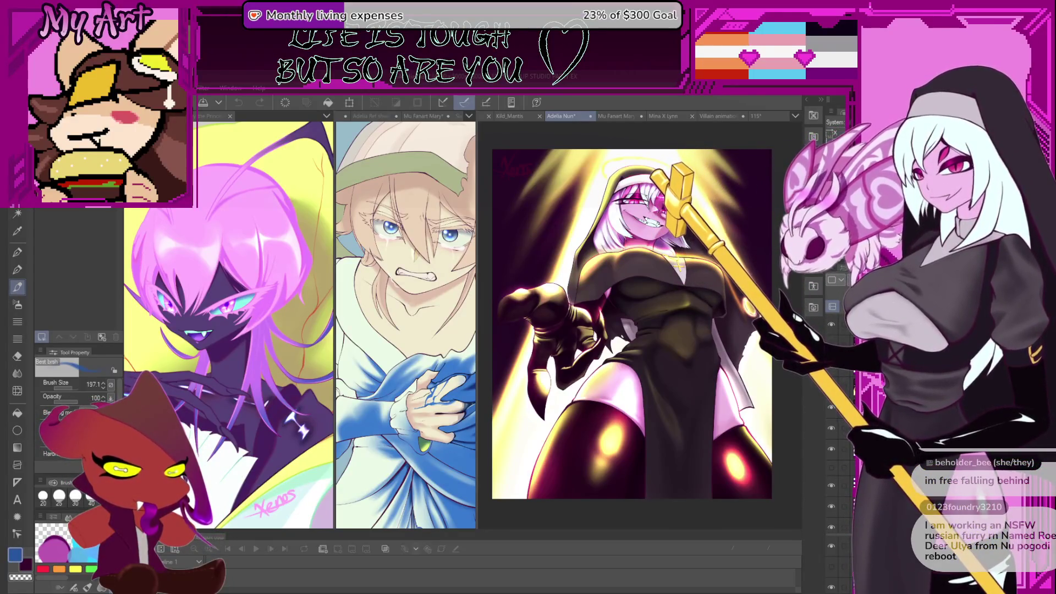
{"action": "left_click", "coordinate": [833, 409]}
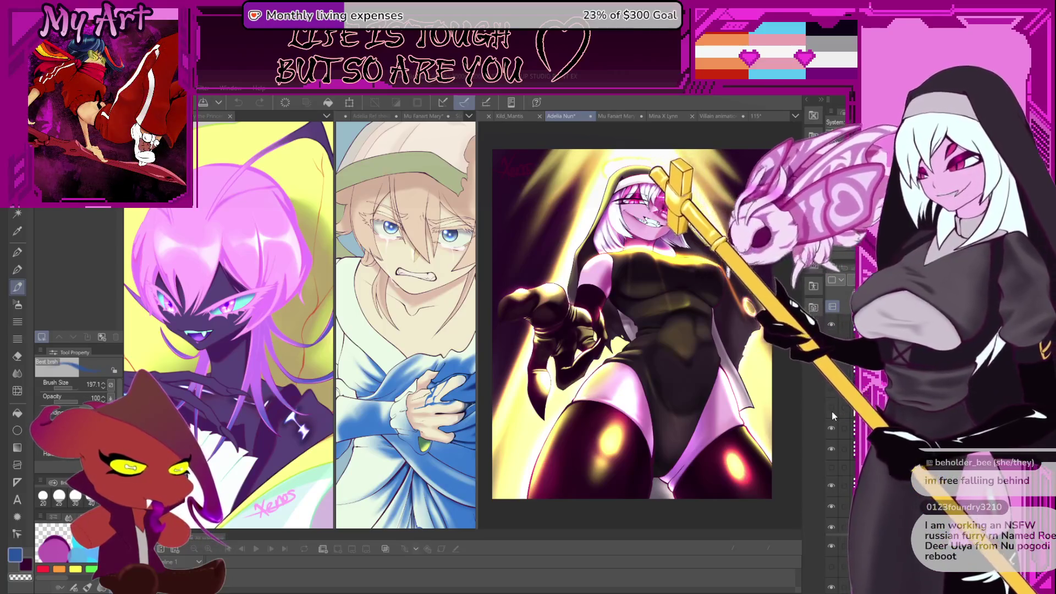
{"action": "left_click", "coordinate": [486, 101]}
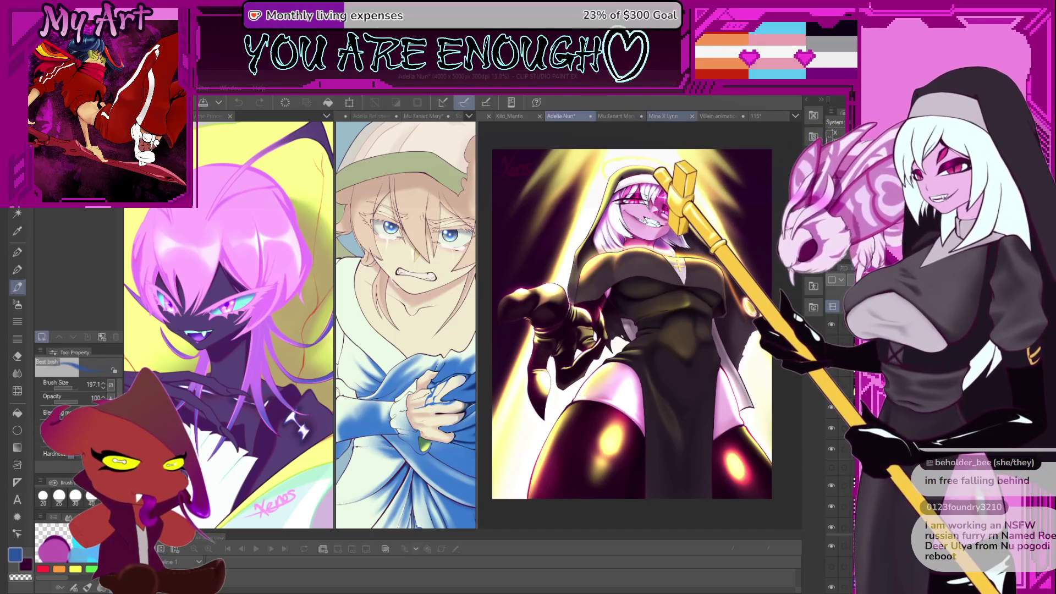
{"action": "left_click", "coordinate": [616, 116]}
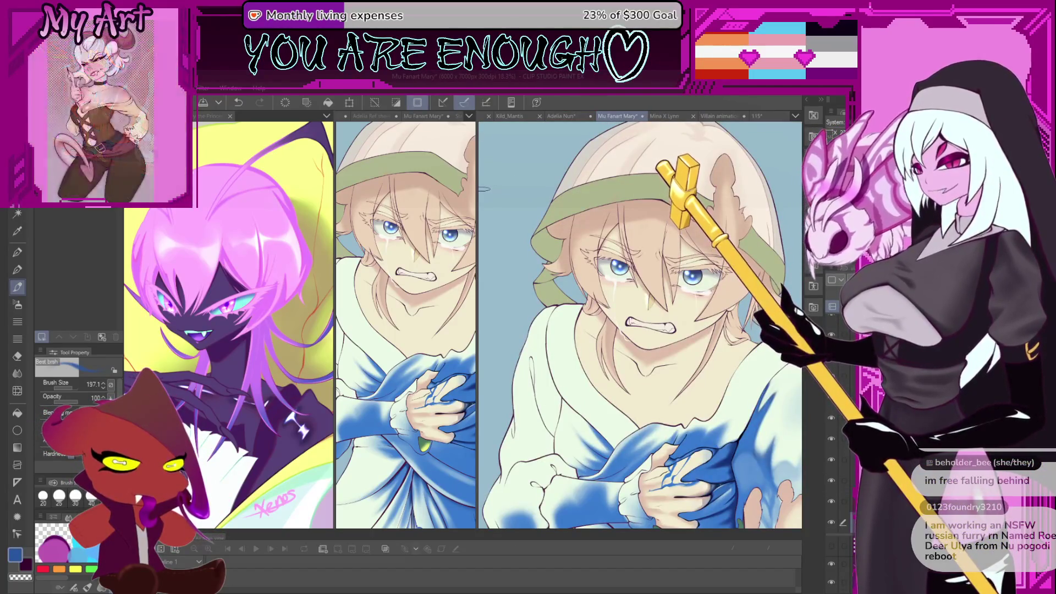
Widen the Mary fan art pane and clear the current dress selection.
{"action": "mouse_move", "coordinate": [478, 196]}
{"action": "left_mouse_down"}
{"action": "mouse_move", "coordinate": [684, 198]}
{"action": "mouse_move", "coordinate": [614, 198]}
{"action": "left_mouse_up"}
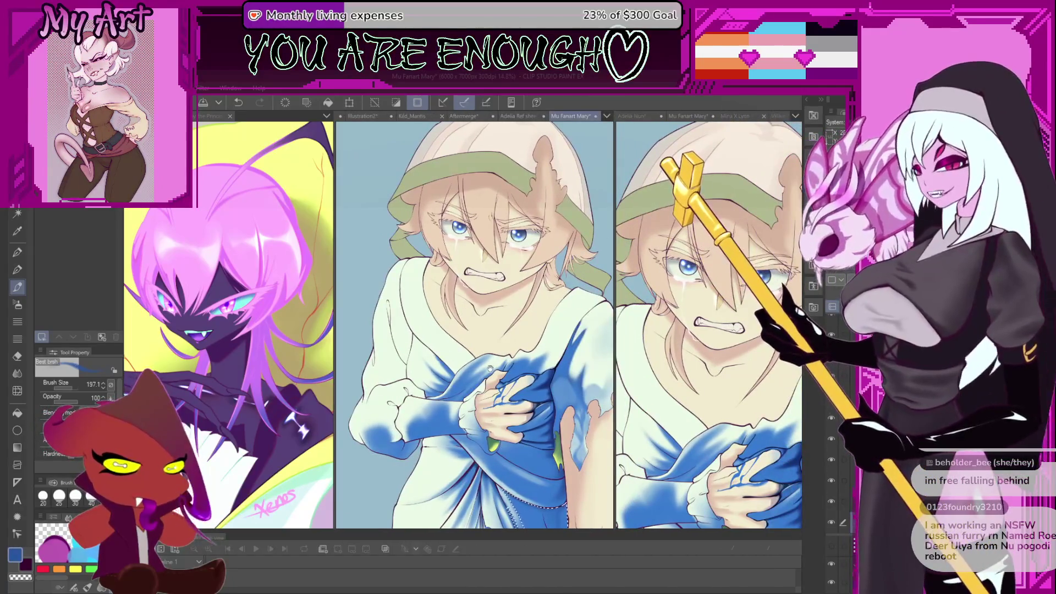
{"action": "scroll", "coordinate": [495, 337], "scroll_direction": "down", "scroll_amount": 2}
{"action": "scroll", "coordinate": [479, 336], "scroll_direction": "down", "scroll_amount": 2}
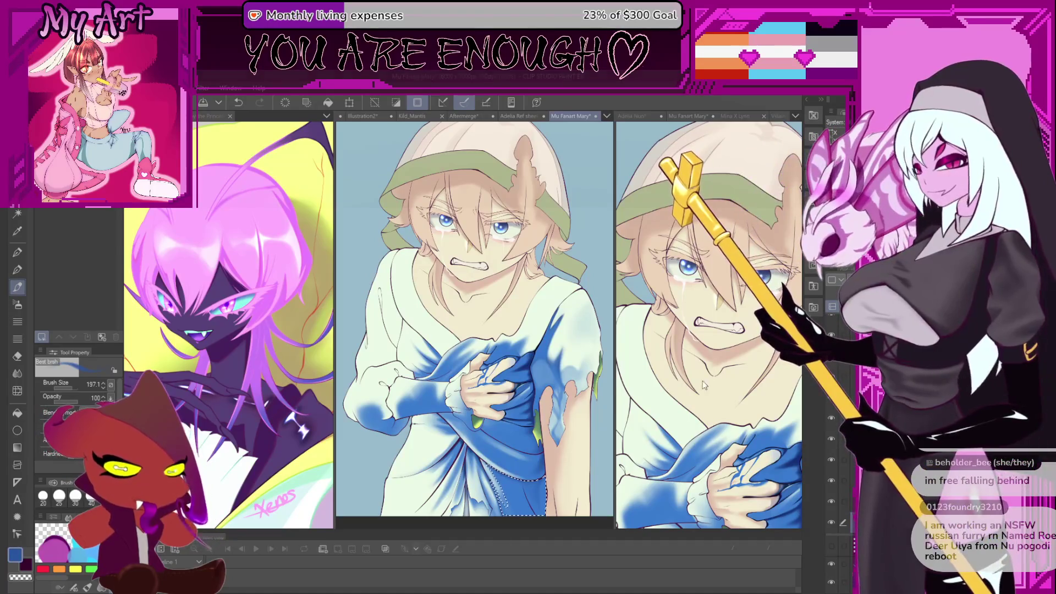
{"action": "scroll", "coordinate": [704, 385], "scroll_direction": "down", "scroll_amount": 5}
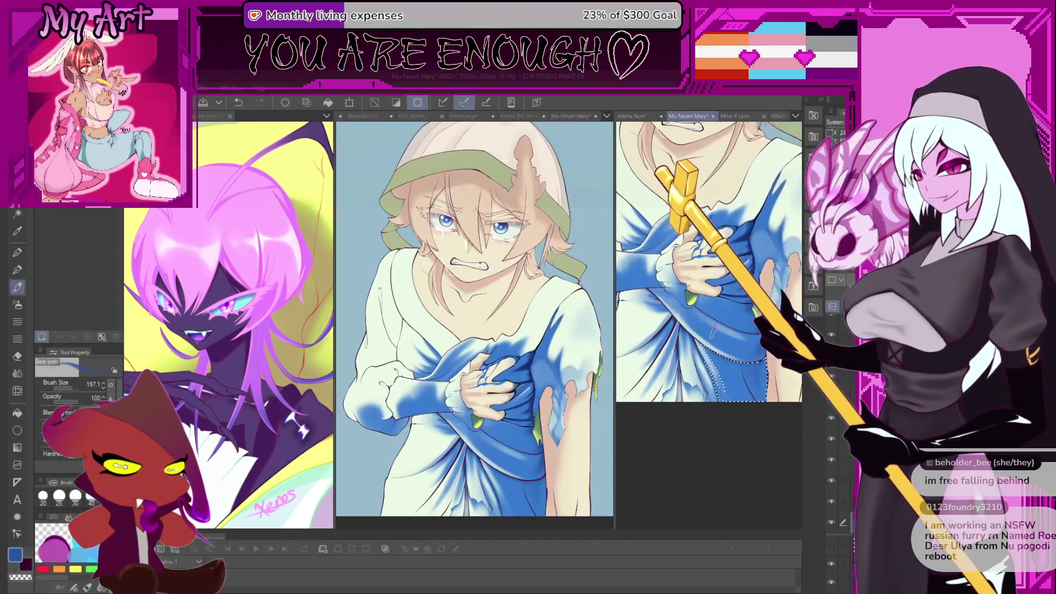
{"action": "key", "text": "ctrl+d"}
{"action": "scroll", "coordinate": [713, 329], "scroll_direction": "up", "scroll_amount": 3}
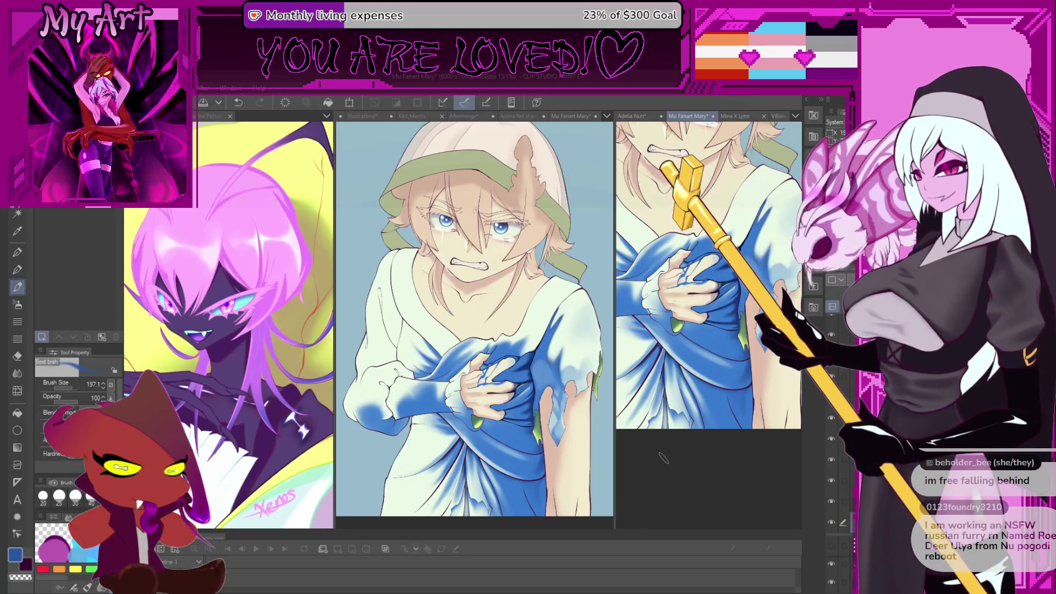
{"action": "scroll", "coordinate": [517, 345], "scroll_direction": "up", "scroll_amount": 3}
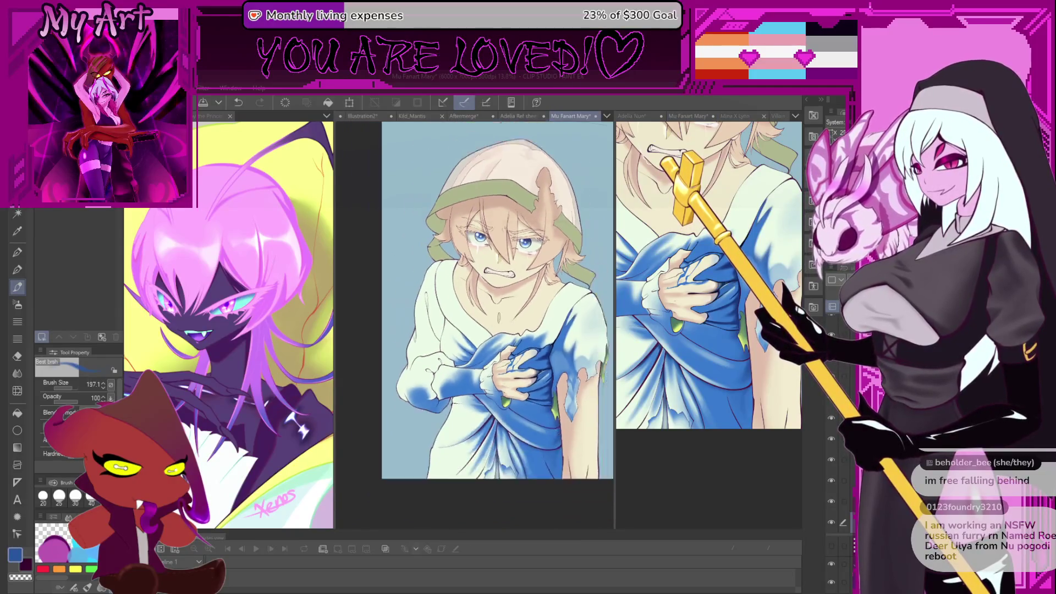
{"action": "scroll", "coordinate": [474, 325], "scroll_direction": "up", "scroll_amount": 3}
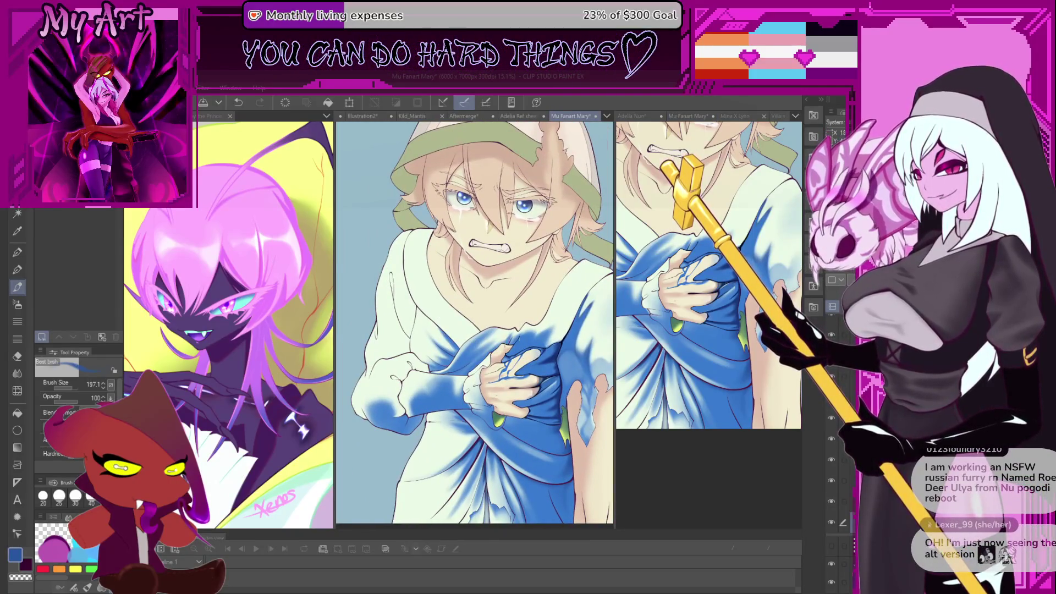
Recentre the figure, enlarge the brush to 580.8, and zoom in on the dress.
{"action": "left_click_drag", "start_coordinate": [454, 363], "coordinate": [565, 350]}
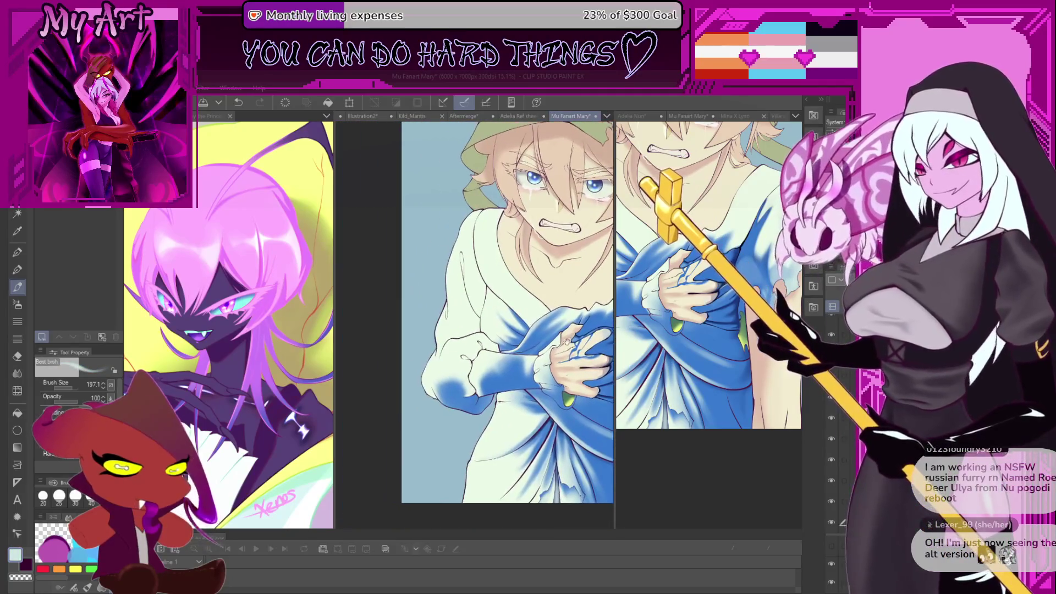
{"action": "scroll", "coordinate": [565, 350], "scroll_direction": "up", "scroll_amount": 1}
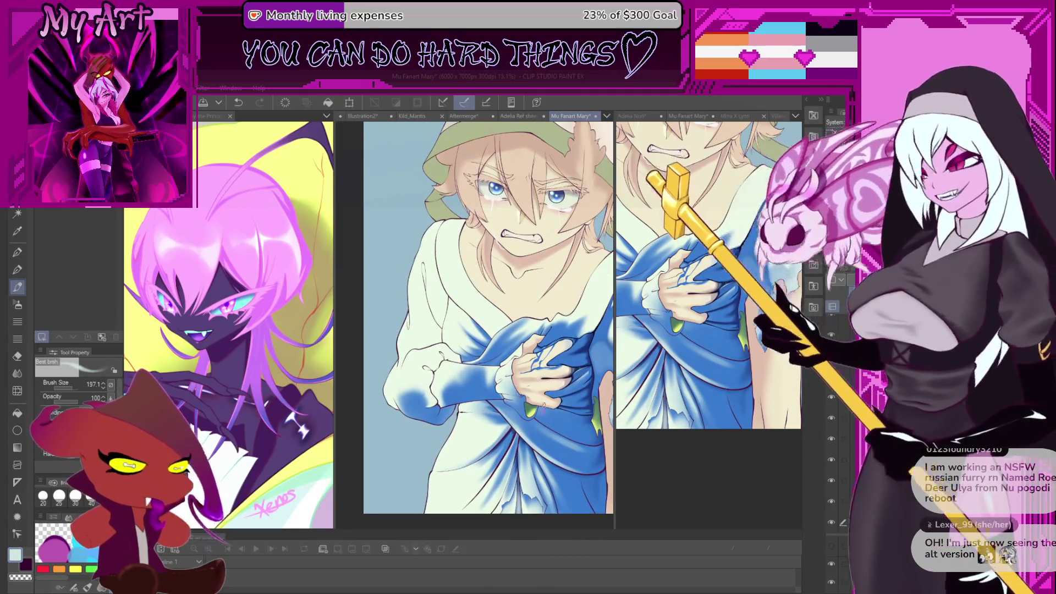
{"action": "scroll", "coordinate": [565, 350], "scroll_direction": "up", "scroll_amount": 1}
{"action": "scroll", "coordinate": [564, 350], "scroll_direction": "down", "scroll_amount": 4}
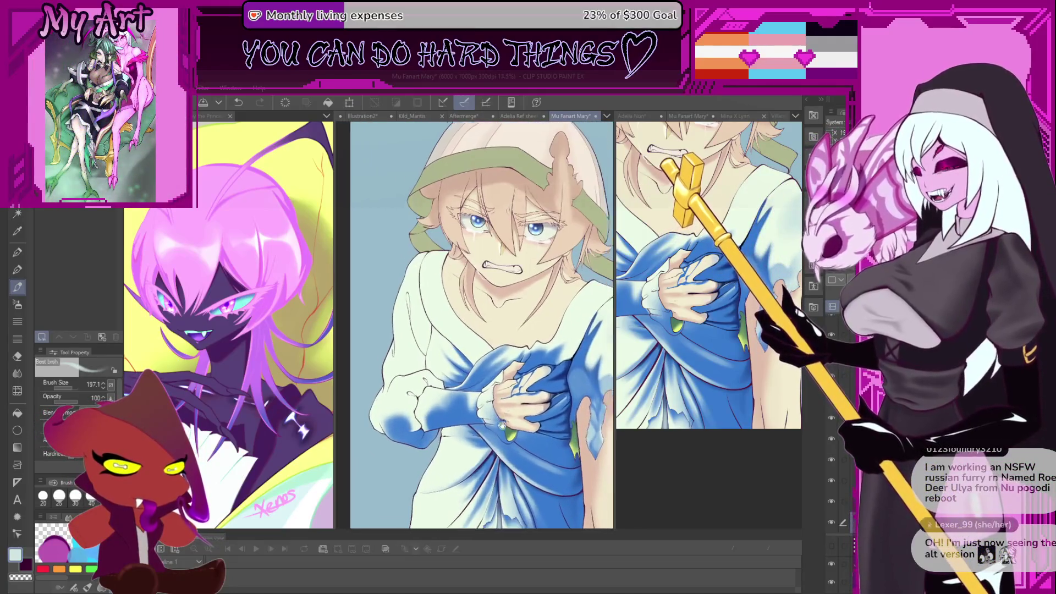
{"action": "mouse_move", "coordinate": [692, 376]}
{"action": "left_mouse_down"}
{"action": "mouse_move", "coordinate": [668, 311]}
{"action": "mouse_move", "coordinate": [677, 286]}
{"action": "mouse_move", "coordinate": [726, 270]}
{"action": "left_mouse_up"}
{"action": "key", "text": "ctrl+plus"}
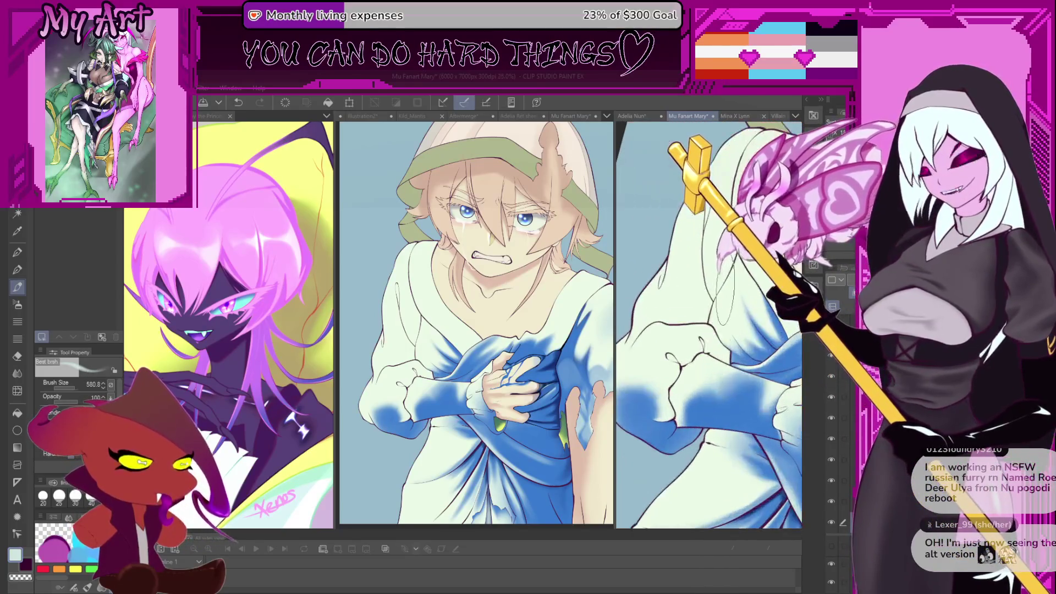
Zoom into the sleeve and Auto Select its white fabric.
{"action": "key", "text": "ctrl+plus"}
{"action": "key", "text": "ctrl+plus"}
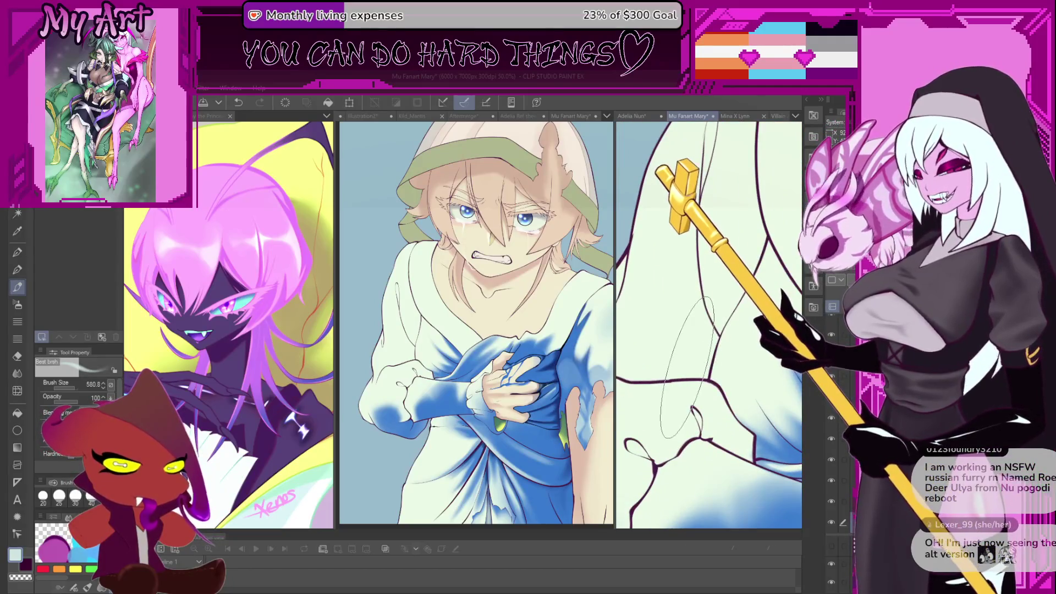
{"action": "key", "text": "ctrl+z"}
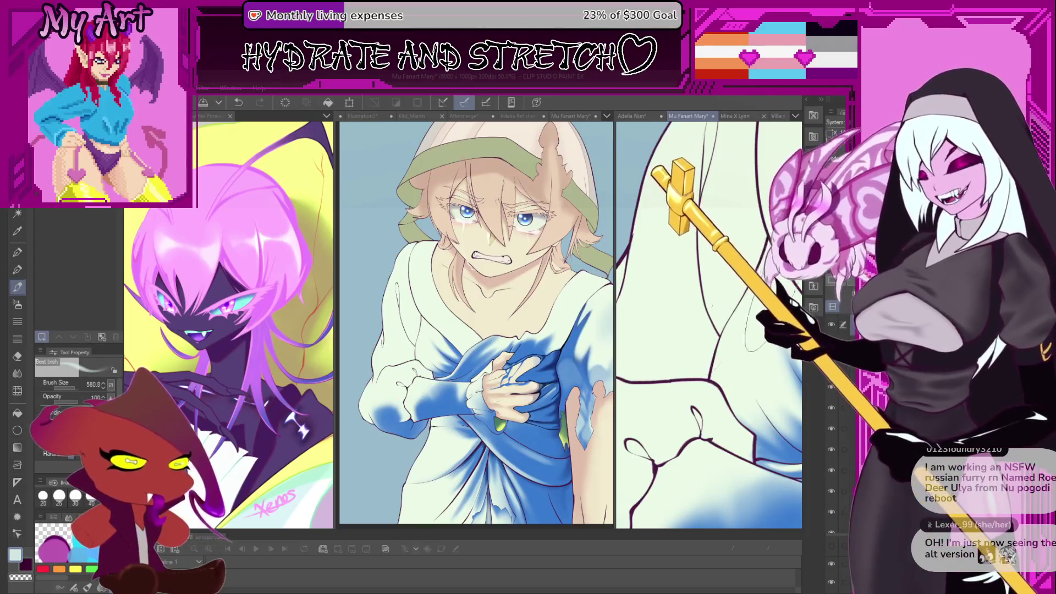
{"action": "key", "text": "ctrl+z"}
{"action": "left_click_drag", "start_coordinate": [670, 388], "coordinate": [722, 374]}
{"action": "left_click_drag", "start_coordinate": [704, 317], "coordinate": [731, 327]}
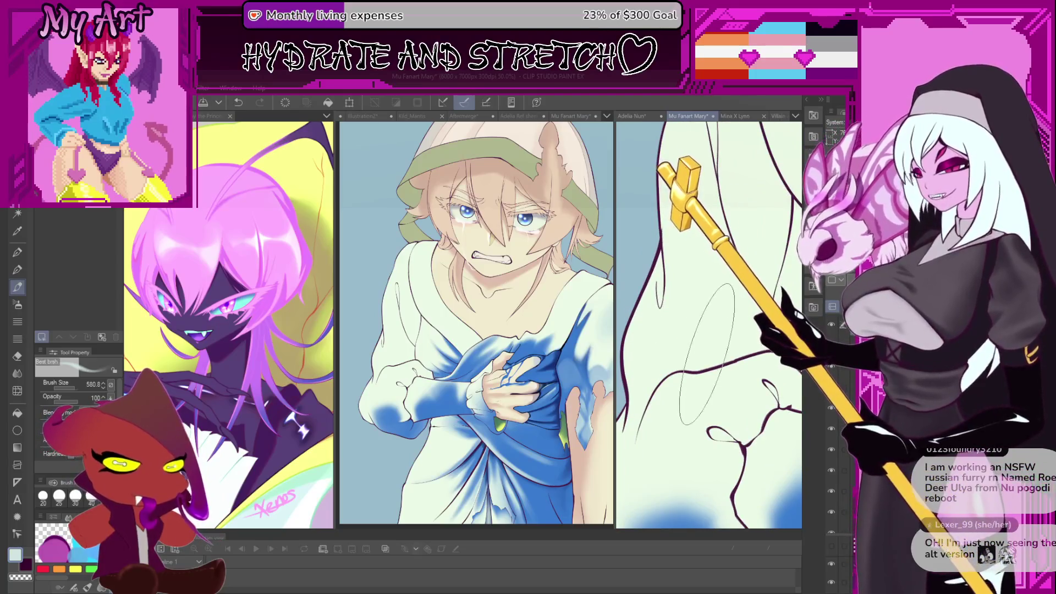
{"action": "key", "text": "w"}
{"action": "left_click", "coordinate": [736, 352]}
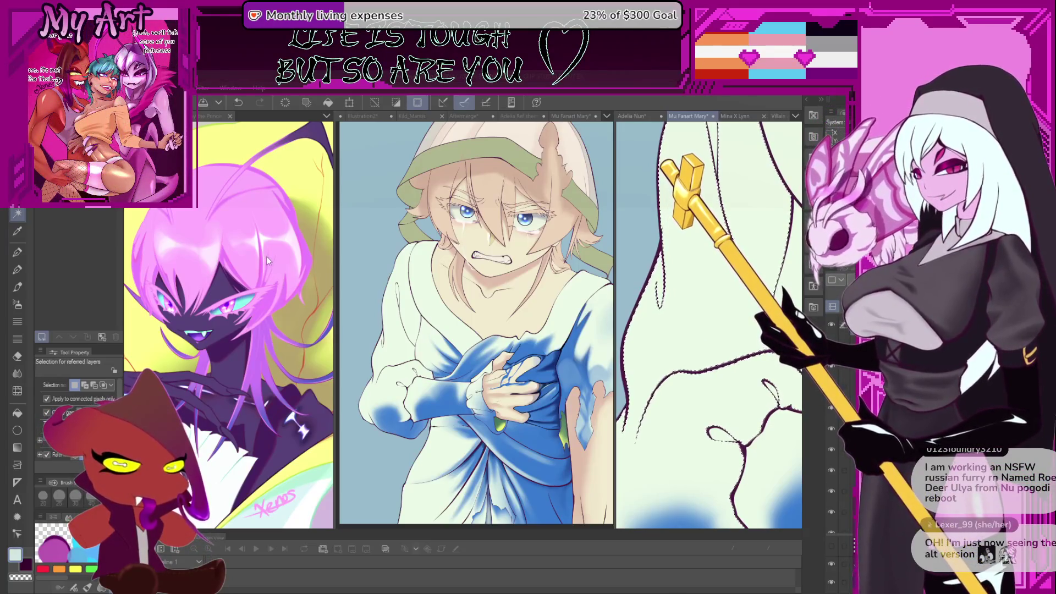
Lasso-trace along the sleeve edge and fold to extend the white sleeve selection.
{"action": "key", "text": "m"}
{"action": "scroll", "coordinate": [654, 441], "scroll_direction": "down", "scroll_amount": 2}
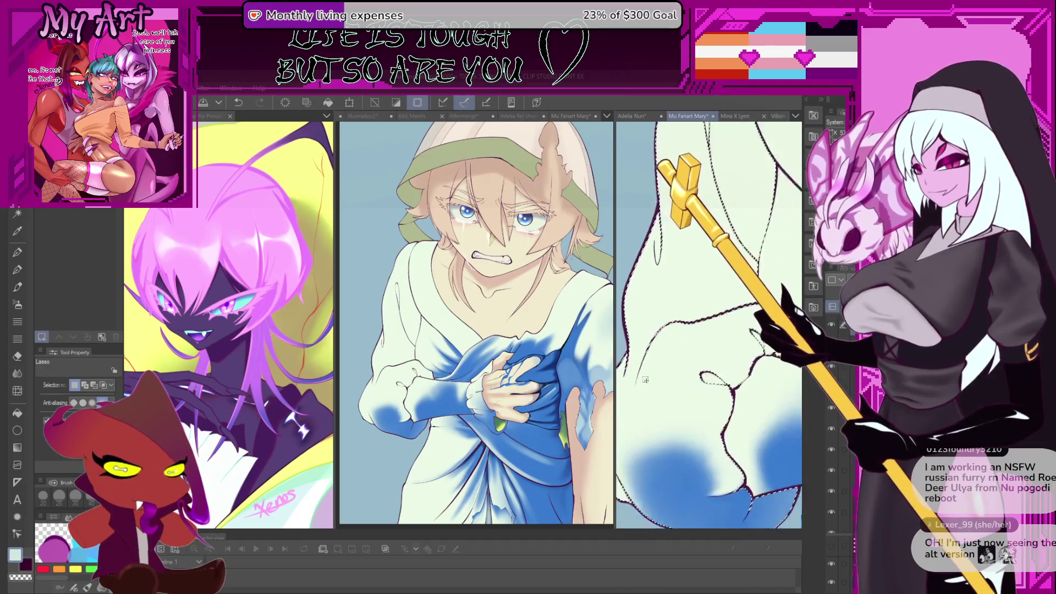
{"action": "left_click_drag", "start_coordinate": [653, 441], "coordinate": [637, 388]}
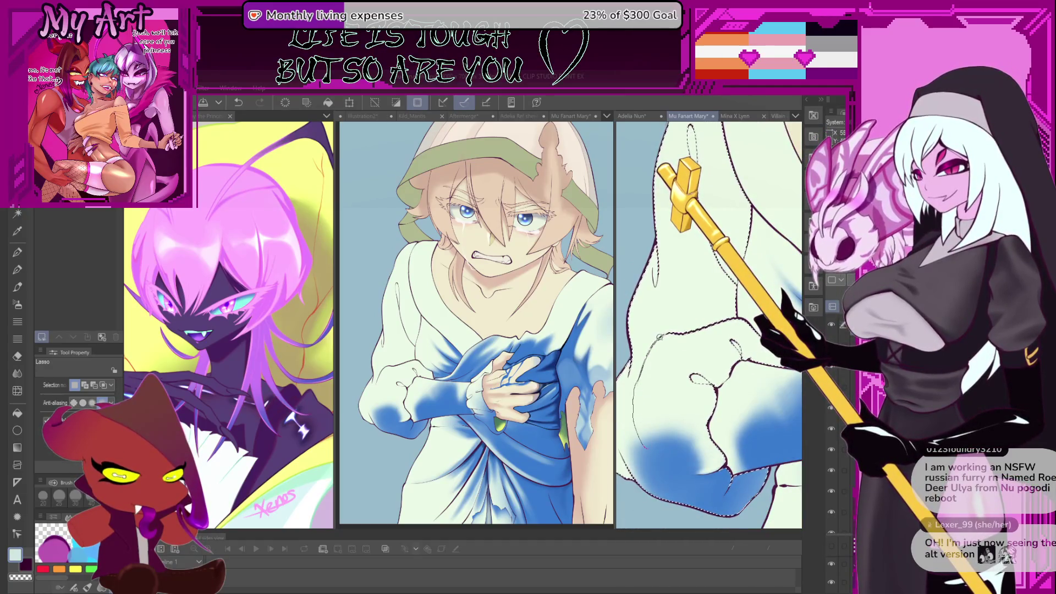
{"action": "left_click_drag", "start_coordinate": [726, 318], "coordinate": [732, 376]}
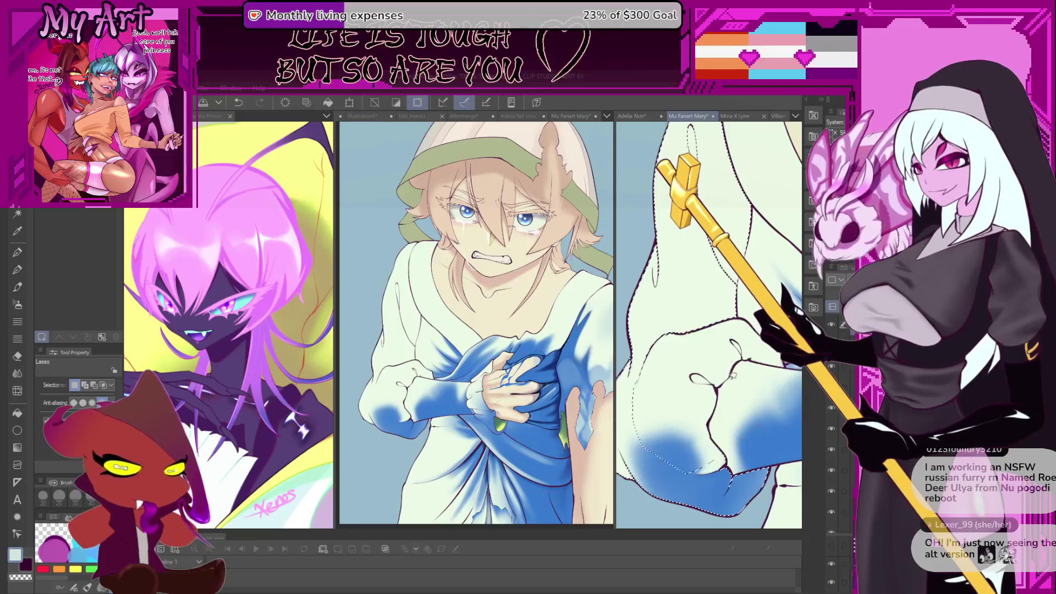
{"action": "scroll", "coordinate": [754, 413], "scroll_direction": "up", "scroll_amount": 5}
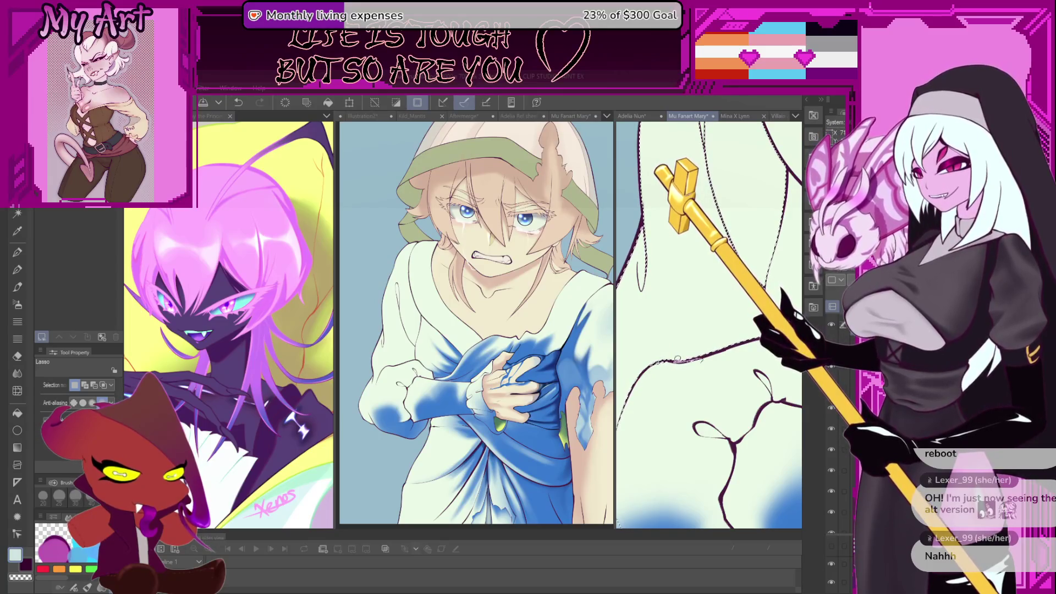
{"action": "scroll", "coordinate": [730, 351], "scroll_direction": "down", "scroll_amount": 3}
Sketch fold lines across the white dress, shrinking the brush and undoing misses.
{"action": "key", "text": "b"}
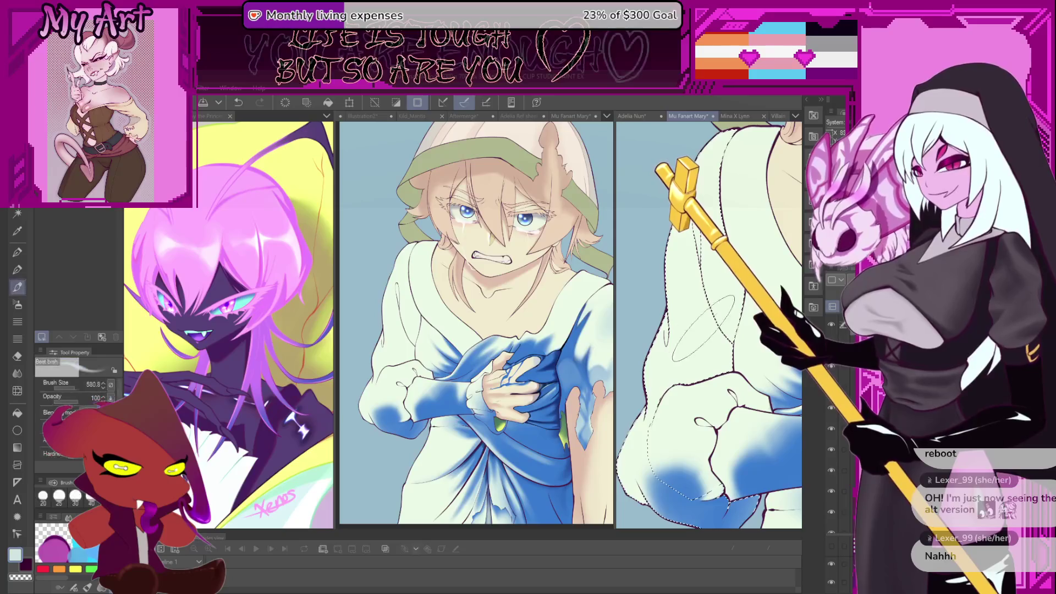
{"action": "left_click_drag", "start_coordinate": [671, 391], "coordinate": [737, 357]}
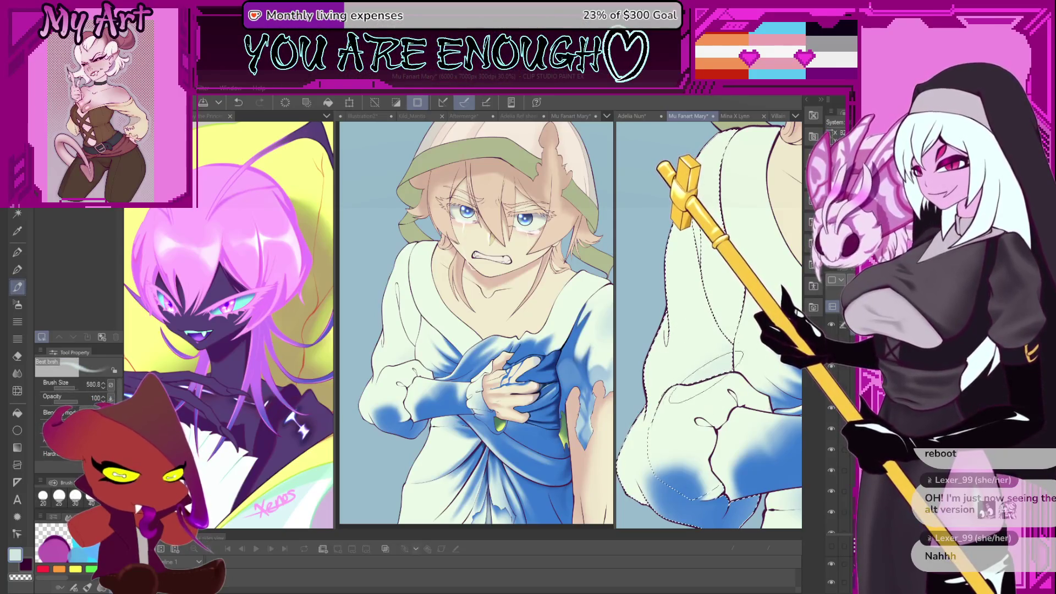
{"action": "key", "text": "minus"}
{"action": "key", "text": "minus"}
{"action": "key", "text": "minus"}
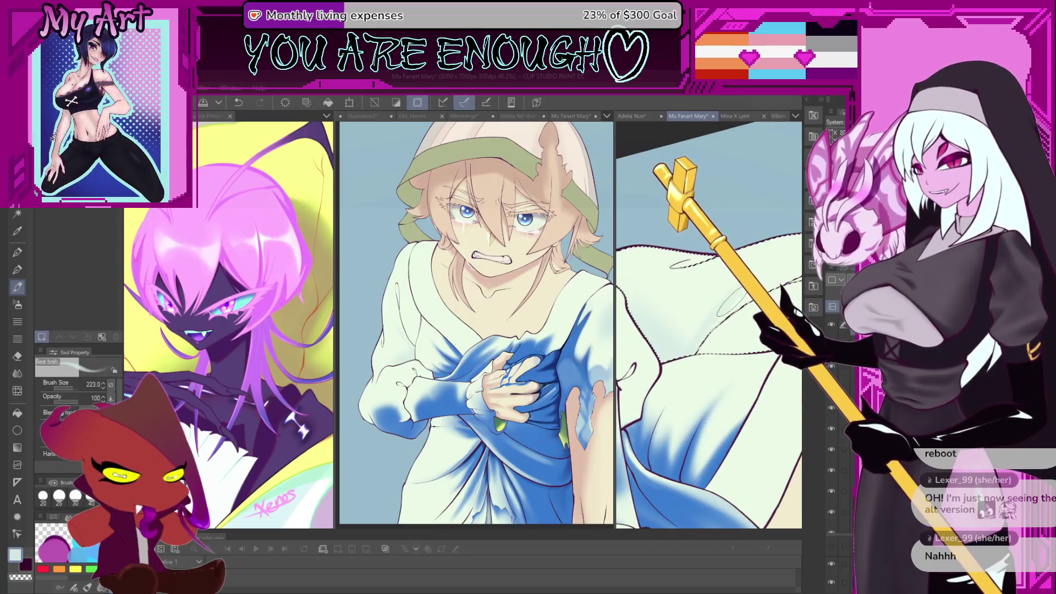
{"action": "key", "text": "minus"}
{"action": "key", "text": "ctrl+z"}
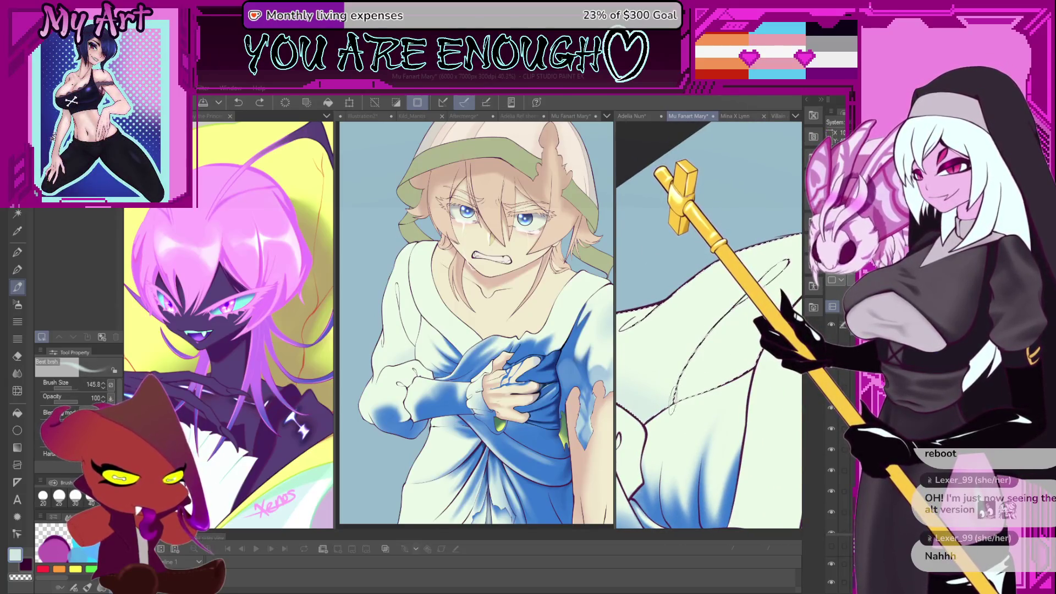
{"action": "left_click_drag", "start_coordinate": [669, 391], "coordinate": [695, 330]}
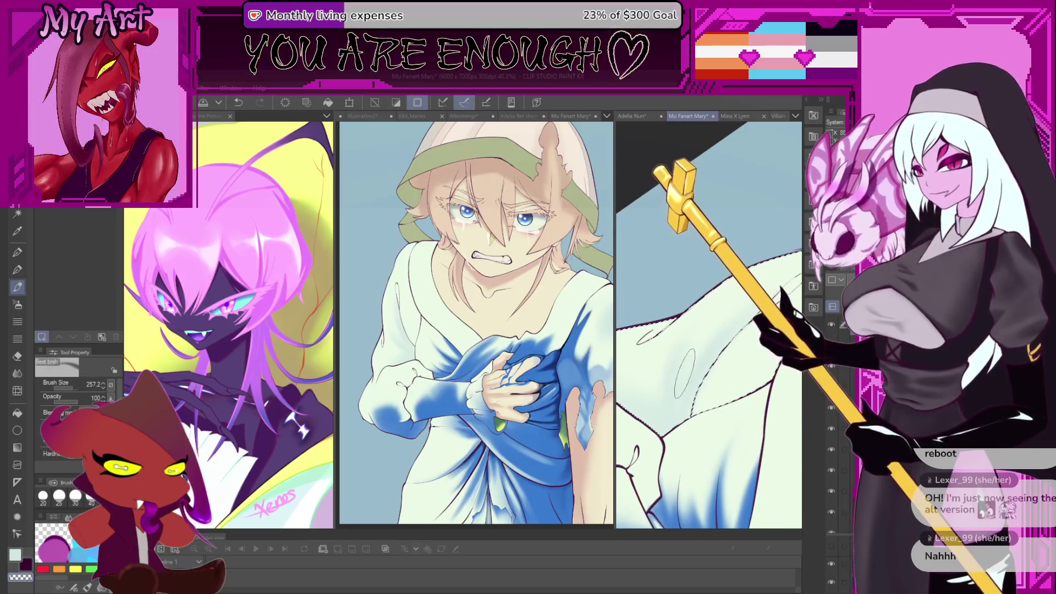
{"action": "key", "text": "bracketleft"}
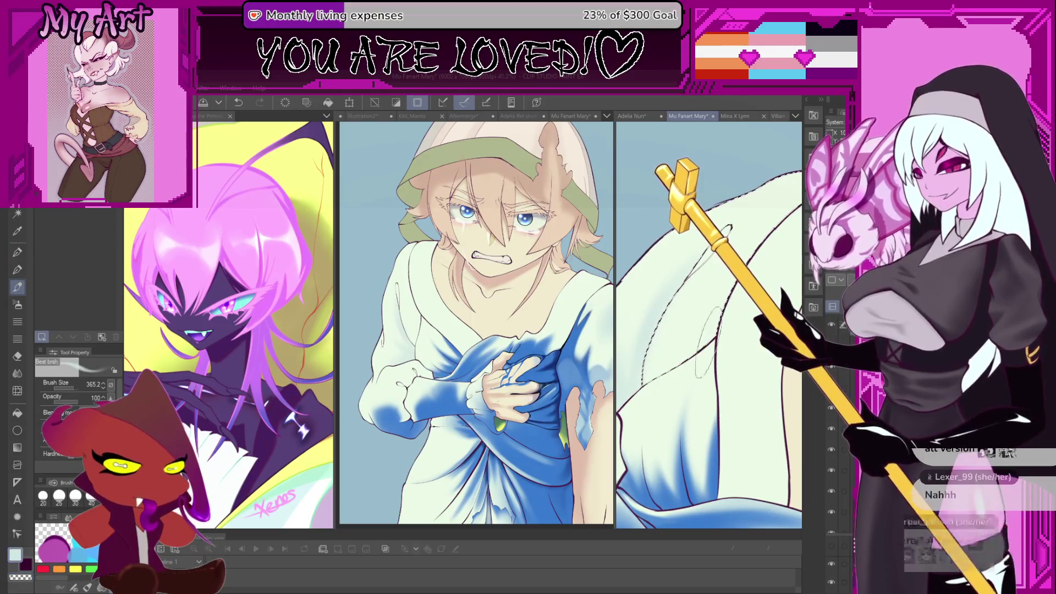
{"action": "left_click_drag", "start_coordinate": [654, 432], "coordinate": [679, 360]}
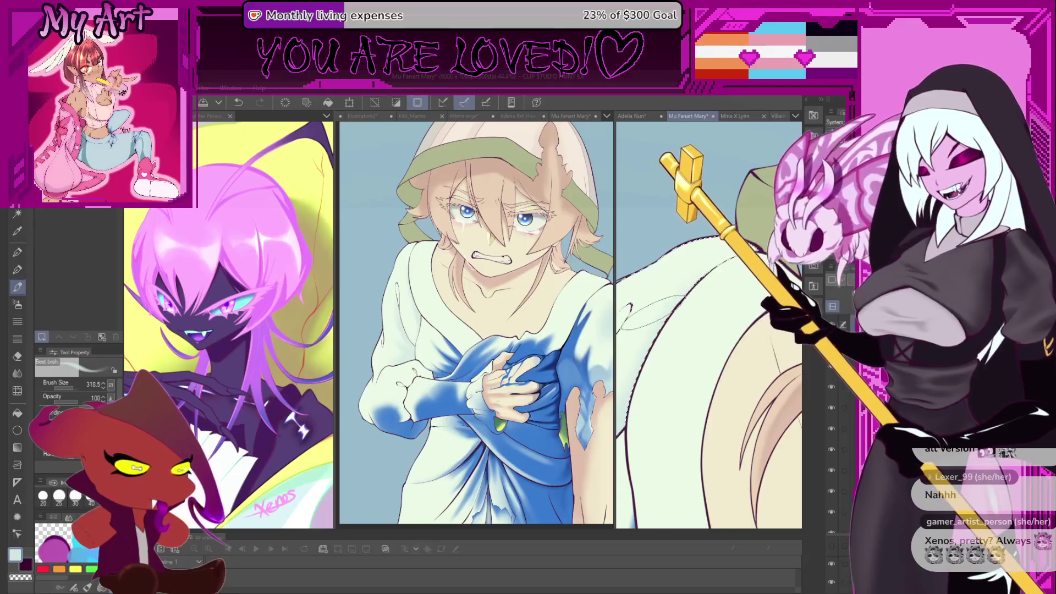
{"action": "key", "text": "ctrl+z"}
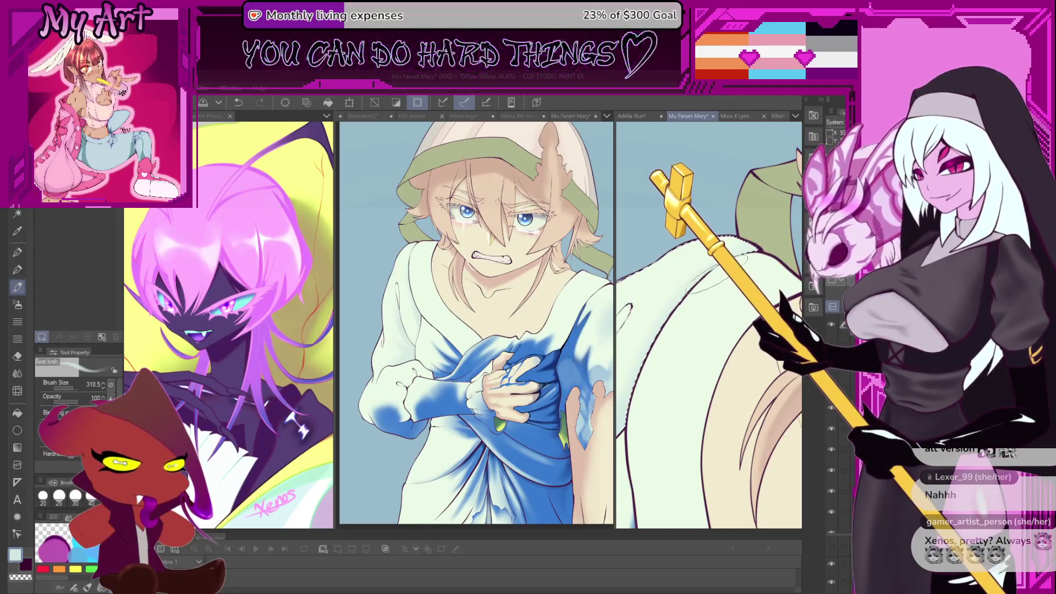
{"action": "left_click_drag", "start_coordinate": [715, 396], "coordinate": [699, 396]}
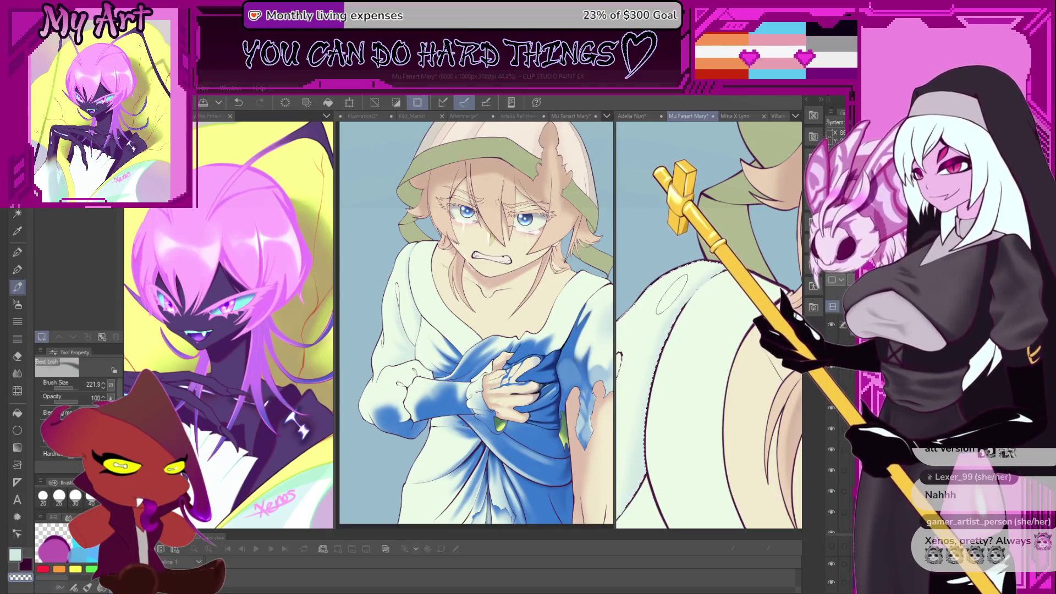
{"action": "mouse_move", "coordinate": [672, 294]}
{"action": "left_mouse_down"}
{"action": "mouse_move", "coordinate": [743, 244]}
{"action": "mouse_move", "coordinate": [701, 311]}
{"action": "left_mouse_up"}
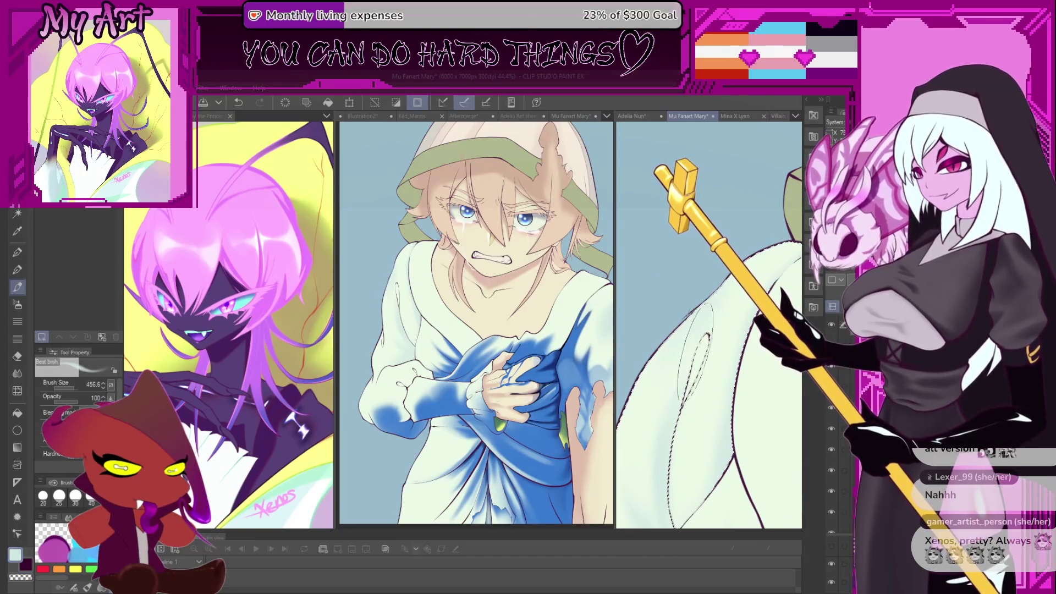
Refine the fold strokes on the dress close-up, undoing the unwanted ones.
{"action": "scroll", "coordinate": [709, 325], "scroll_direction": "down", "scroll_amount": 2}
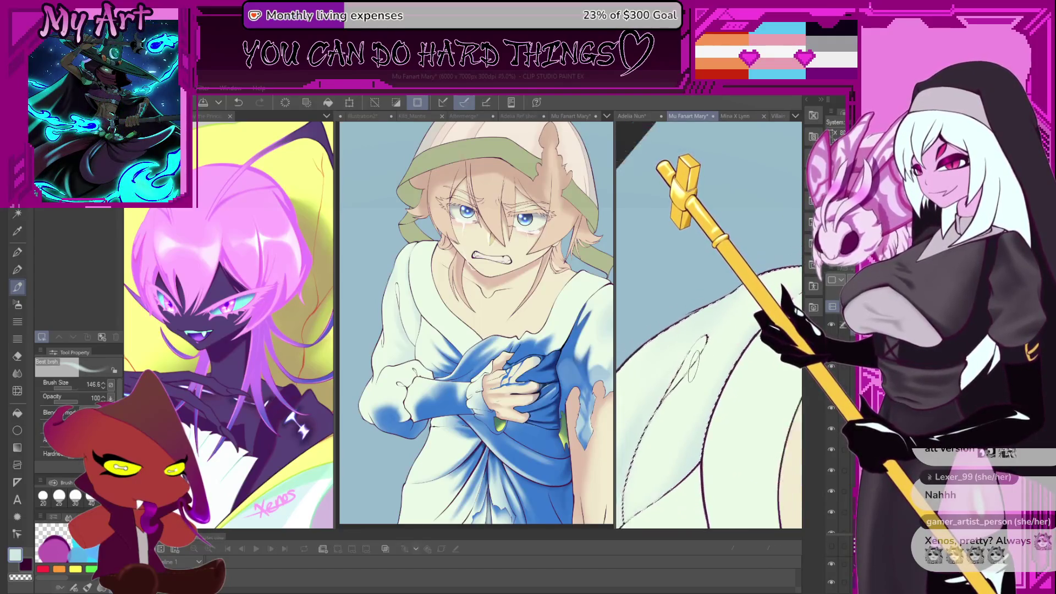
{"action": "key", "text": "w"}
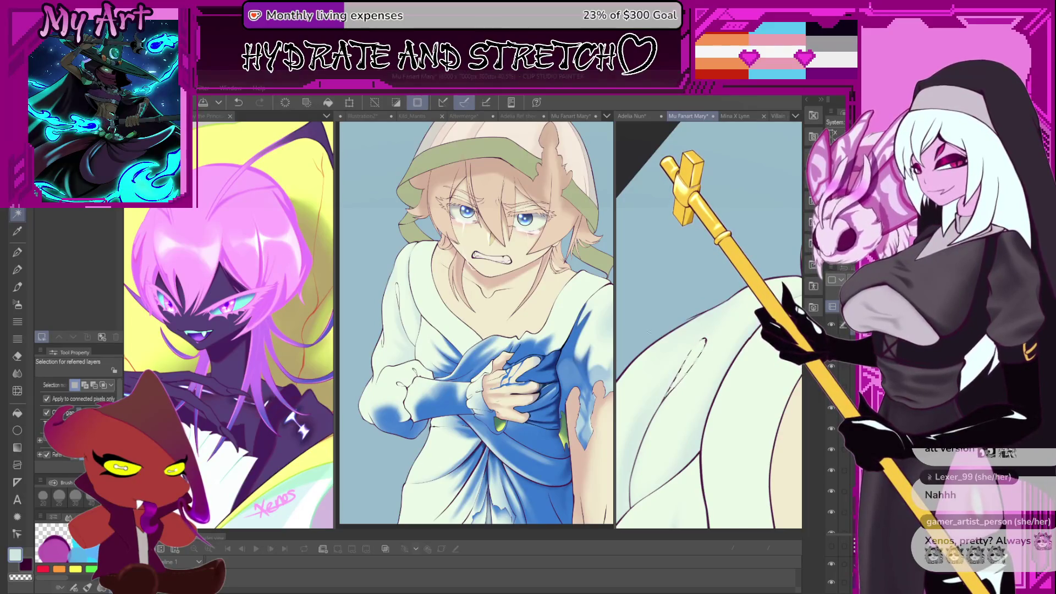
{"action": "key", "text": "b"}
{"action": "scroll", "coordinate": [710, 324], "scroll_direction": "down", "scroll_amount": 3}
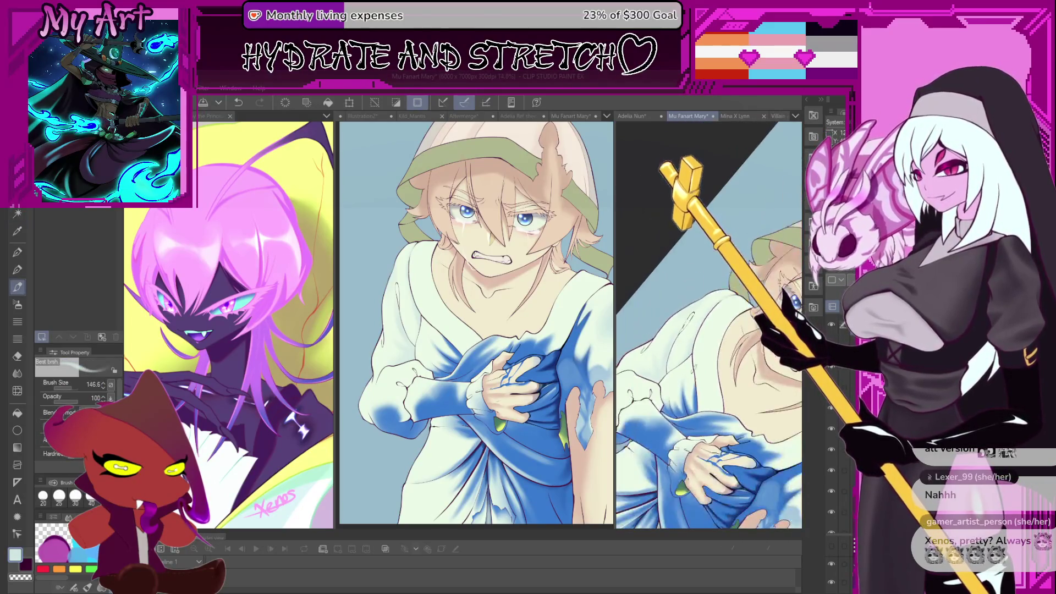
{"action": "scroll", "coordinate": [709, 324], "scroll_direction": "up", "scroll_amount": 3}
{"action": "left_click_drag", "start_coordinate": [697, 318], "coordinate": [684, 356]}
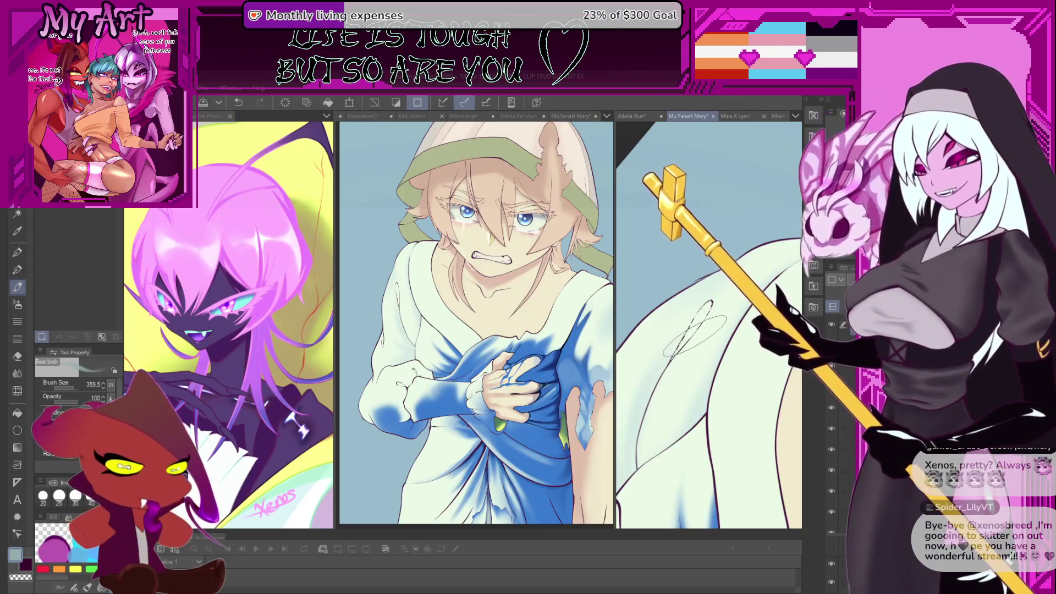
{"action": "key", "text": "bracketright"}
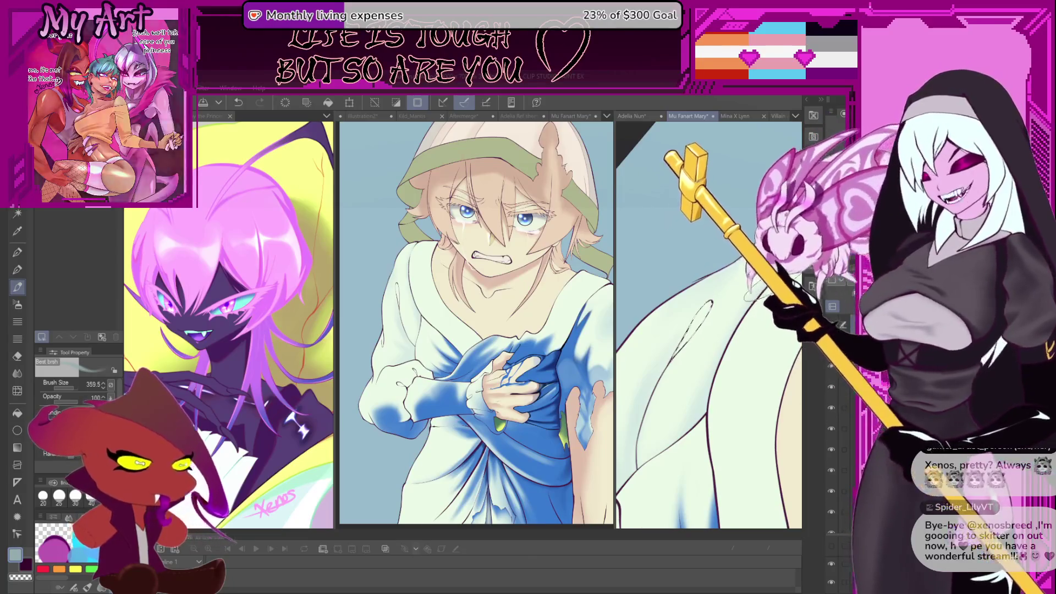
{"action": "key", "text": "ctrl+z"}
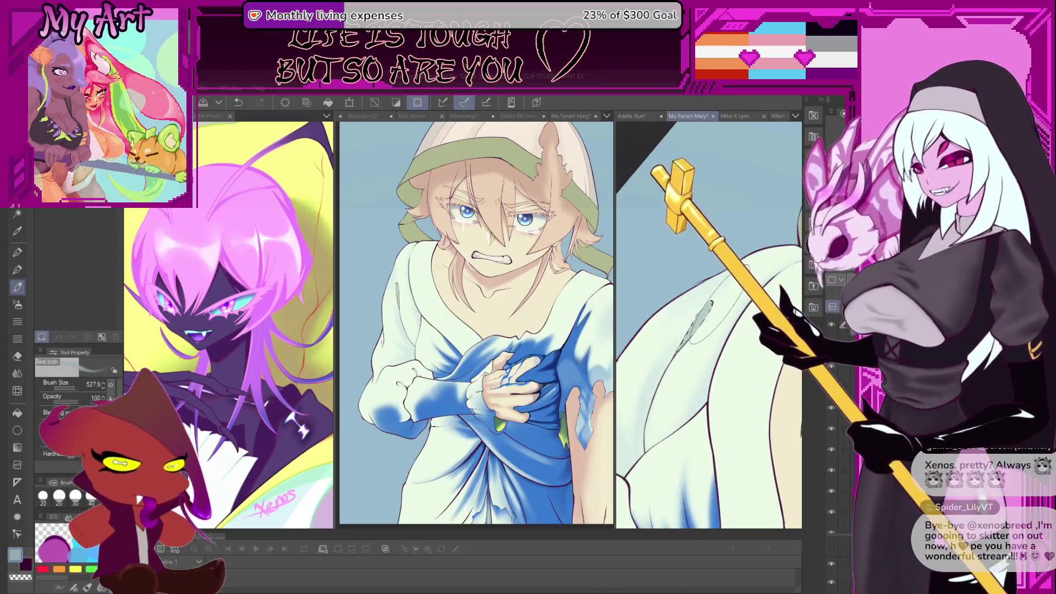
{"action": "key", "text": "bracketleft"}
{"action": "key", "text": "bracketleft"}
{"action": "key", "text": "bracketleft"}
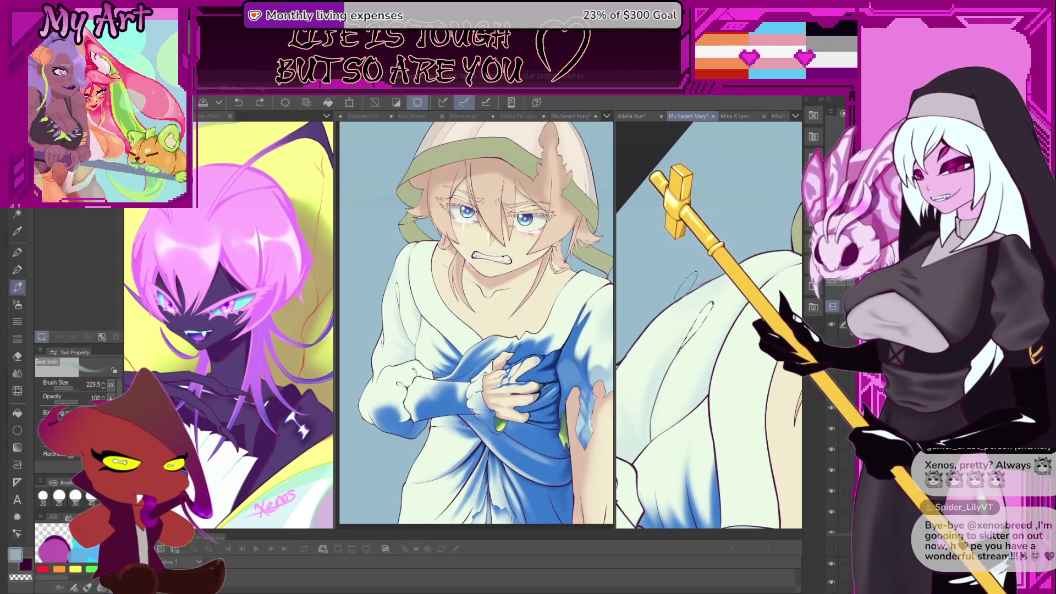
{"action": "key", "text": "ctrl+z"}
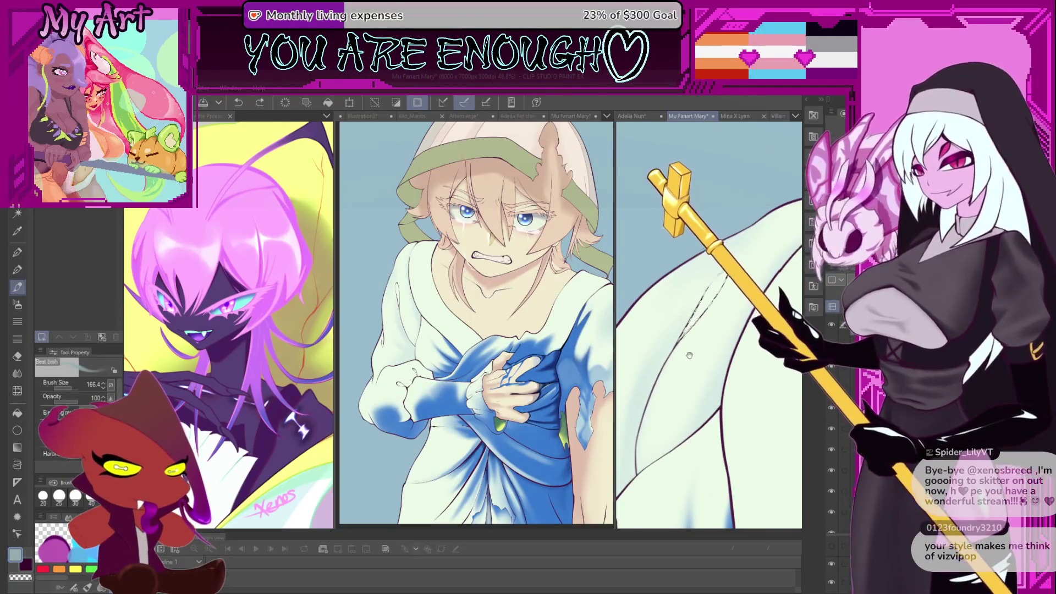
{"action": "key", "text": "ctrl+z"}
{"action": "key", "text": "ctrl+z"}
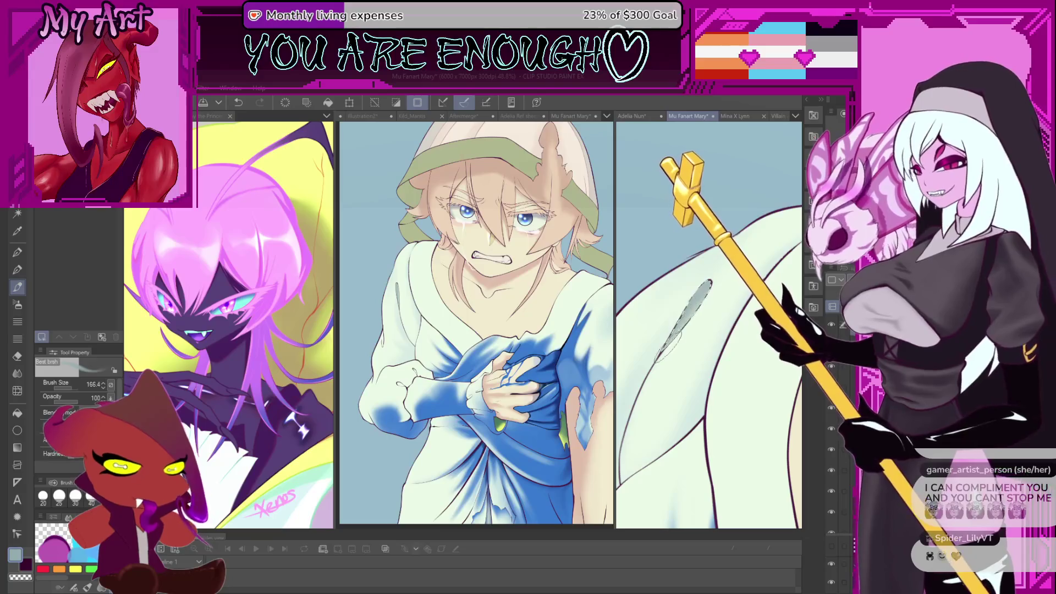
Pick blue and paint a thin shadow streak along the white sleeve fold.
{"action": "scroll", "coordinate": [743, 418], "scroll_direction": "down", "scroll_amount": 4}
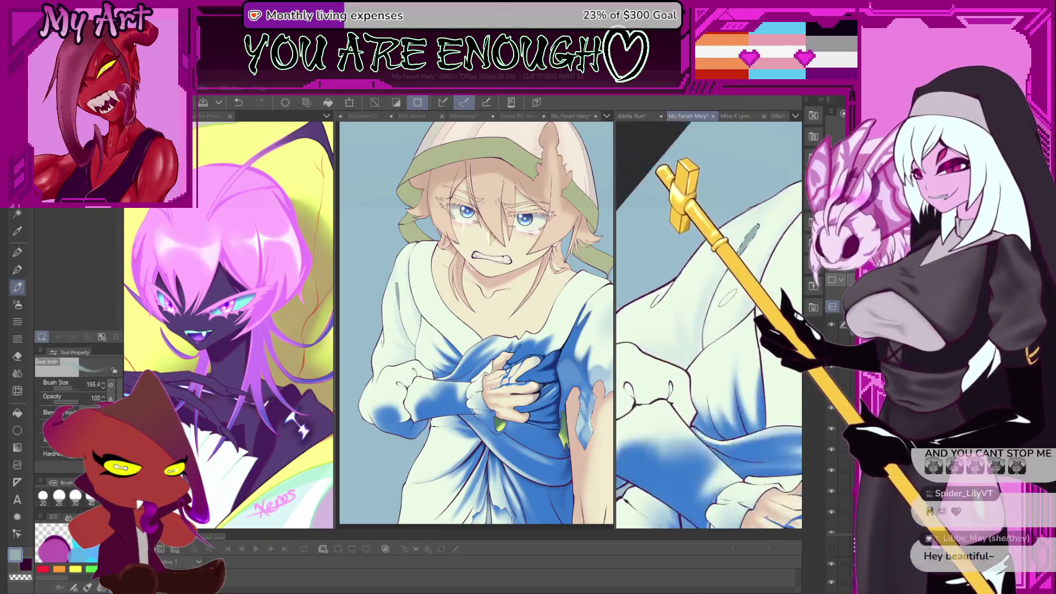
{"action": "left_click", "coordinate": [743, 423], "text": "alt"}
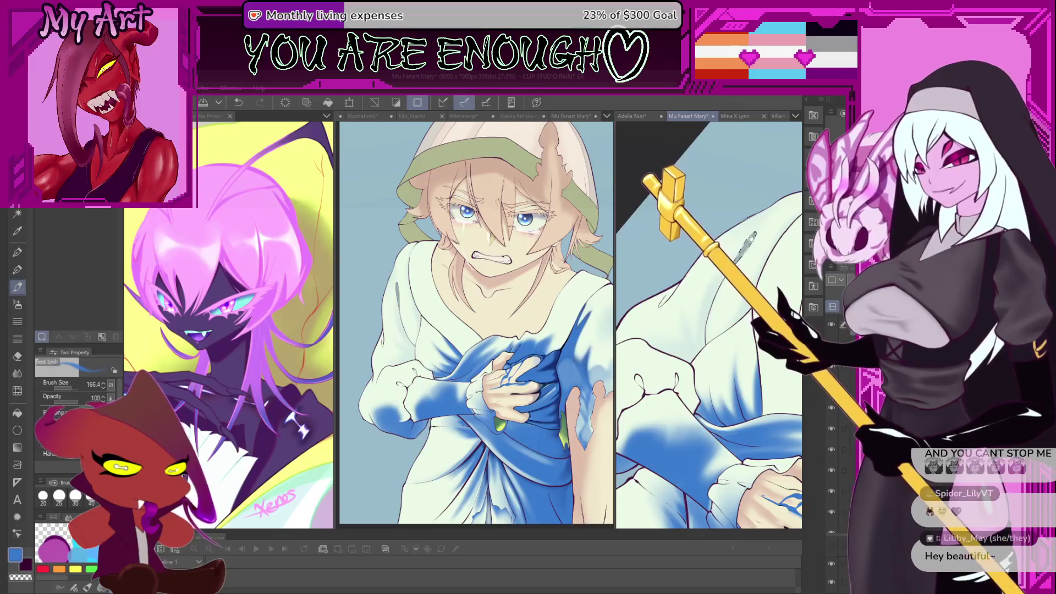
{"action": "scroll", "coordinate": [709, 324], "scroll_direction": "up", "scroll_amount": 3}
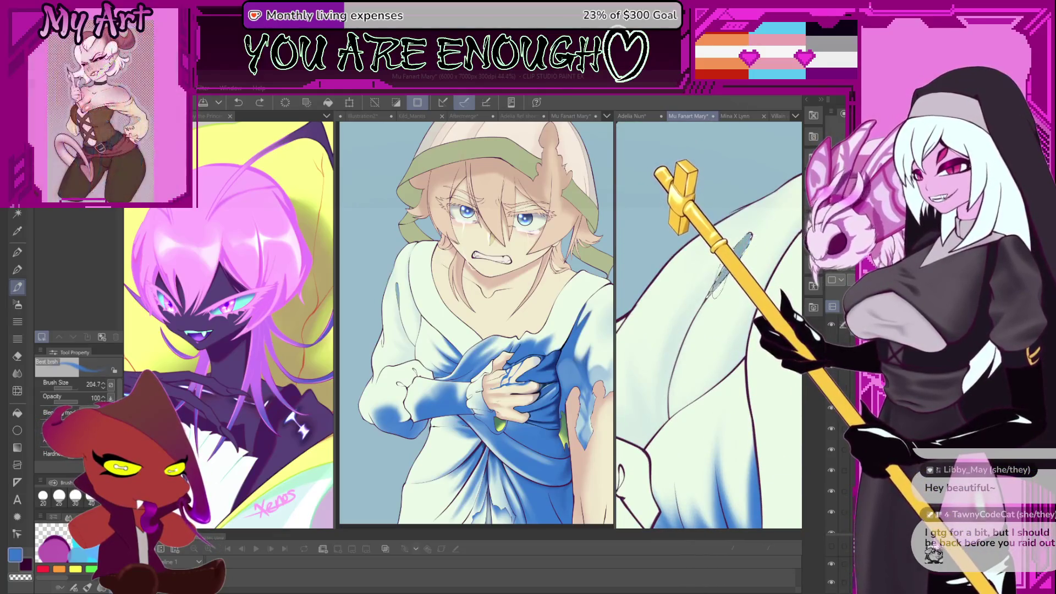
{"action": "scroll", "coordinate": [710, 324], "scroll_direction": "down", "scroll_amount": 2}
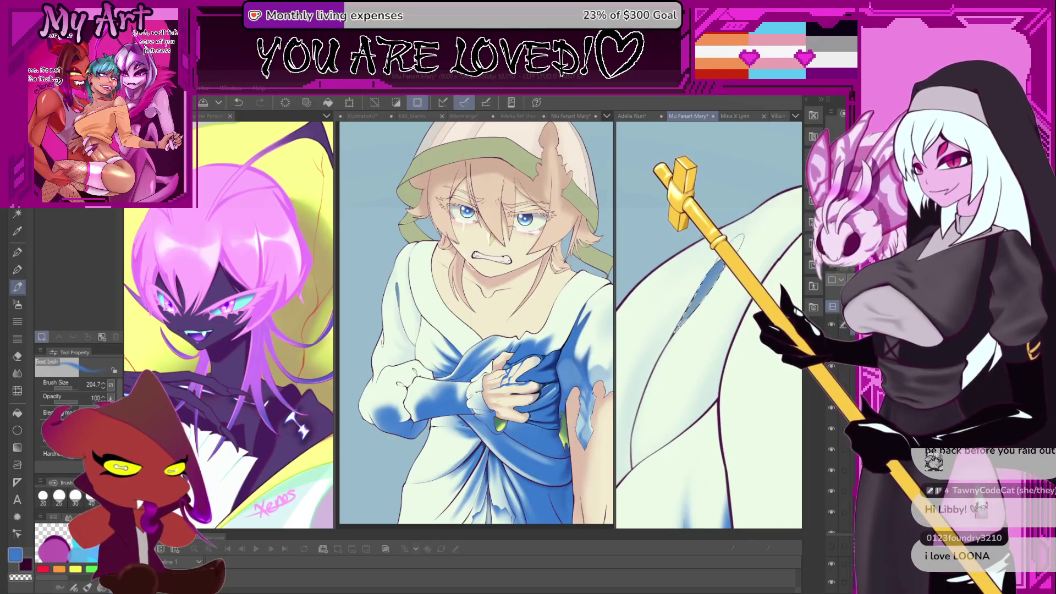
{"action": "scroll", "coordinate": [708, 324], "scroll_direction": "down", "scroll_amount": 2}
{"action": "key", "text": "ctrl+z"}
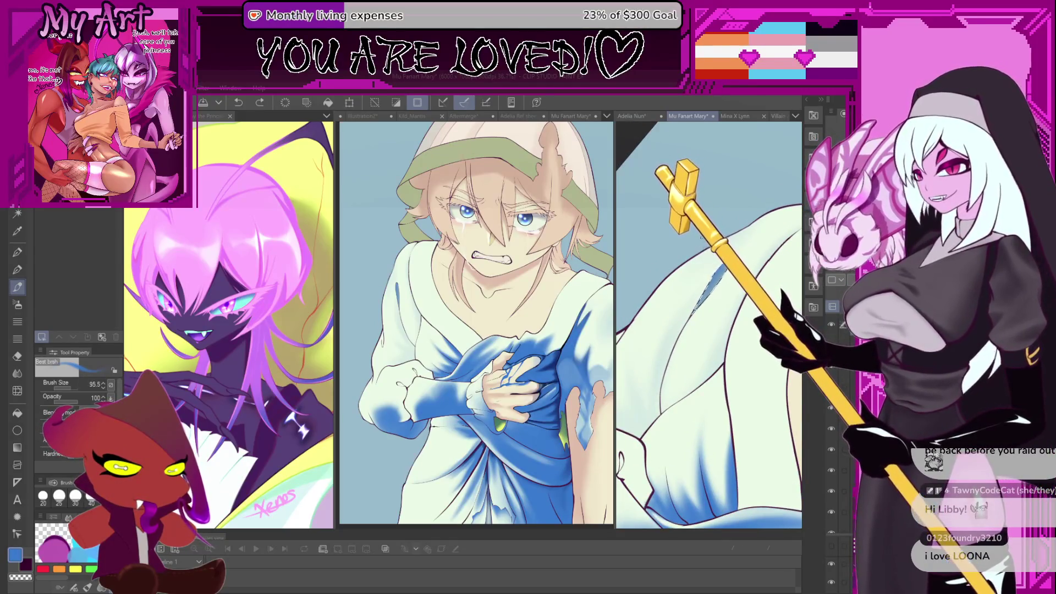
{"action": "scroll", "coordinate": [715, 291], "scroll_direction": "up", "scroll_amount": 2}
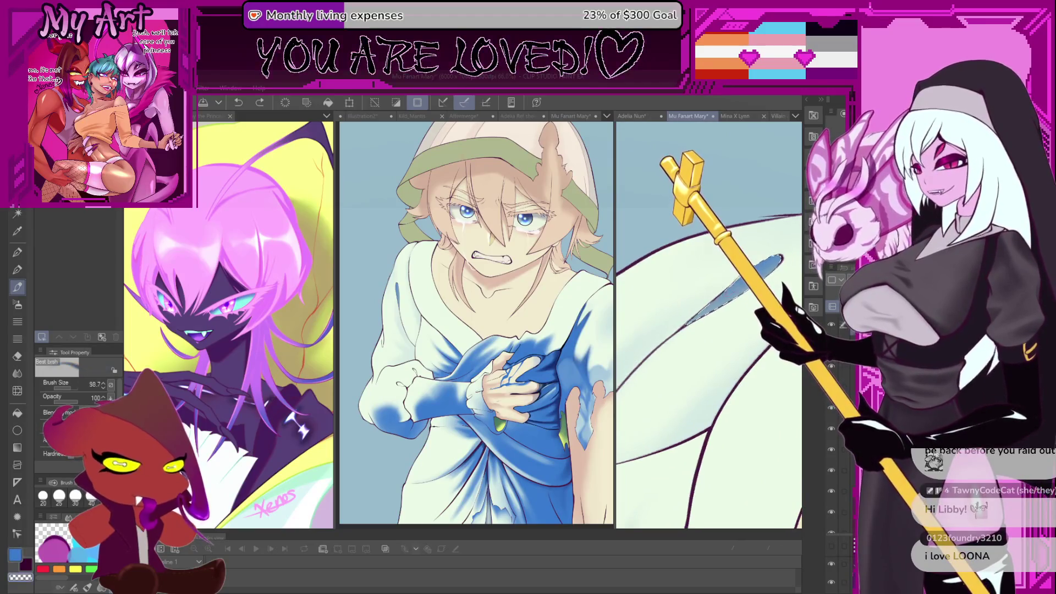
{"action": "key", "text": "bracketright"}
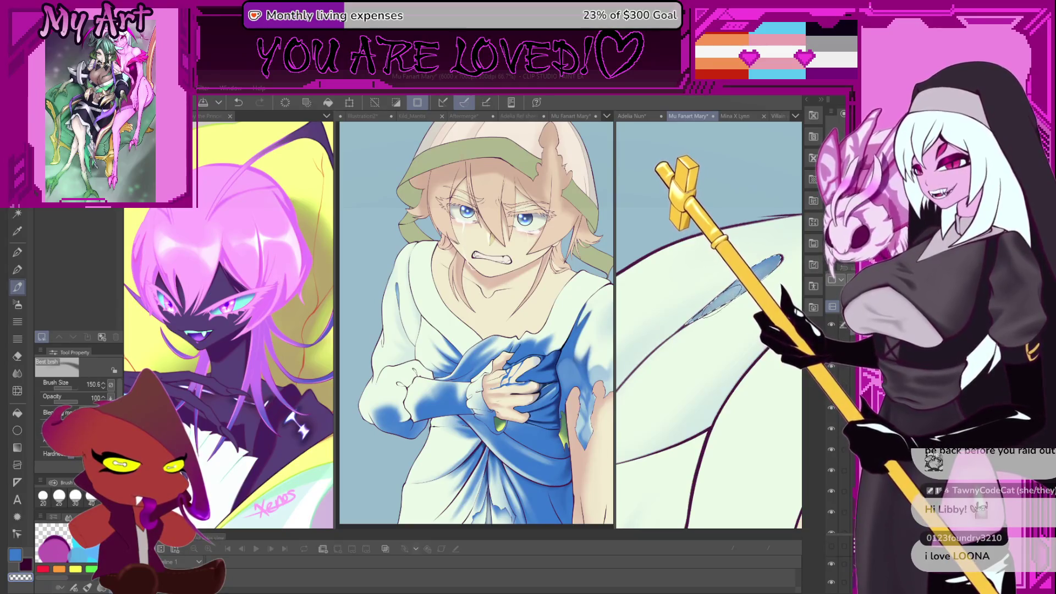
{"action": "scroll", "coordinate": [709, 325], "scroll_direction": "down", "scroll_amount": 2}
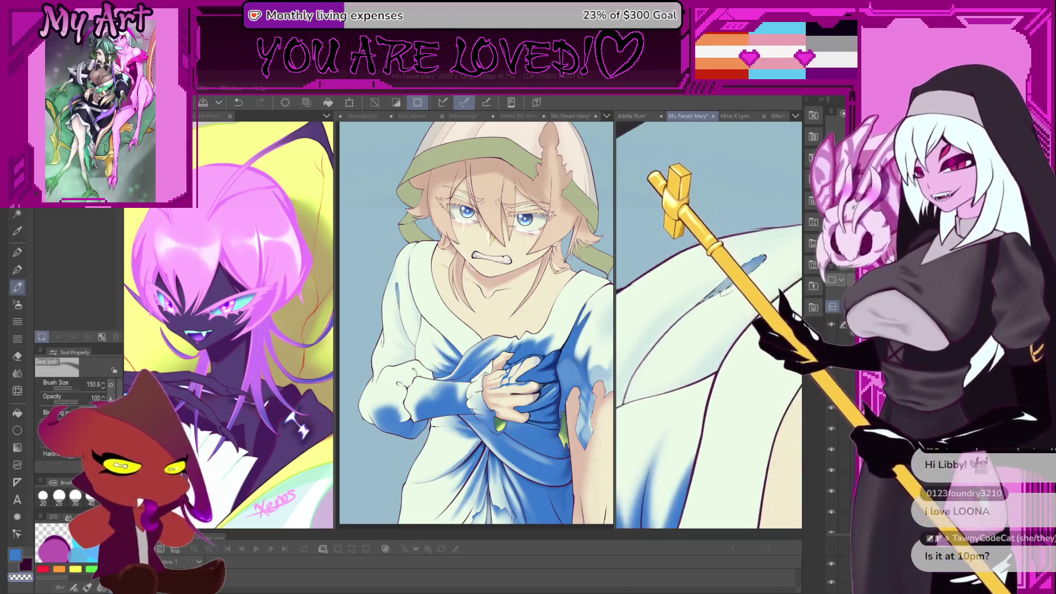
{"action": "key", "text": "ctrl+z"}
{"action": "scroll", "coordinate": [715, 313], "scroll_direction": "up", "scroll_amount": 2}
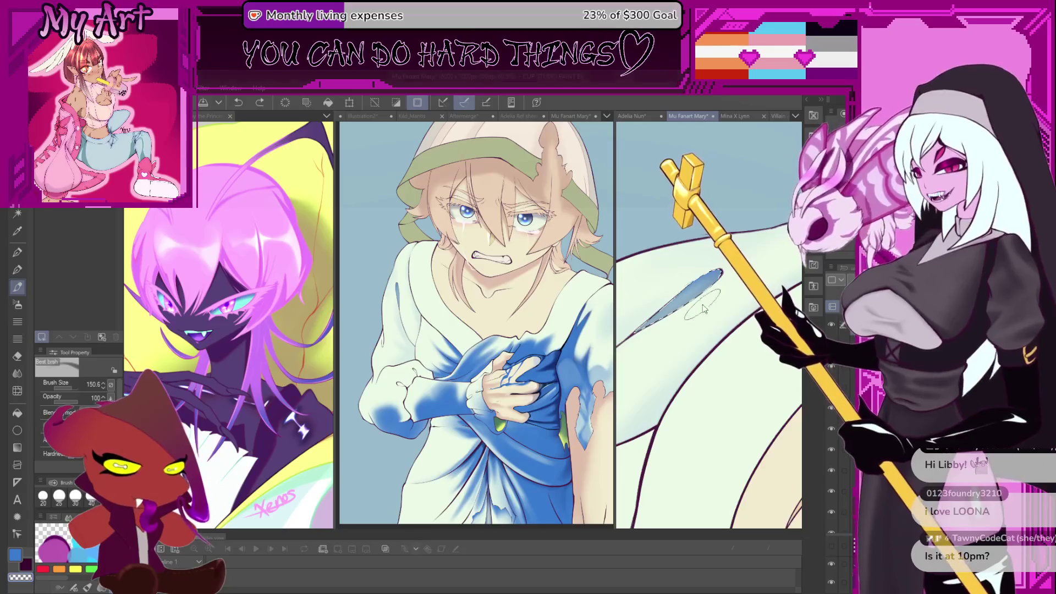
Zoom and tilt the view onto the dress, then Auto Select the white cloth.
{"action": "scroll", "coordinate": [704, 309], "scroll_direction": "down", "scroll_amount": 5}
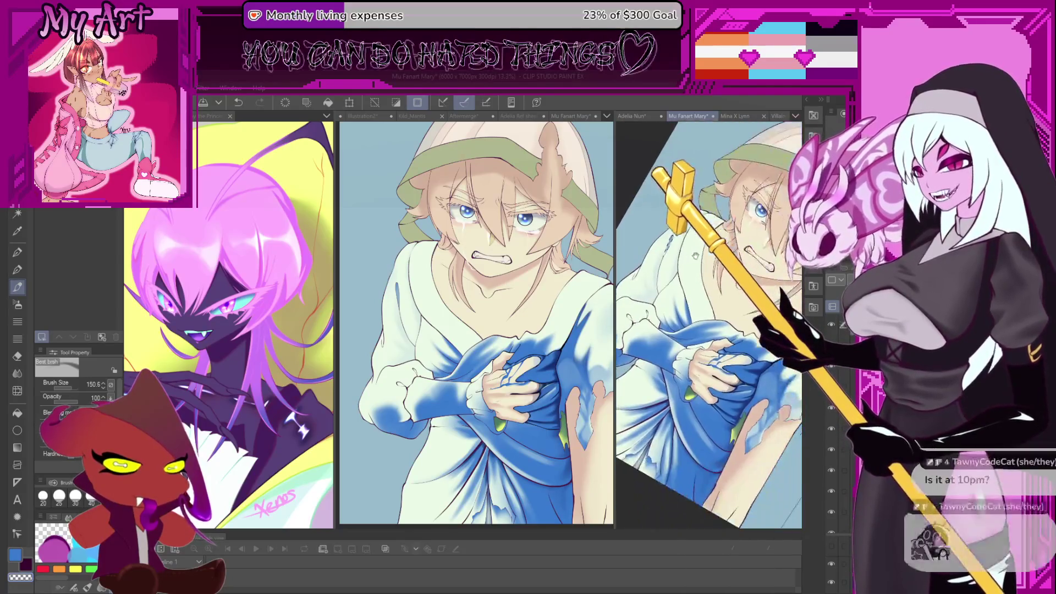
{"action": "scroll", "coordinate": [695, 255], "scroll_direction": "up", "scroll_amount": 4}
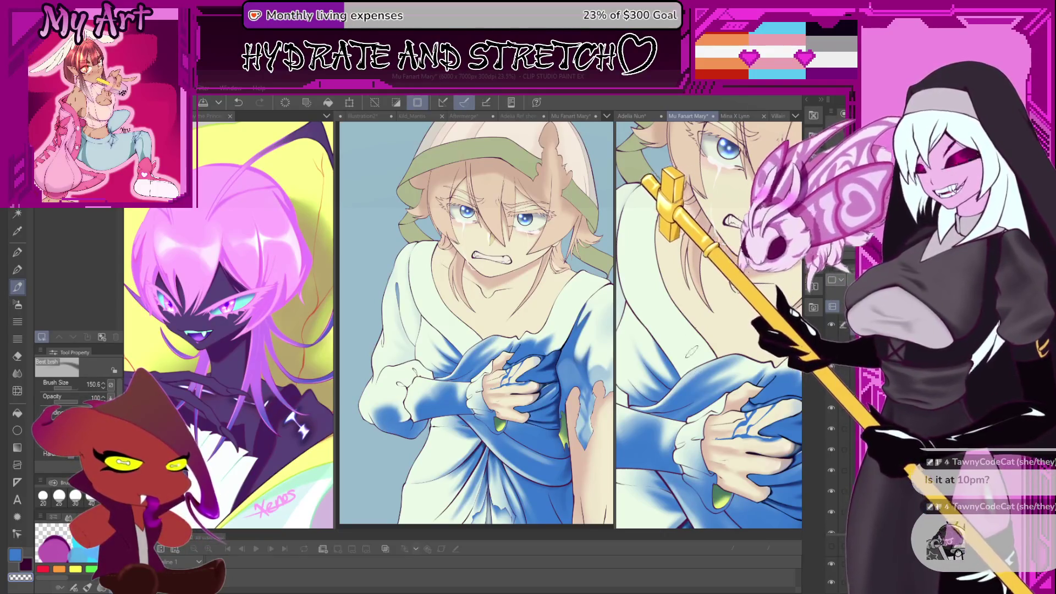
{"action": "scroll", "coordinate": [691, 351], "scroll_direction": "up", "scroll_amount": 3}
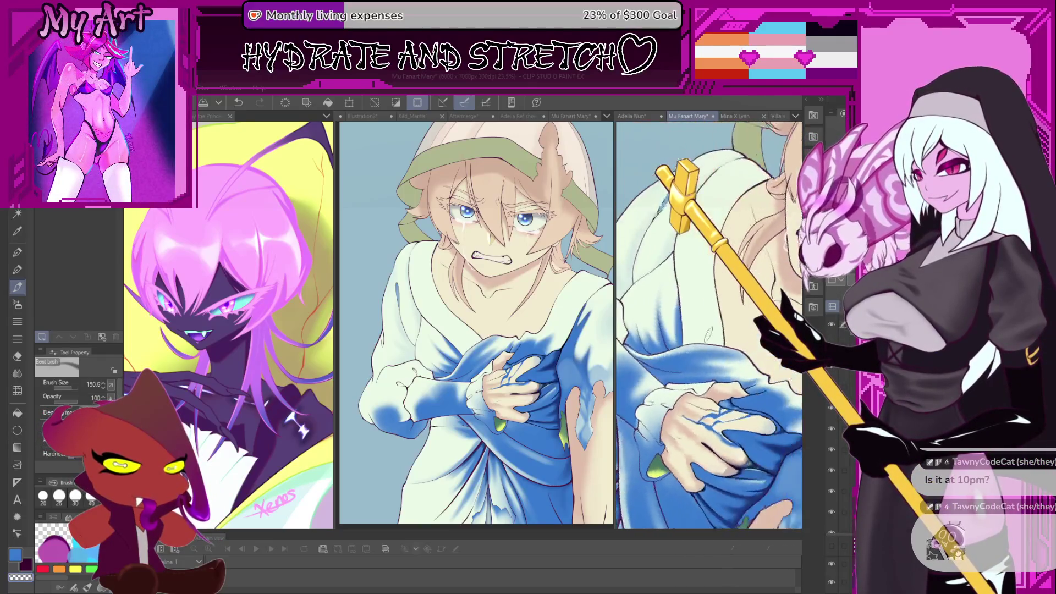
{"action": "scroll", "coordinate": [708, 333], "scroll_direction": "up", "scroll_amount": 3}
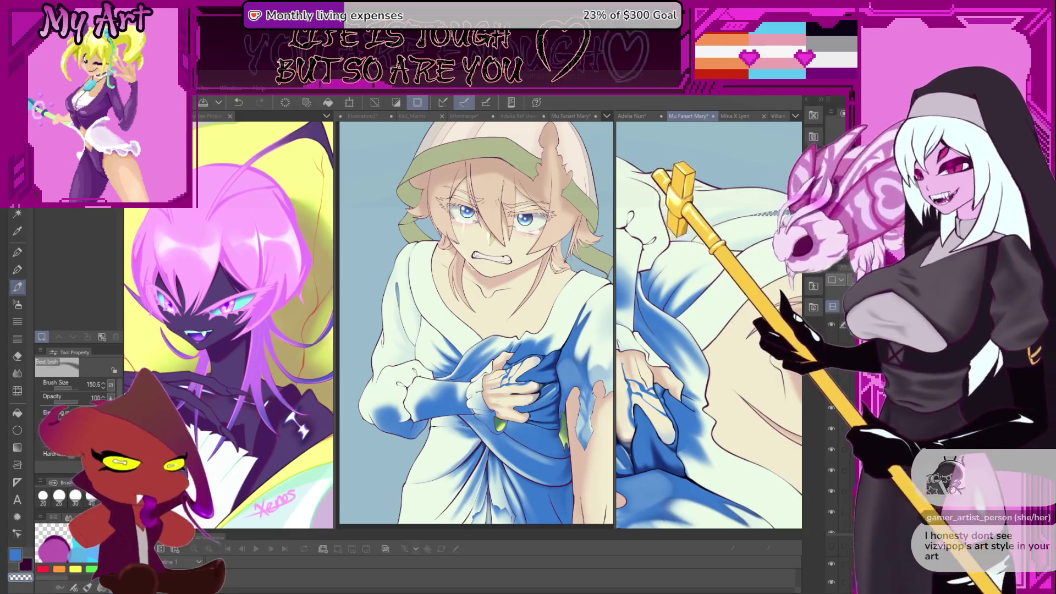
{"action": "scroll", "coordinate": [709, 324], "scroll_direction": "up", "scroll_amount": 2}
{"action": "left_click_drag", "start_coordinate": [757, 268], "coordinate": [727, 286]}
{"action": "scroll", "coordinate": [726, 287], "scroll_direction": "up", "scroll_amount": 2}
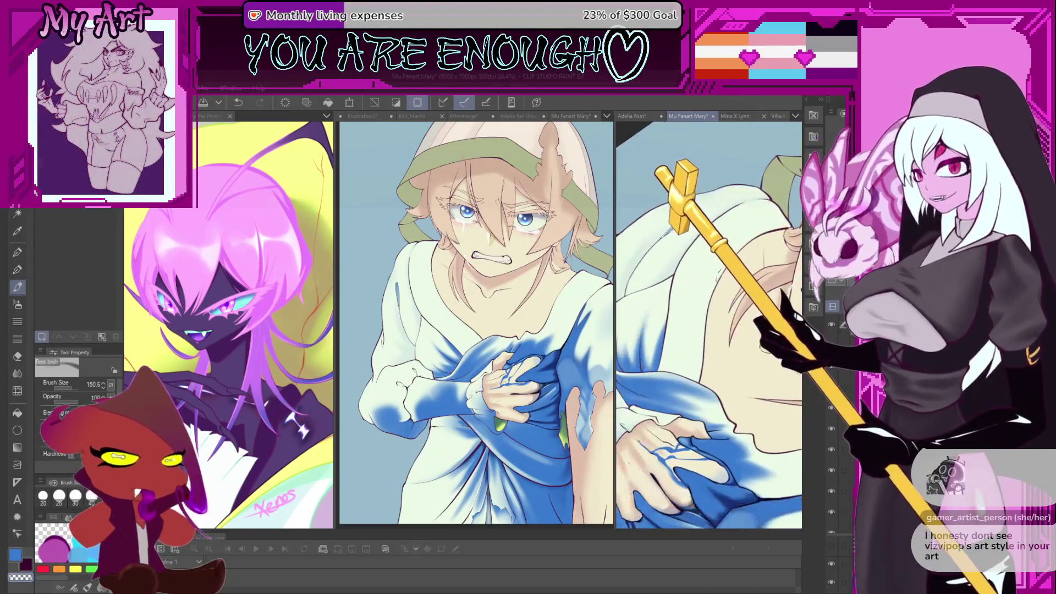
{"action": "key", "text": "w"}
{"action": "left_click", "coordinate": [691, 309]}
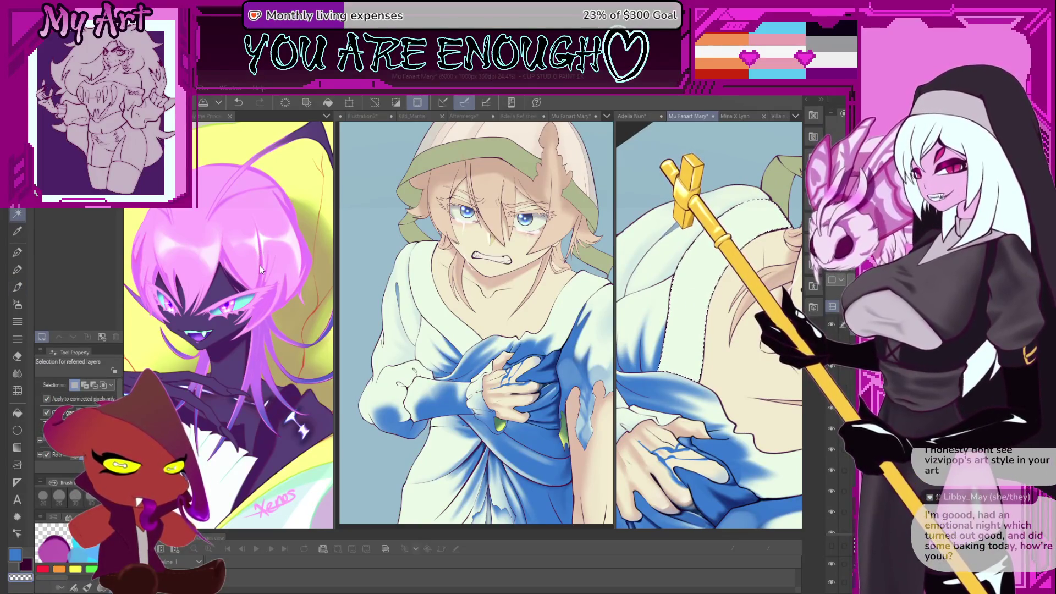
Return to the brush loaded with pale blue-white and tilt the view.
{"action": "key", "text": "b"}
{"action": "scroll", "coordinate": [709, 382], "scroll_direction": "down", "scroll_amount": 2}
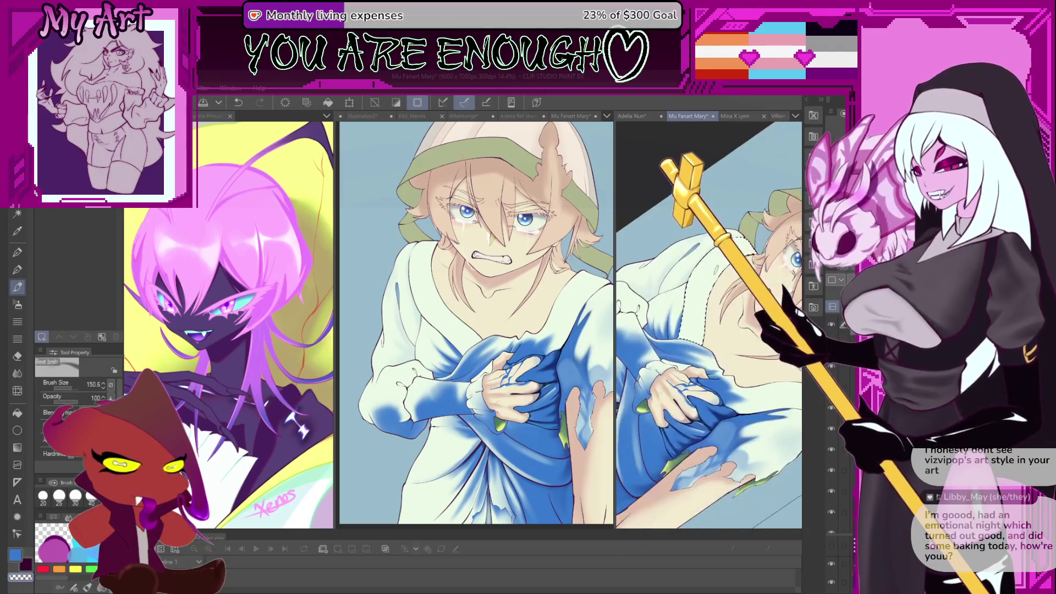
{"action": "left_click", "coordinate": [739, 440], "text": "alt"}
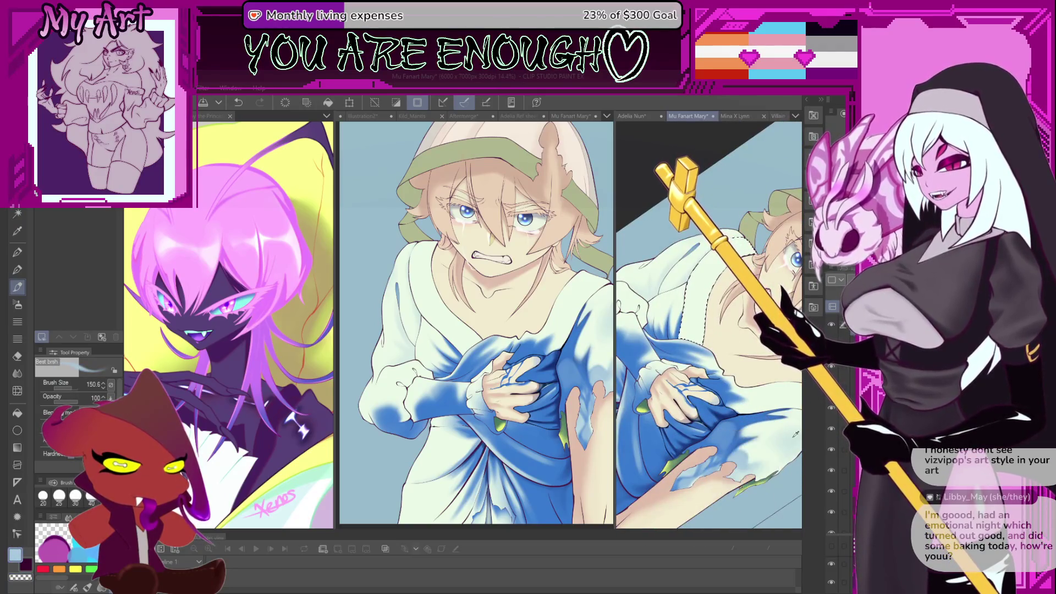
{"action": "scroll", "coordinate": [707, 345], "scroll_direction": "up", "scroll_amount": 2}
{"action": "left_click_drag", "start_coordinate": [708, 345], "coordinate": [737, 355]}
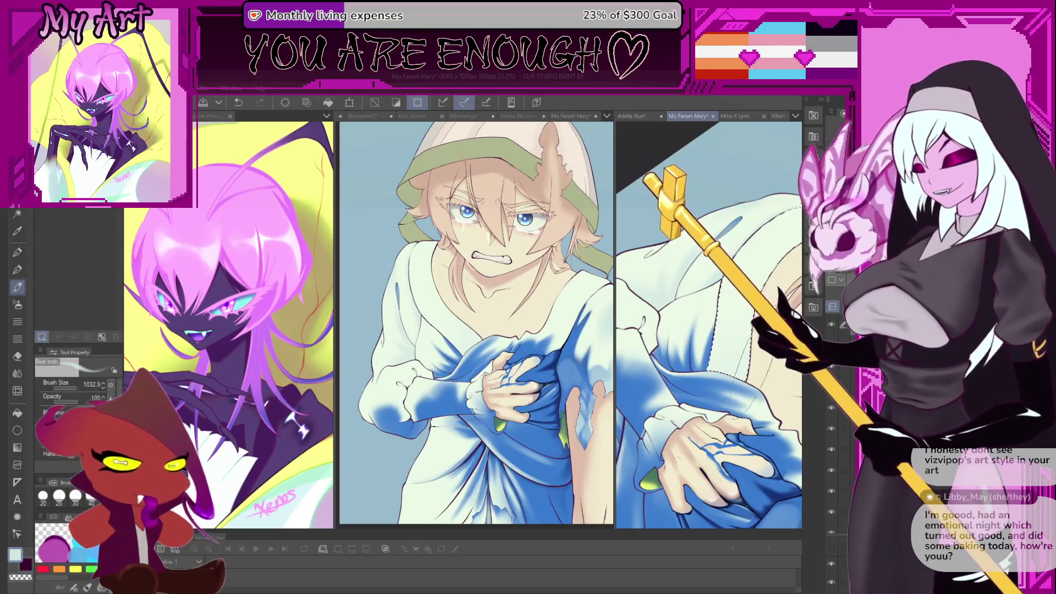
{"action": "left_click_drag", "start_coordinate": [732, 330], "coordinate": [739, 341]}
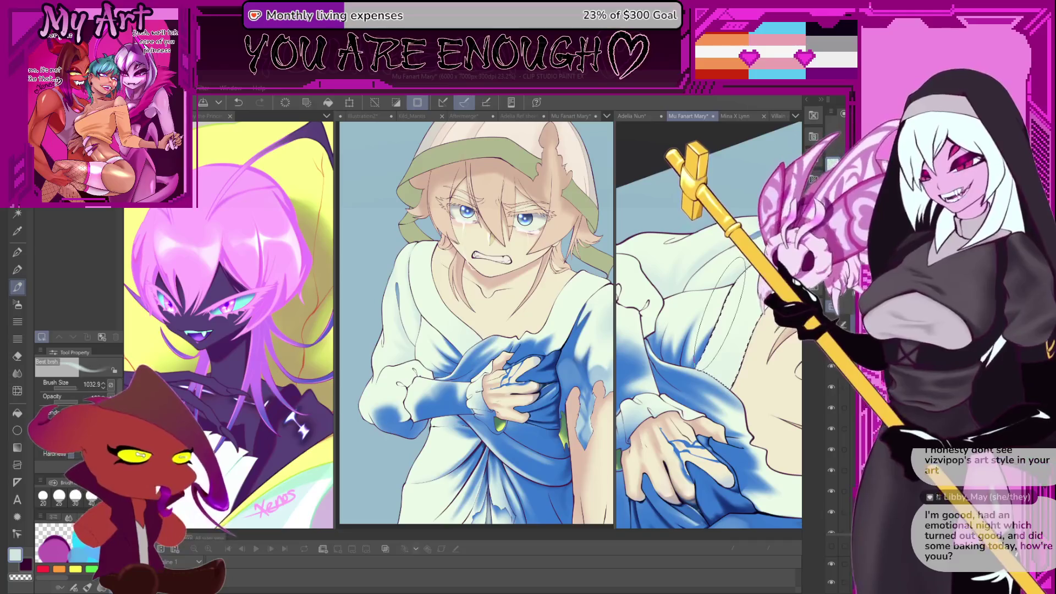
{"action": "left_click_drag", "start_coordinate": [740, 341], "coordinate": [799, 373]}
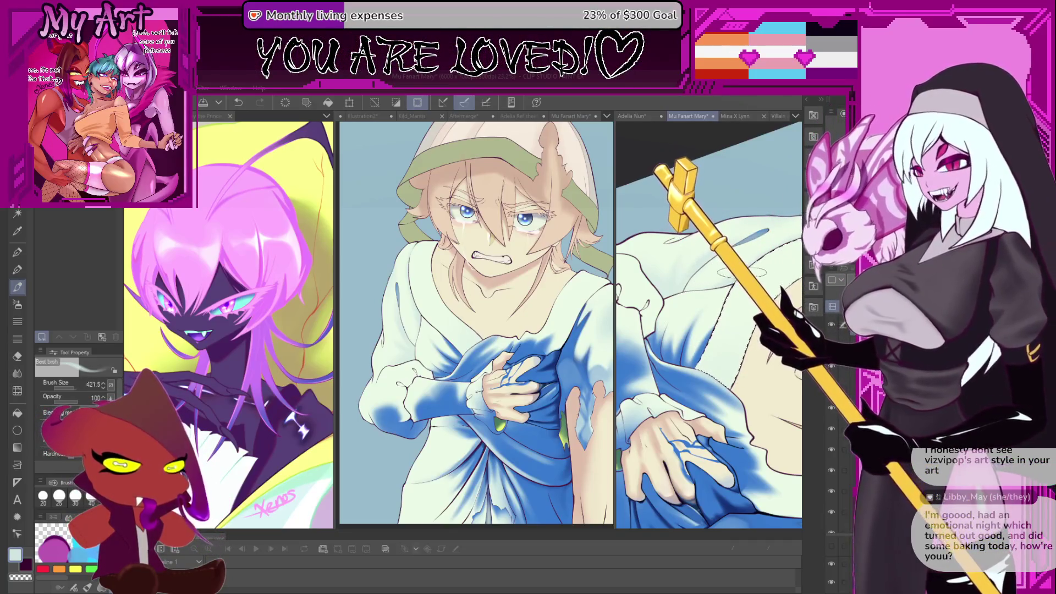
Rotate and pan around the selected cloth, enlarging the brush for shading.
{"action": "scroll", "coordinate": [710, 325], "scroll_direction": "up", "scroll_amount": 2}
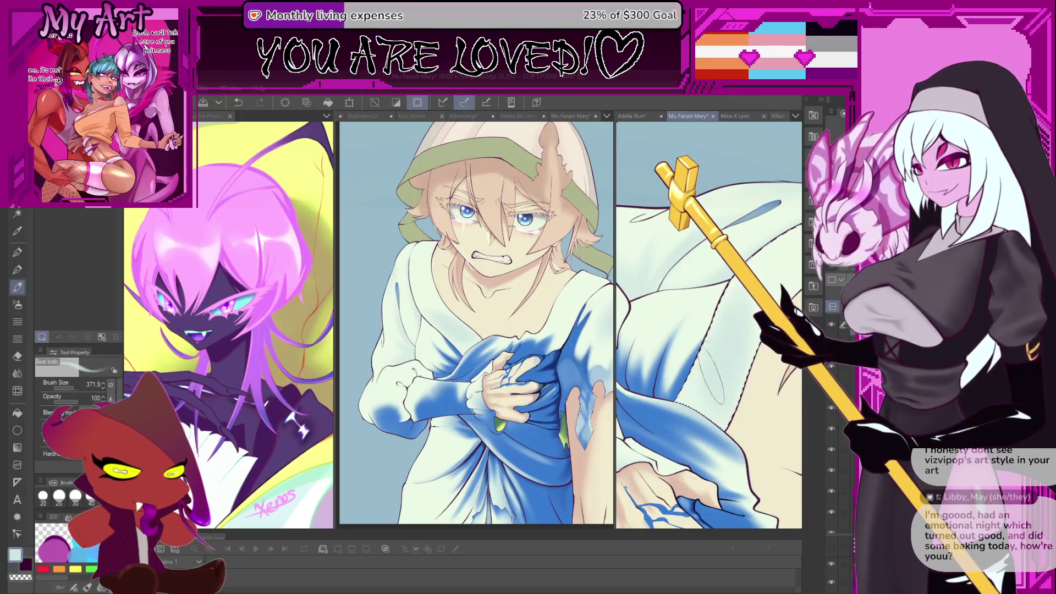
{"action": "left_click_drag", "start_coordinate": [709, 374], "coordinate": [698, 418]}
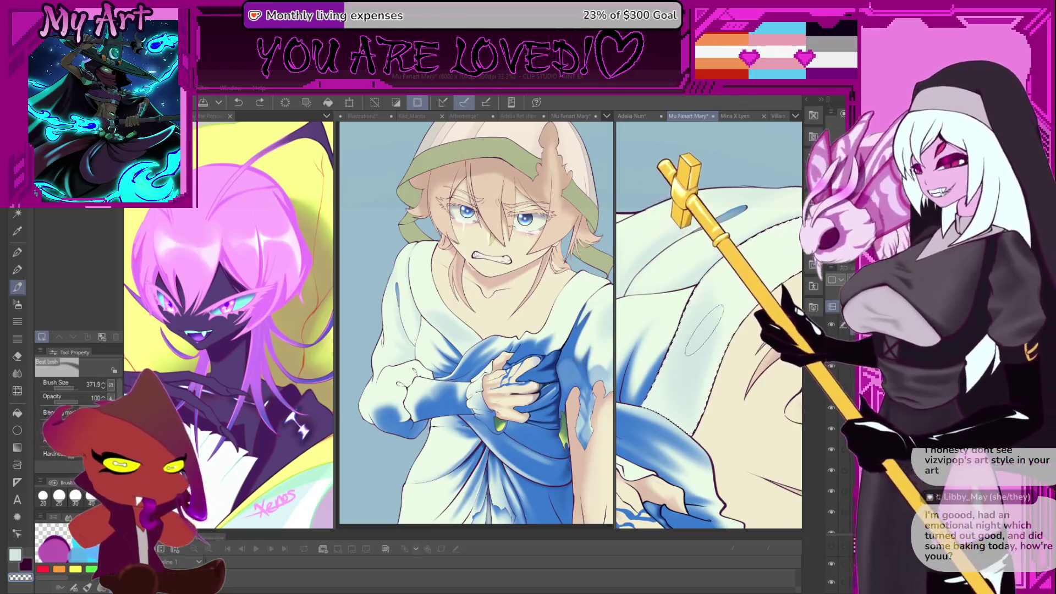
{"action": "scroll", "coordinate": [709, 325], "scroll_direction": "down", "scroll_amount": 3}
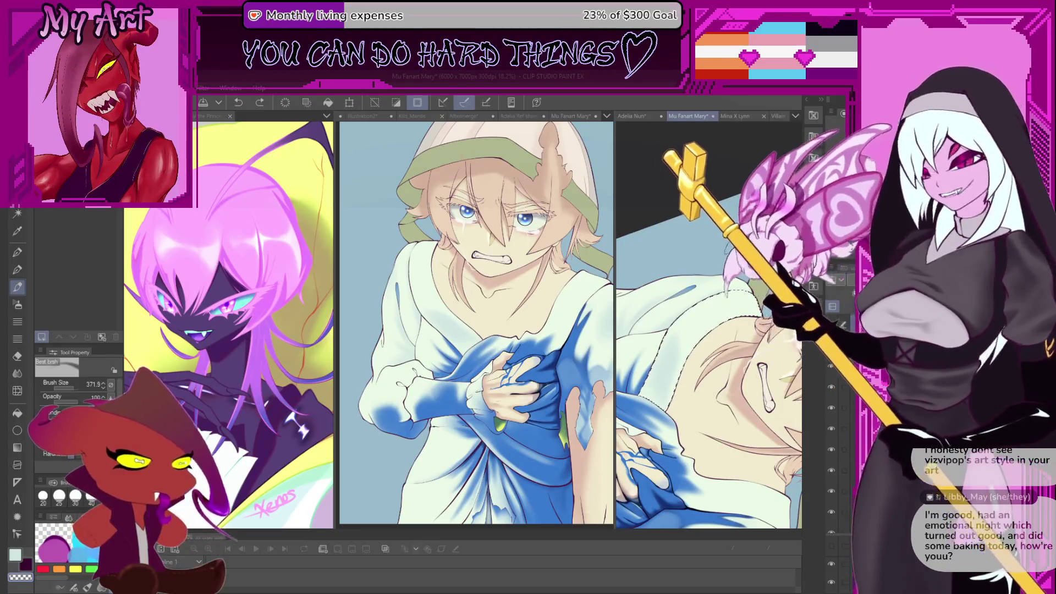
{"action": "left_click_drag", "start_coordinate": [656, 332], "coordinate": [687, 342]}
{"action": "scroll", "coordinate": [687, 342], "scroll_direction": "up", "scroll_amount": 2}
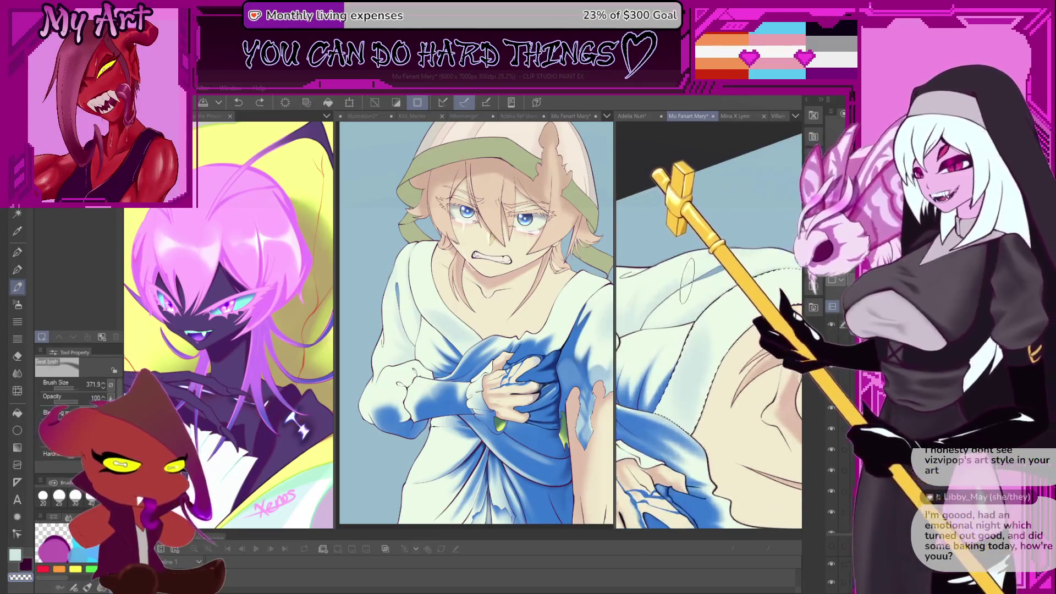
{"action": "scroll", "coordinate": [687, 342], "scroll_direction": "up", "scroll_amount": 1}
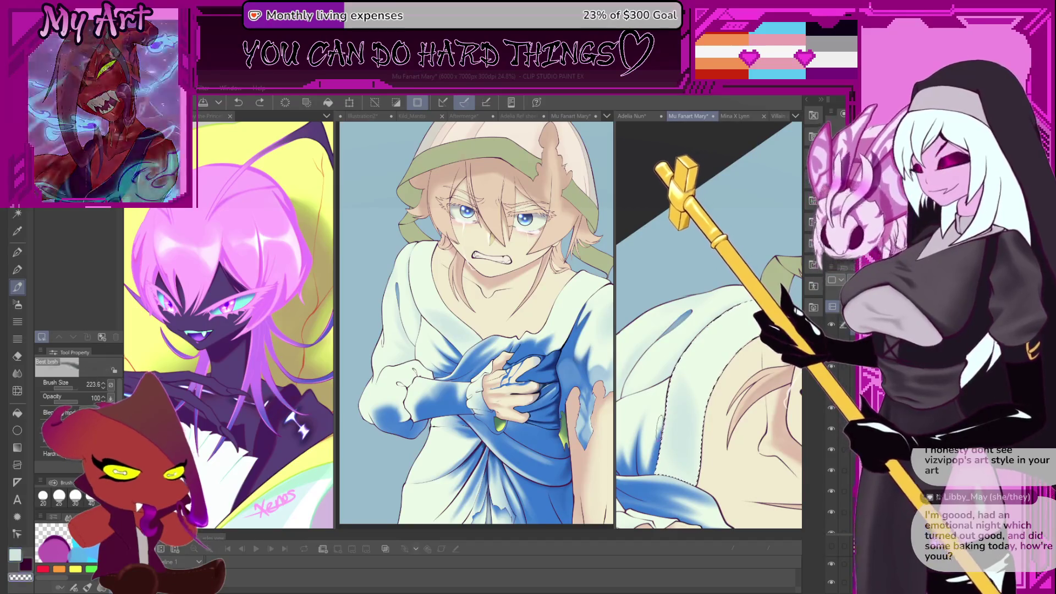
{"action": "key", "text": "bracketright"}
{"action": "left_click_drag", "start_coordinate": [668, 393], "coordinate": [696, 379]}
{"action": "scroll", "coordinate": [710, 352], "scroll_direction": "up", "scroll_amount": 1}
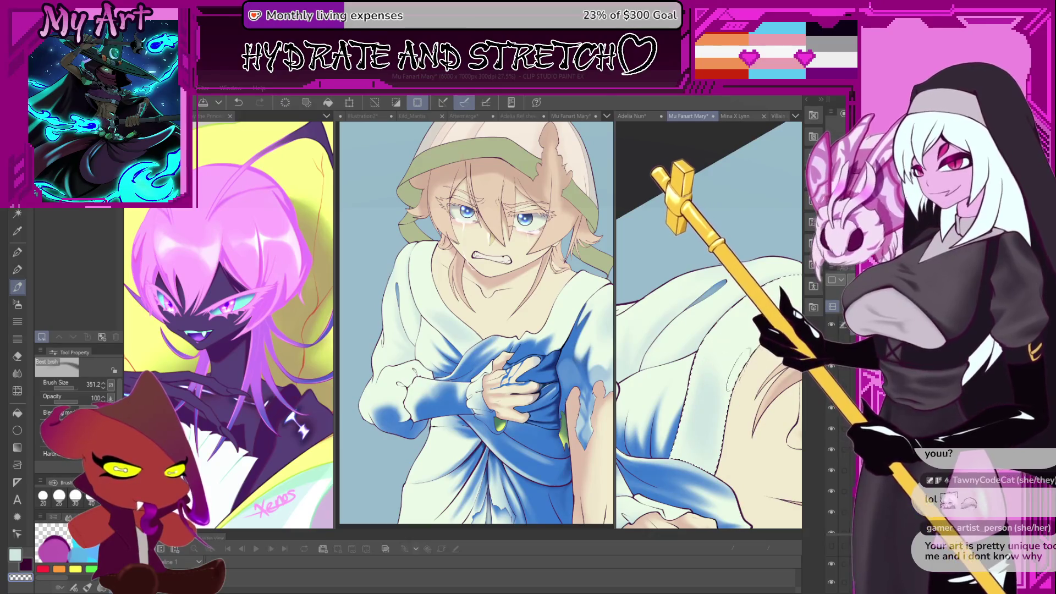
{"action": "scroll", "coordinate": [738, 381], "scroll_direction": "down", "scroll_amount": 4}
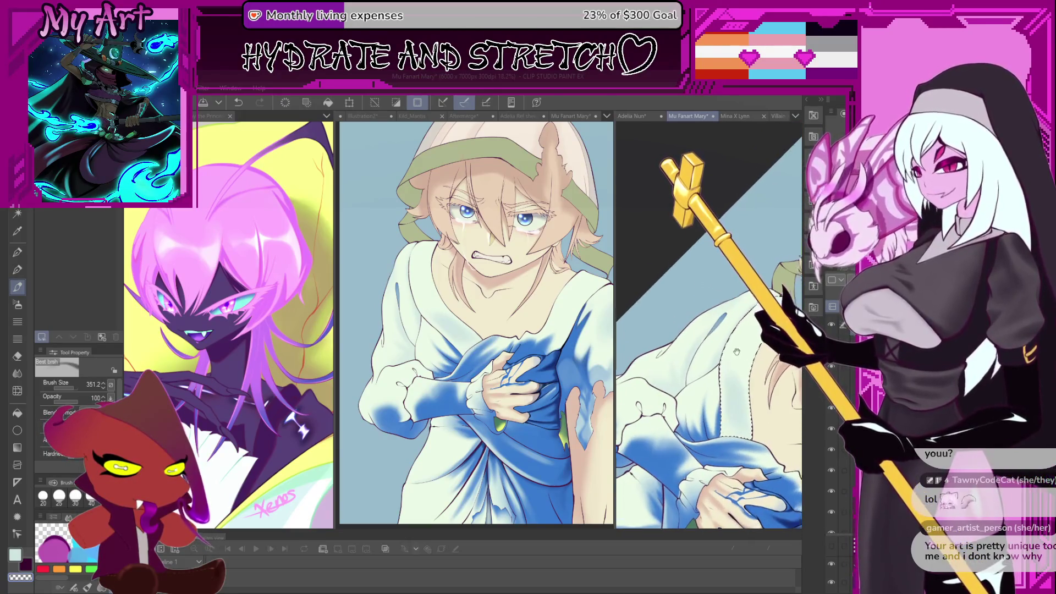
{"action": "scroll", "coordinate": [769, 396], "scroll_direction": "down", "scroll_amount": 3}
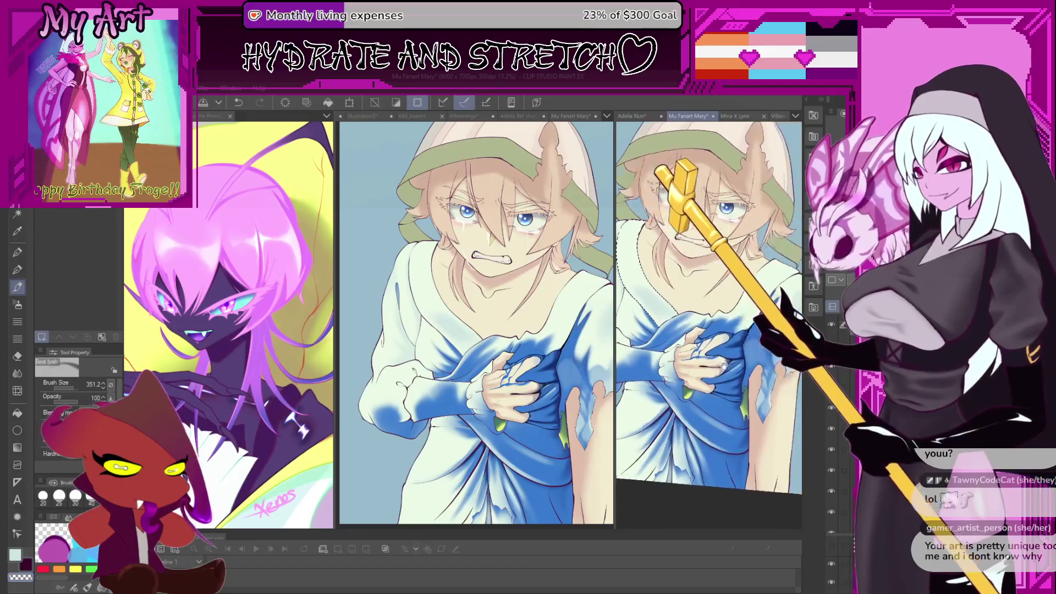
{"action": "scroll", "coordinate": [769, 395], "scroll_direction": "up", "scroll_amount": 3}
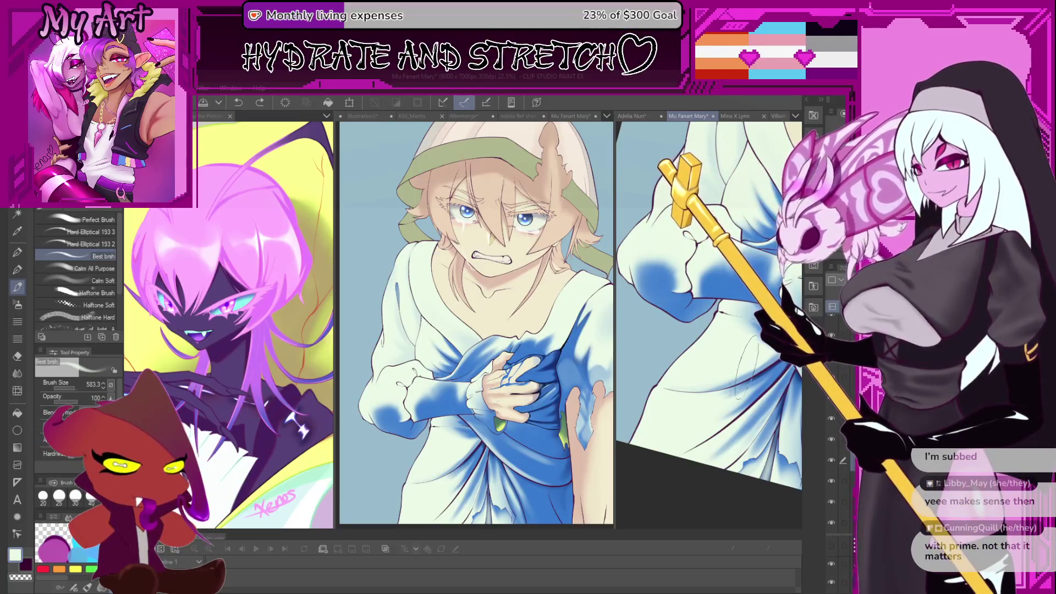
{"action": "scroll", "coordinate": [732, 385], "scroll_direction": "down", "scroll_amount": 4}
{"action": "left_click_drag", "start_coordinate": [760, 375], "coordinate": [732, 405]}
{"action": "left_click_drag", "start_coordinate": [768, 341], "coordinate": [725, 386]}
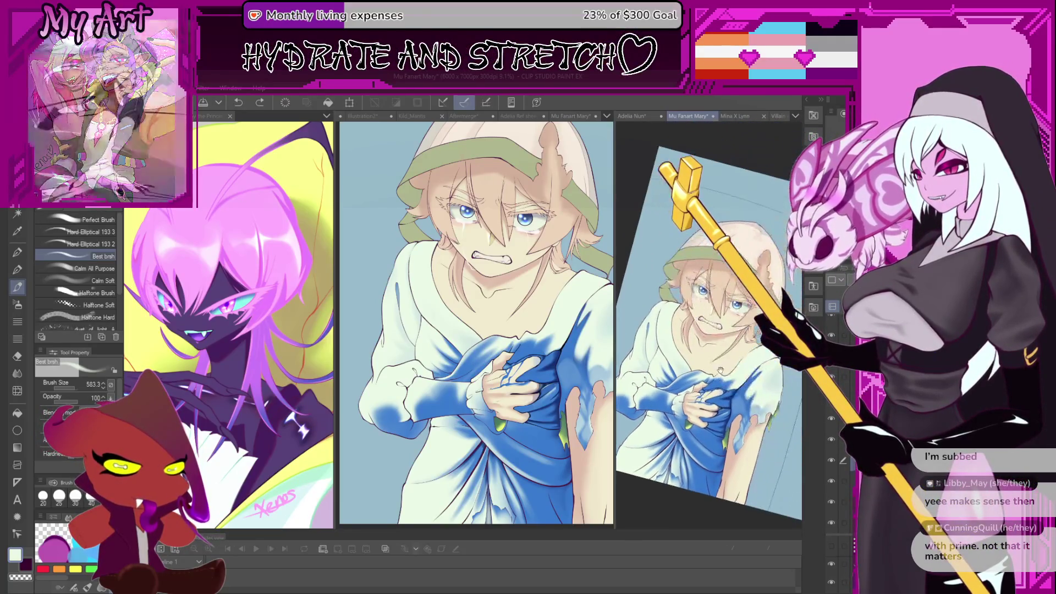
{"action": "scroll", "coordinate": [725, 393], "scroll_direction": "down", "scroll_amount": 1}
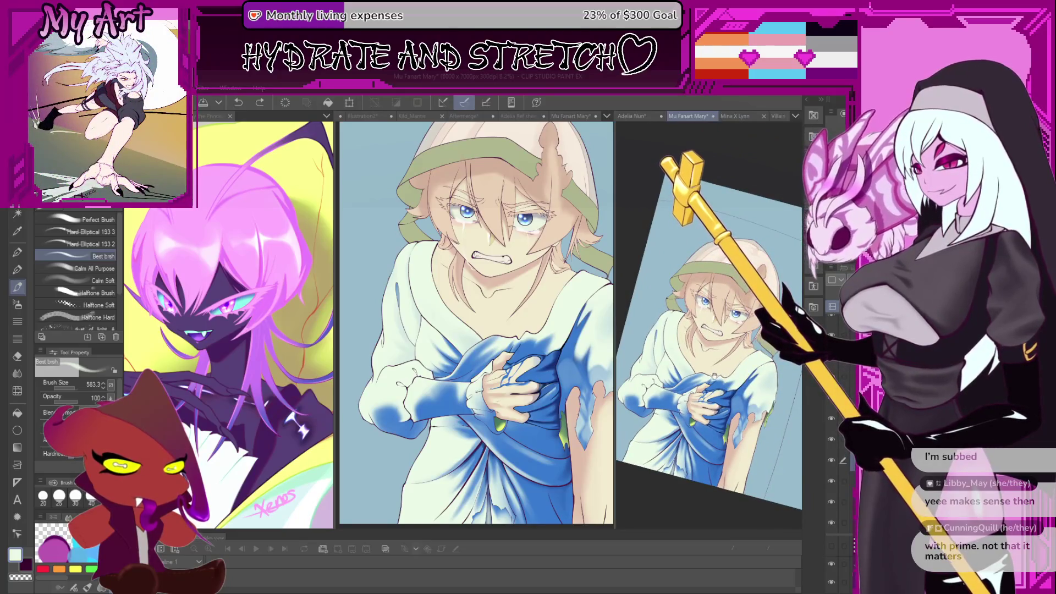
{"action": "left_click_drag", "start_coordinate": [715, 374], "coordinate": [724, 364]}
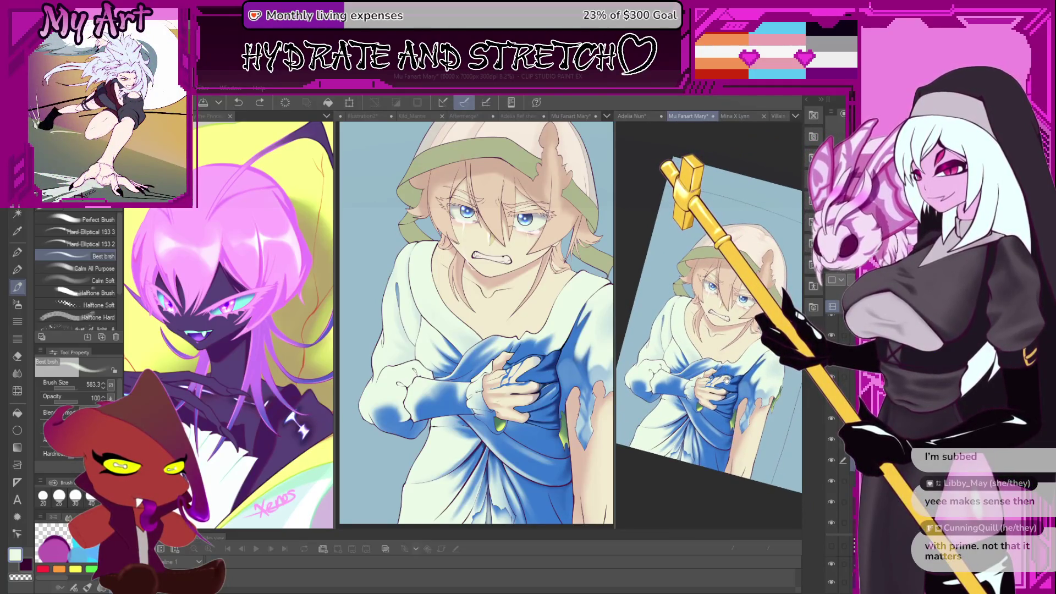
{"action": "scroll", "coordinate": [710, 379], "scroll_direction": "up", "scroll_amount": 3}
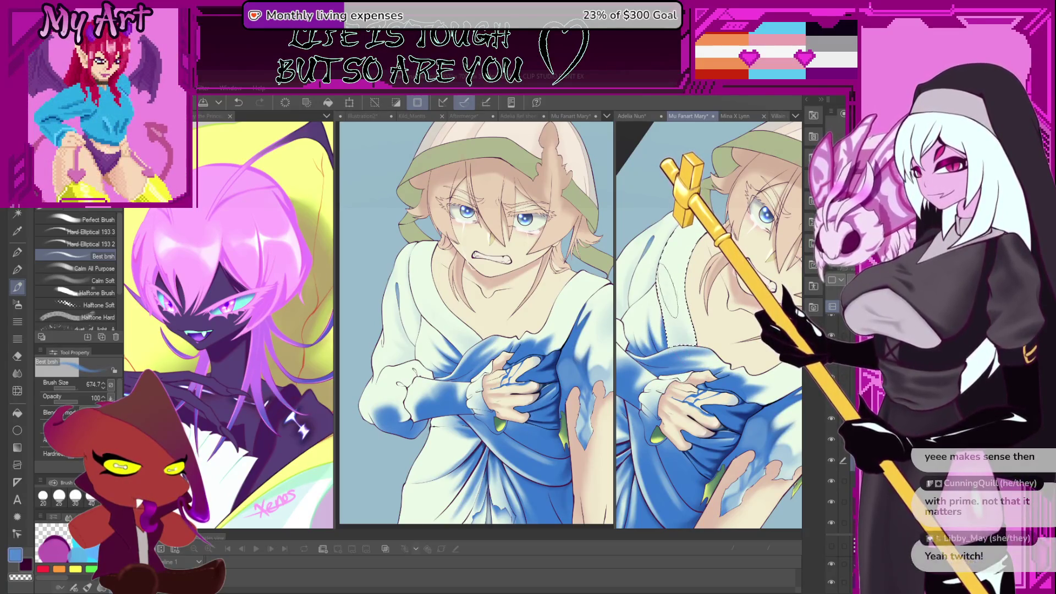
{"action": "left_click_drag", "start_coordinate": [695, 230], "coordinate": [691, 265]}
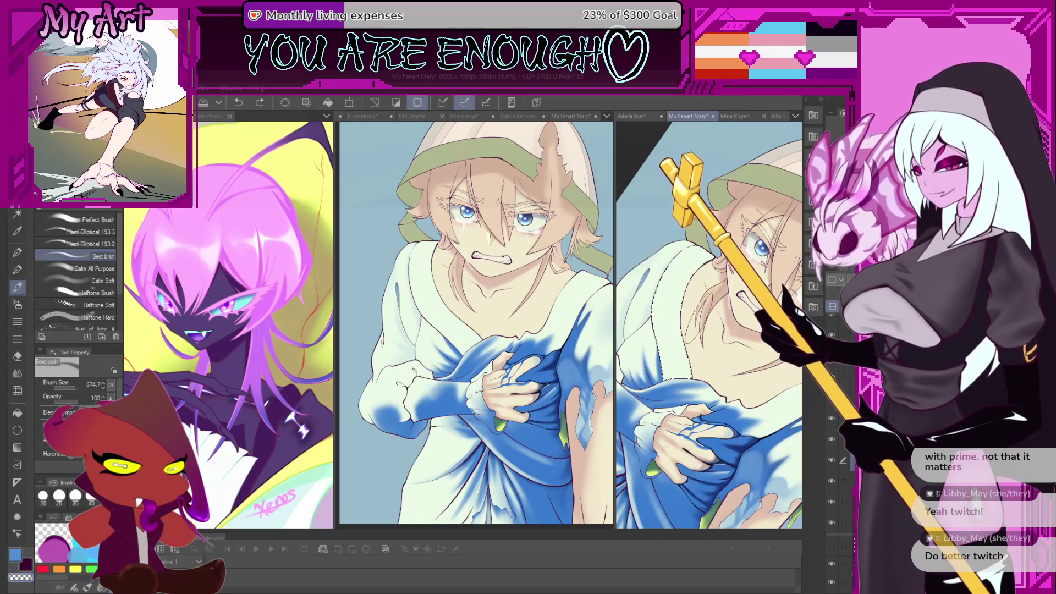
{"action": "scroll", "coordinate": [710, 325], "scroll_direction": "up", "scroll_amount": 5}
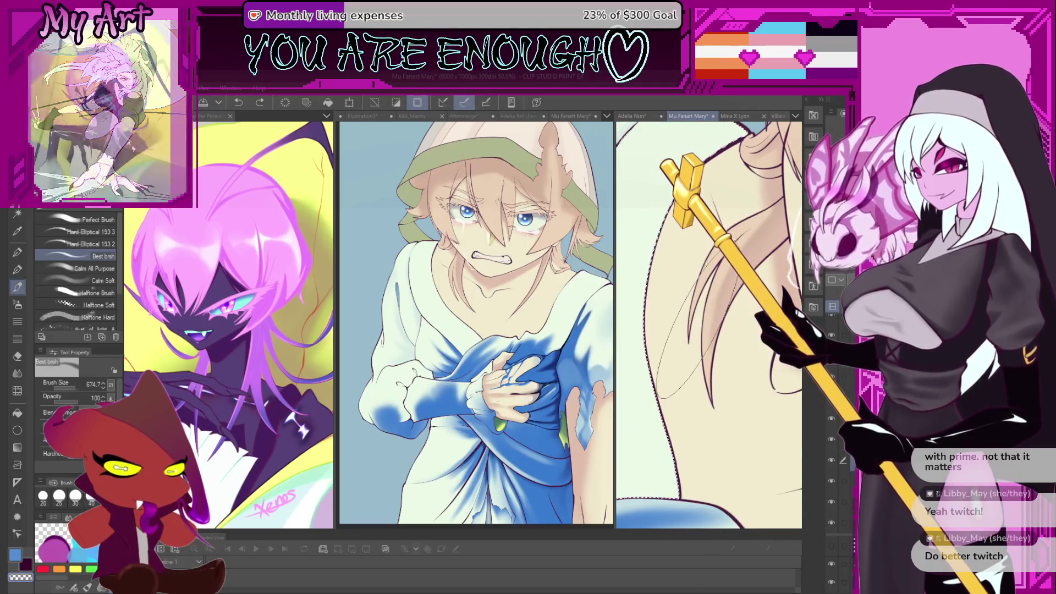
{"action": "scroll", "coordinate": [696, 319], "scroll_direction": "down", "scroll_amount": 3}
{"action": "scroll", "coordinate": [681, 401], "scroll_direction": "down", "scroll_amount": 2}
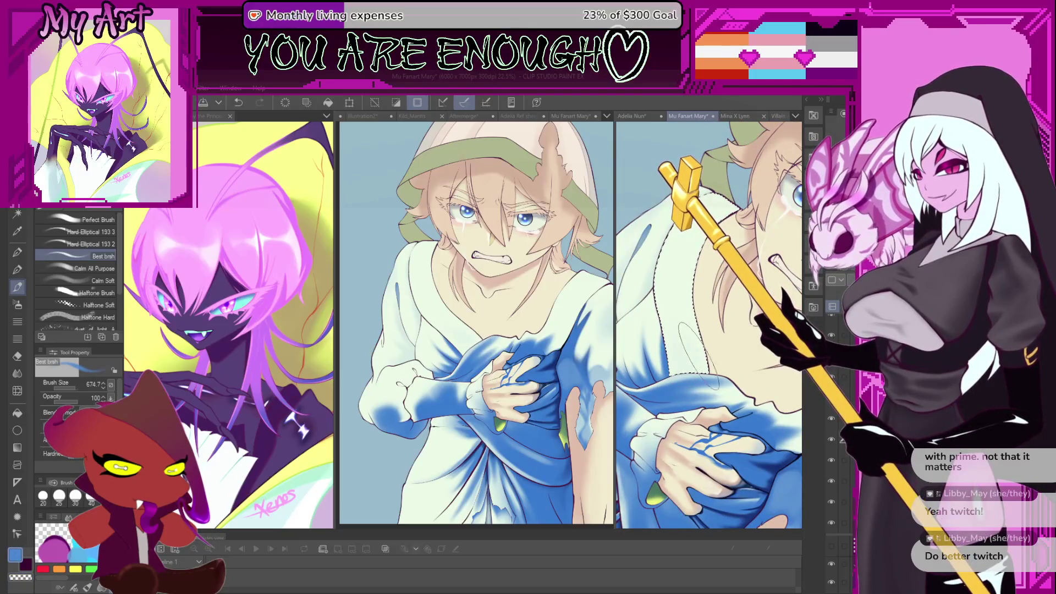
{"action": "scroll", "coordinate": [709, 324], "scroll_direction": "up", "scroll_amount": 2}
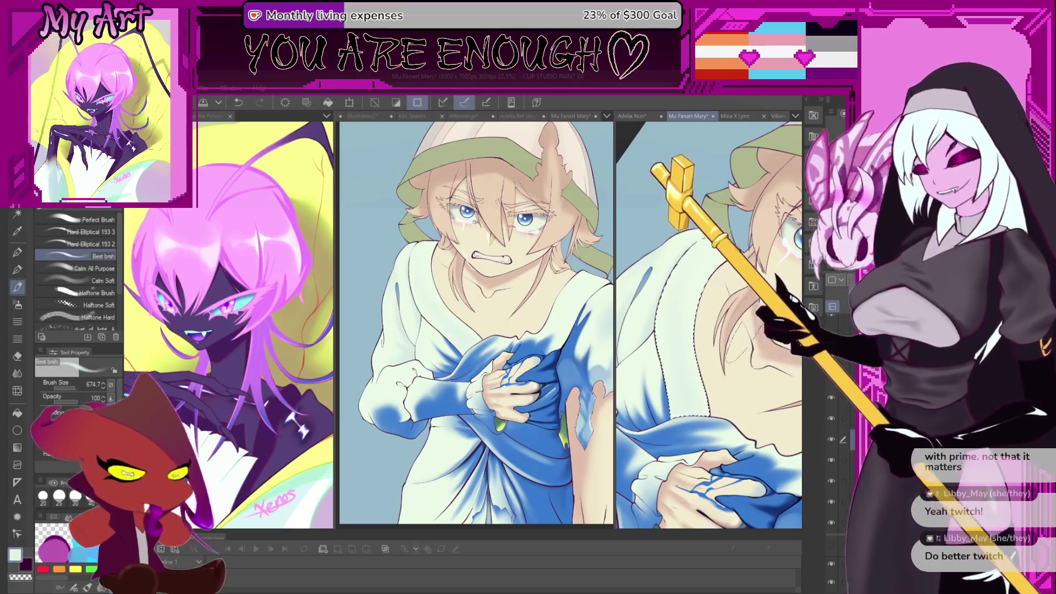
Reset the view upright, zoom onto the hand, and eyedrop the peach skin tone.
{"action": "scroll", "coordinate": [735, 348], "scroll_direction": "down", "scroll_amount": 3}
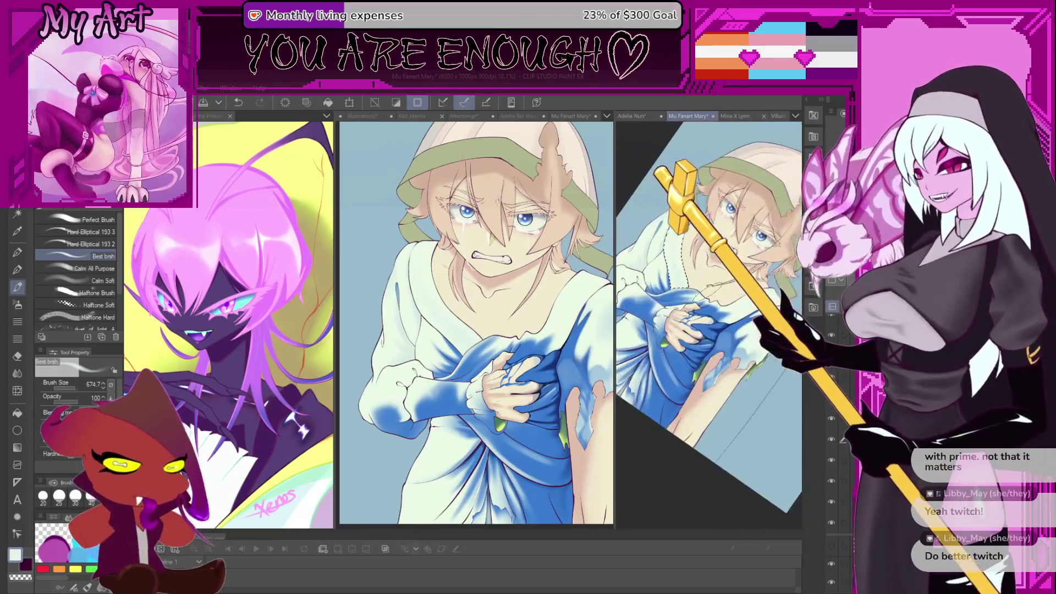
{"action": "key", "text": "ctrl+0"}
{"action": "scroll", "coordinate": [713, 344], "scroll_direction": "up", "scroll_amount": 5}
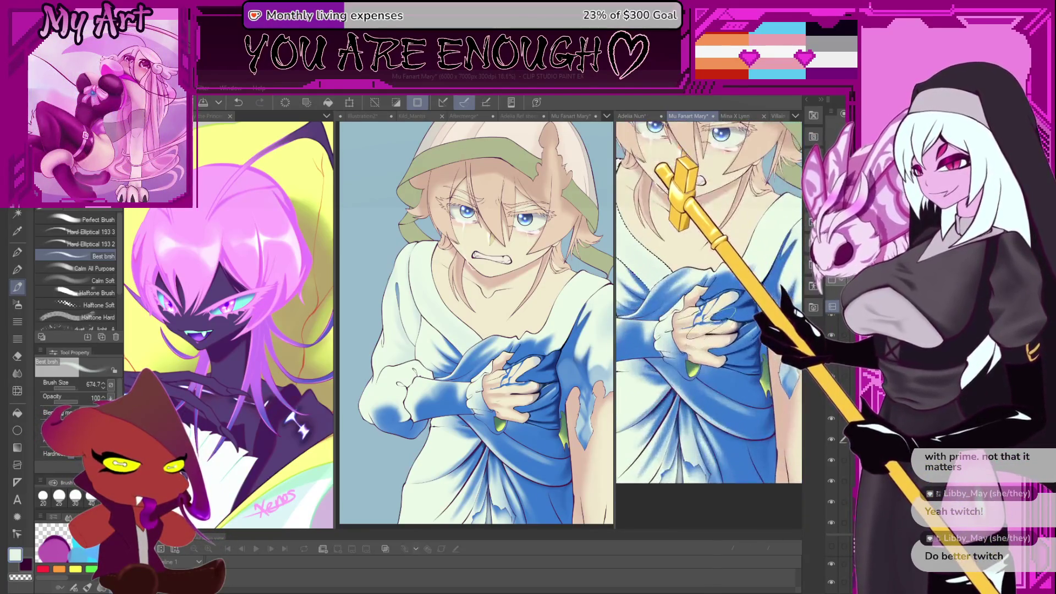
{"action": "scroll", "coordinate": [715, 342], "scroll_direction": "up", "scroll_amount": 3}
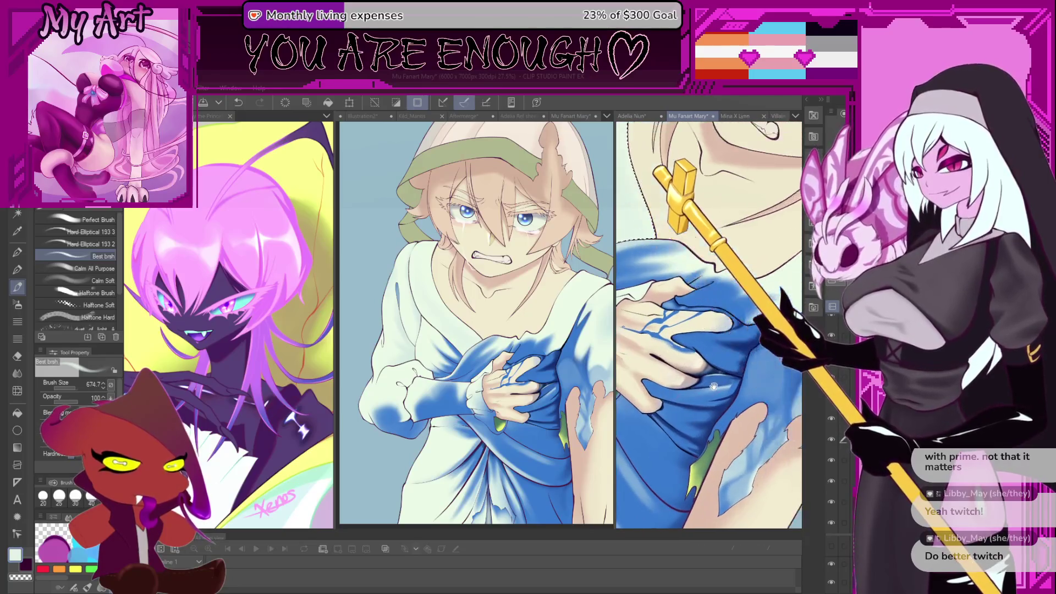
{"action": "left_click", "coordinate": [697, 365], "text": "alt"}
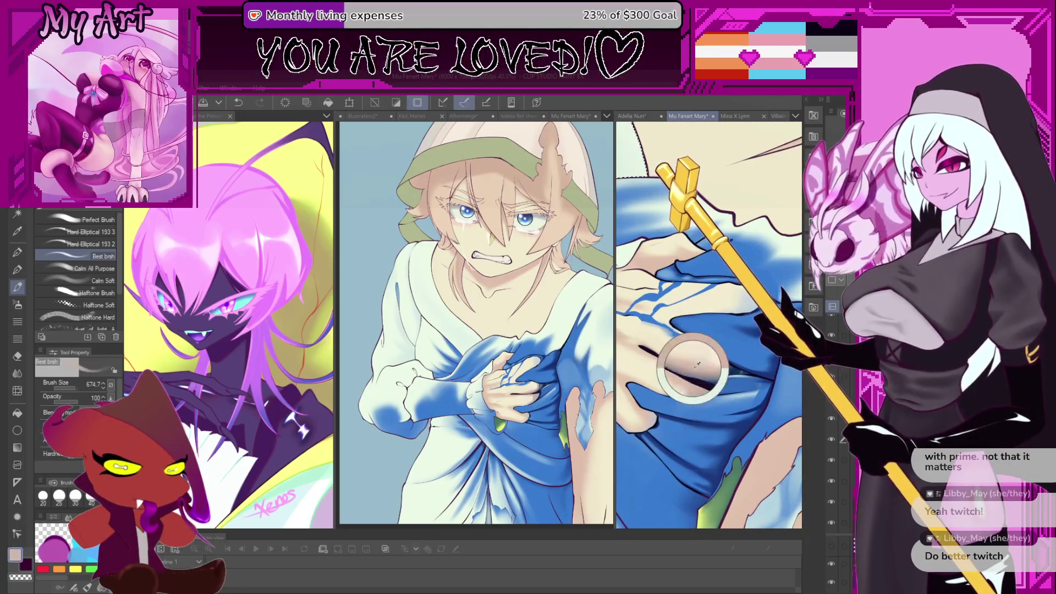
{"action": "left_click_drag", "start_coordinate": [684, 347], "coordinate": [687, 371]}
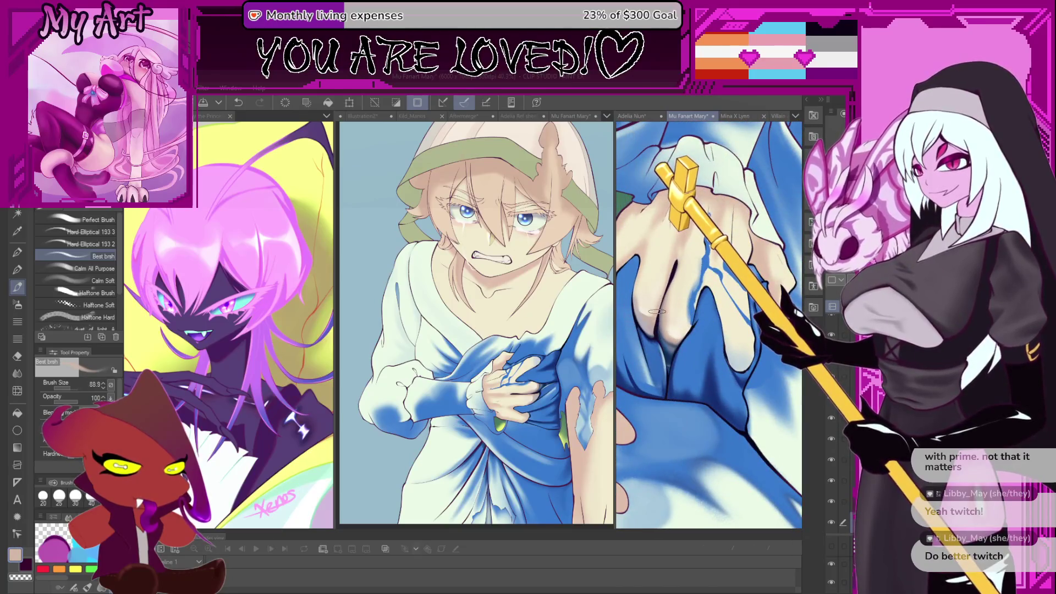
{"action": "scroll", "coordinate": [657, 311], "scroll_direction": "up", "scroll_amount": 3}
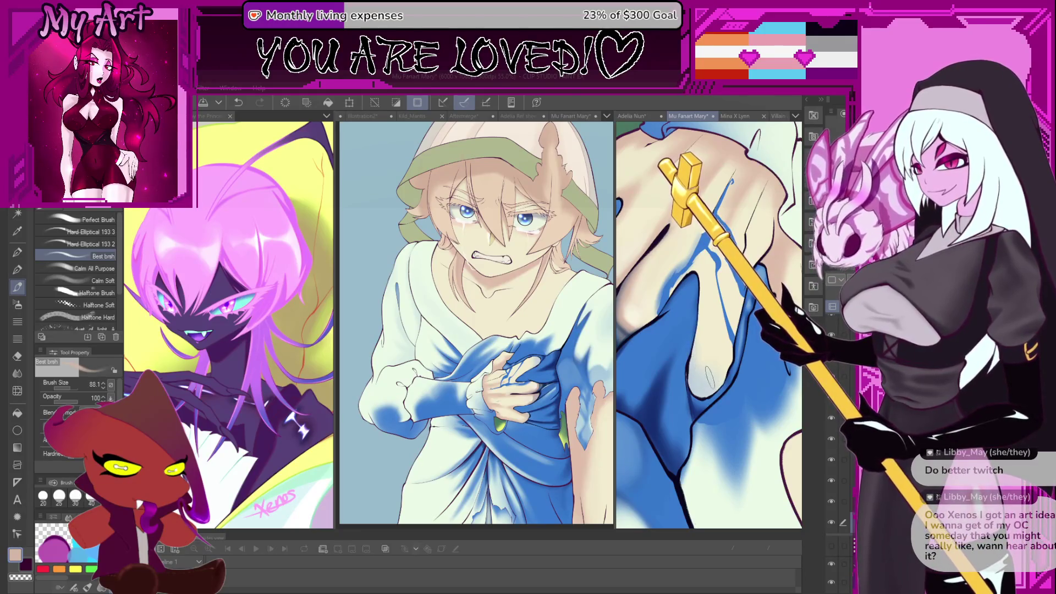
Undo and redo the recent changes to the lower cloth folds near the hand.
{"action": "key", "text": "ctrl+z"}
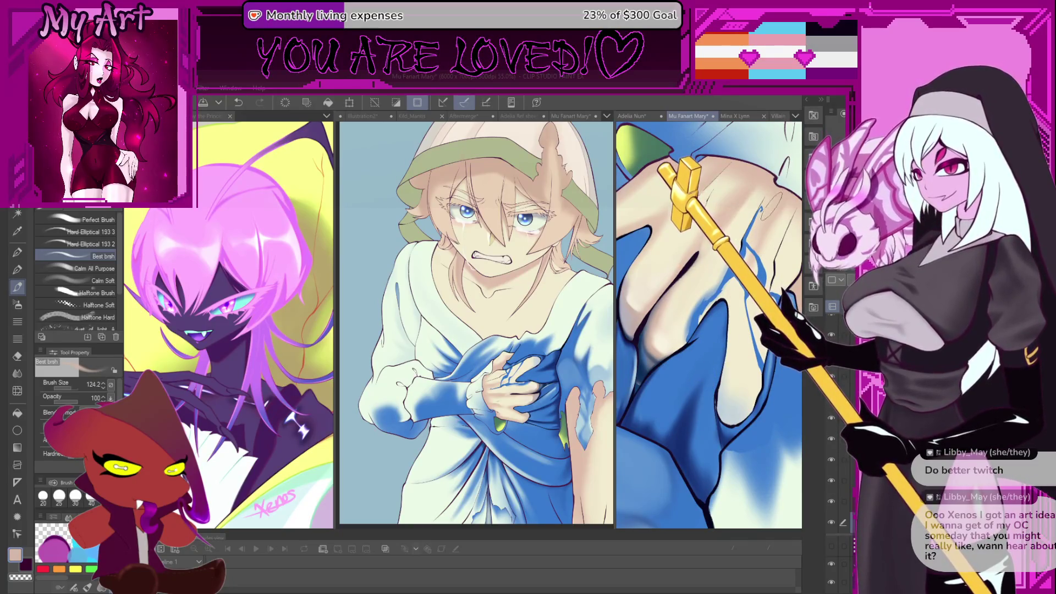
{"action": "key", "text": "ctrl+y"}
{"action": "key", "text": "ctrl+z"}
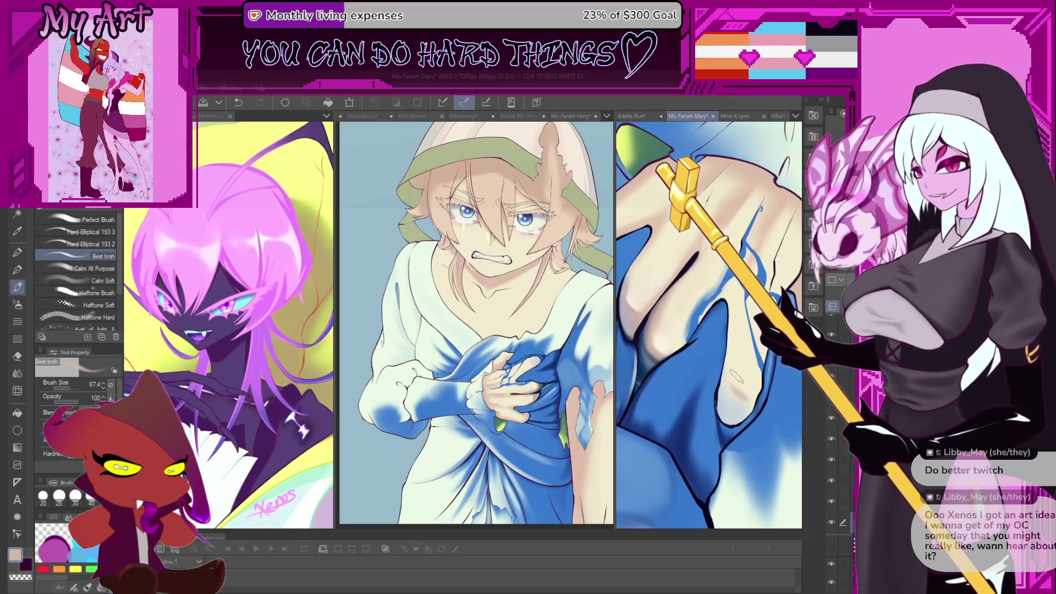
{"action": "scroll", "coordinate": [715, 352], "scroll_direction": "up", "scroll_amount": 3}
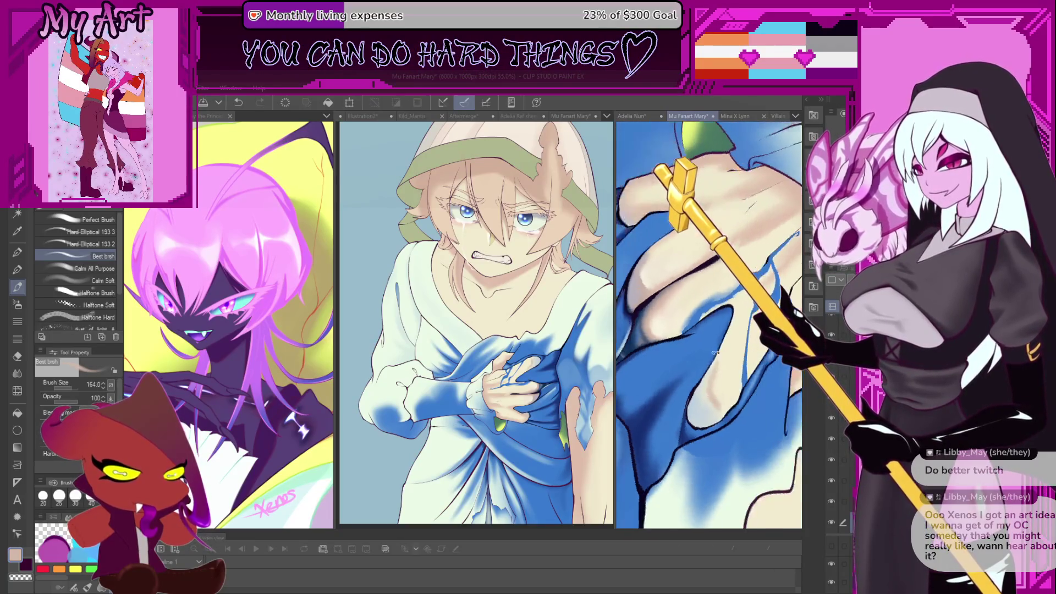
{"action": "key", "text": "ctrl+z"}
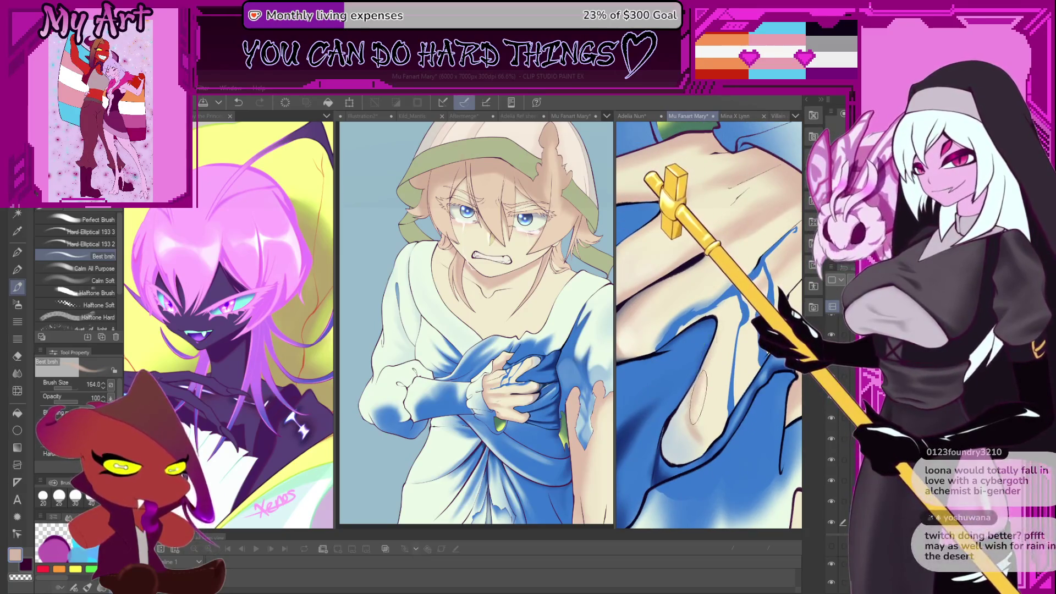
{"action": "mouse_move", "coordinate": [724, 340]}
{"action": "left_mouse_down"}
{"action": "mouse_move", "coordinate": [716, 348]}
{"action": "mouse_move", "coordinate": [725, 379]}
{"action": "left_mouse_up"}
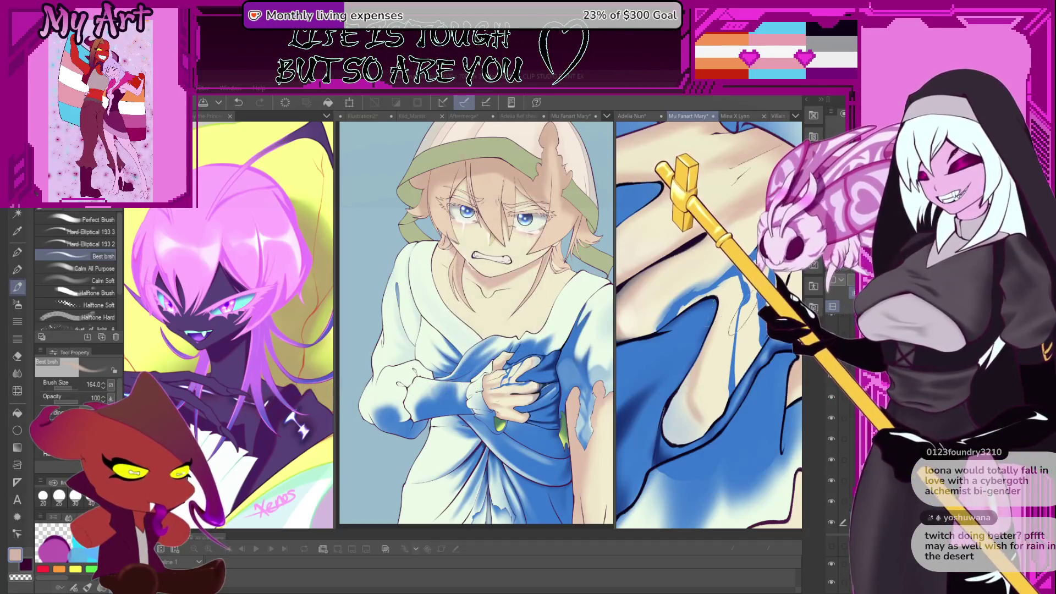
Resize the brush and pan across the blue dress shape.
{"action": "scroll", "coordinate": [743, 324], "scroll_direction": "down", "scroll_amount": 3}
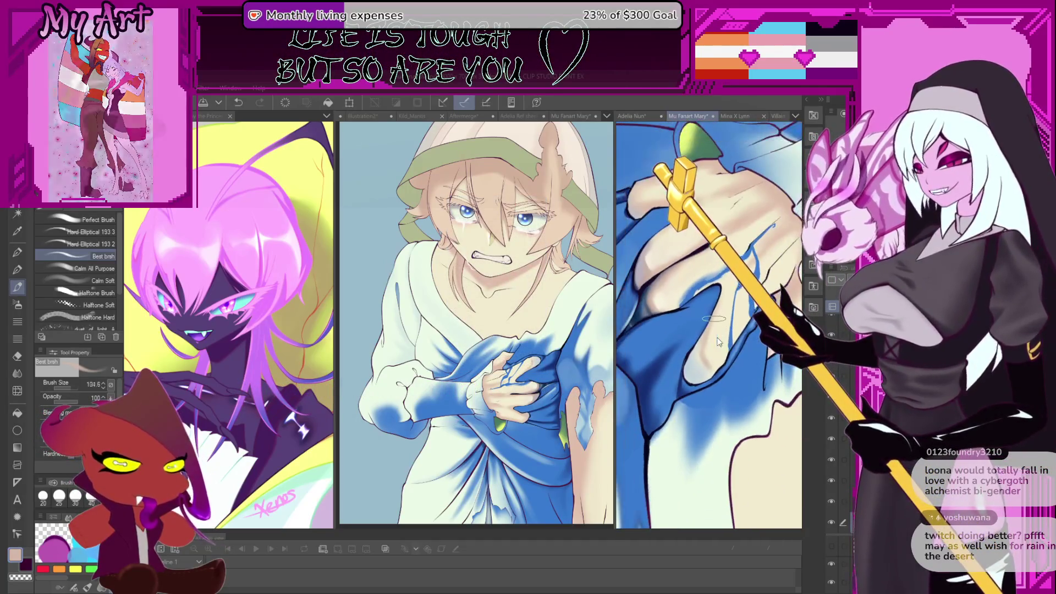
{"action": "scroll", "coordinate": [700, 363], "scroll_direction": "up", "scroll_amount": 3}
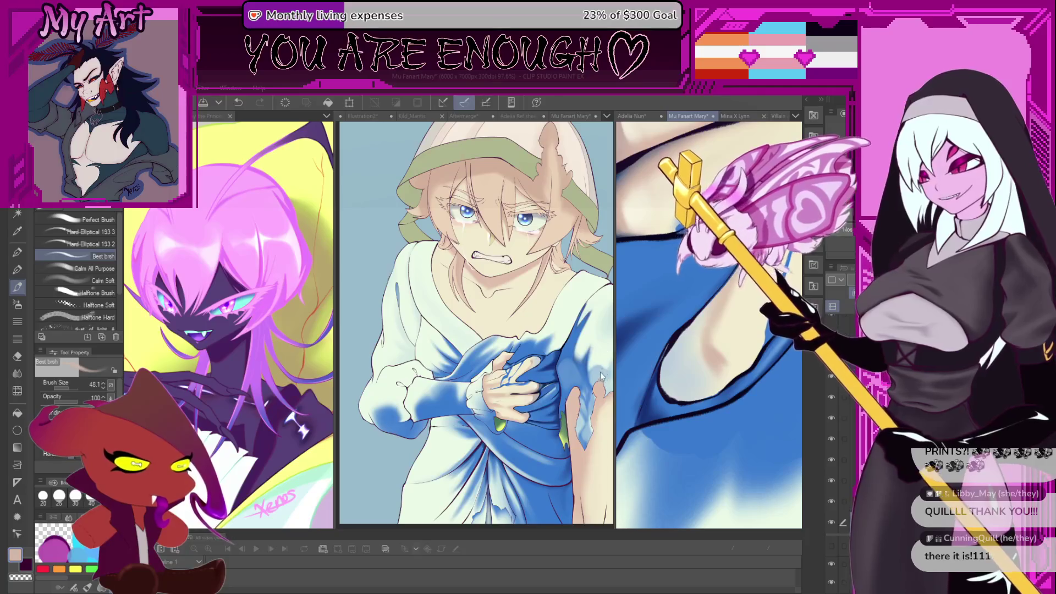
{"action": "mouse_move", "coordinate": [709, 330]}
{"action": "left_mouse_down"}
{"action": "mouse_move", "coordinate": [702, 318]}
{"action": "mouse_move", "coordinate": [717, 300]}
{"action": "left_mouse_up"}
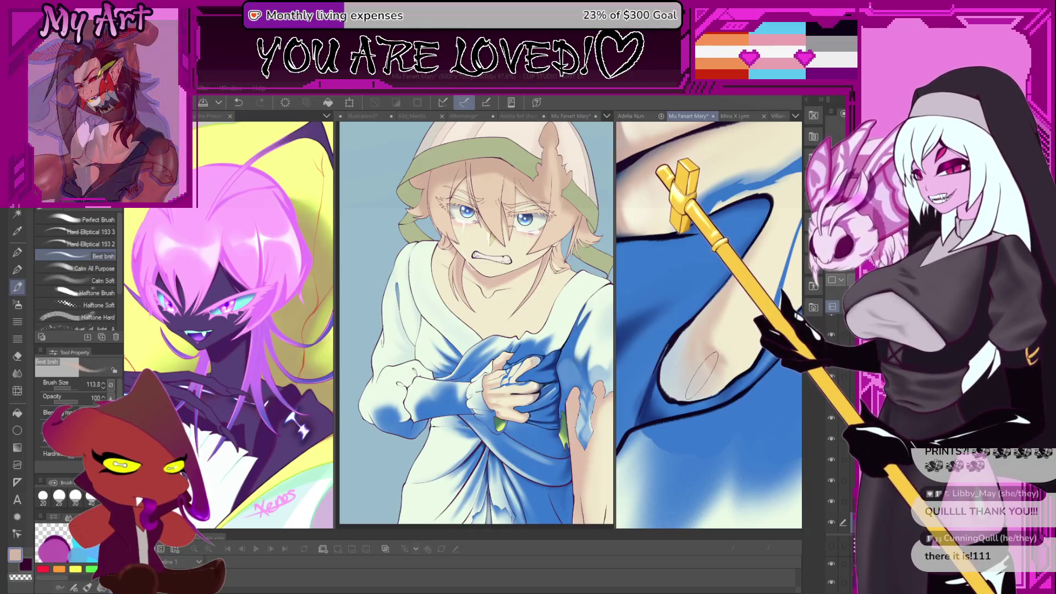
{"action": "left_click_drag", "start_coordinate": [701, 380], "coordinate": [736, 379]}
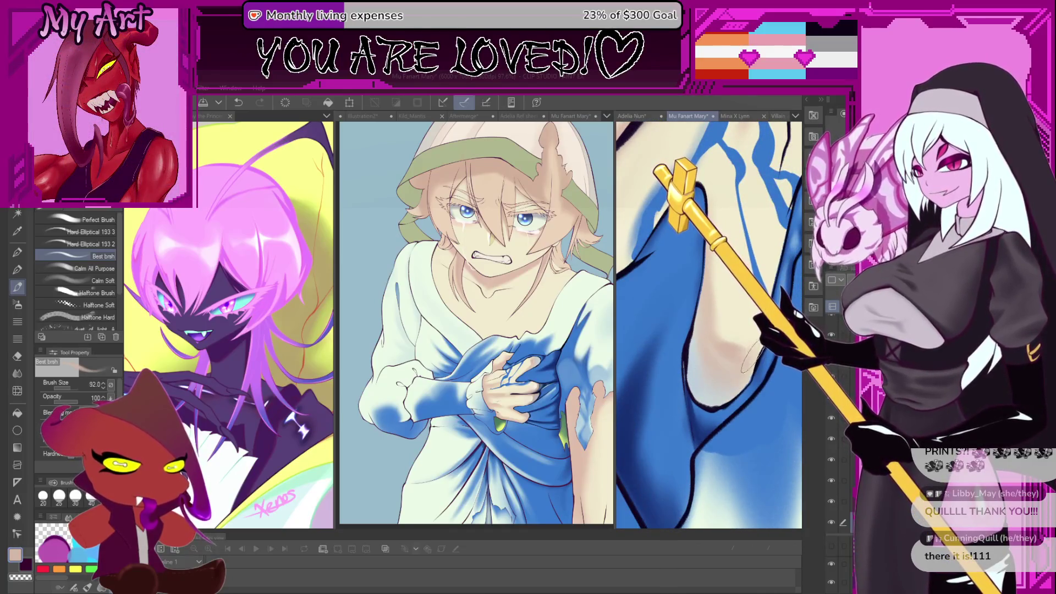
{"action": "left_click_drag", "start_coordinate": [736, 374], "coordinate": [709, 400]}
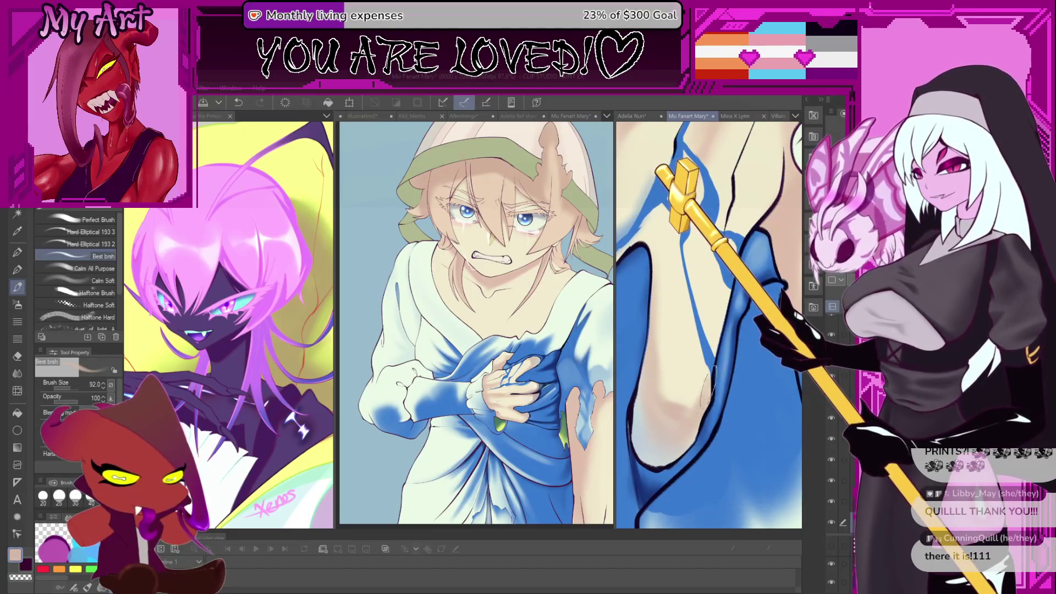
{"action": "left_click_drag", "start_coordinate": [683, 434], "coordinate": [701, 429]}
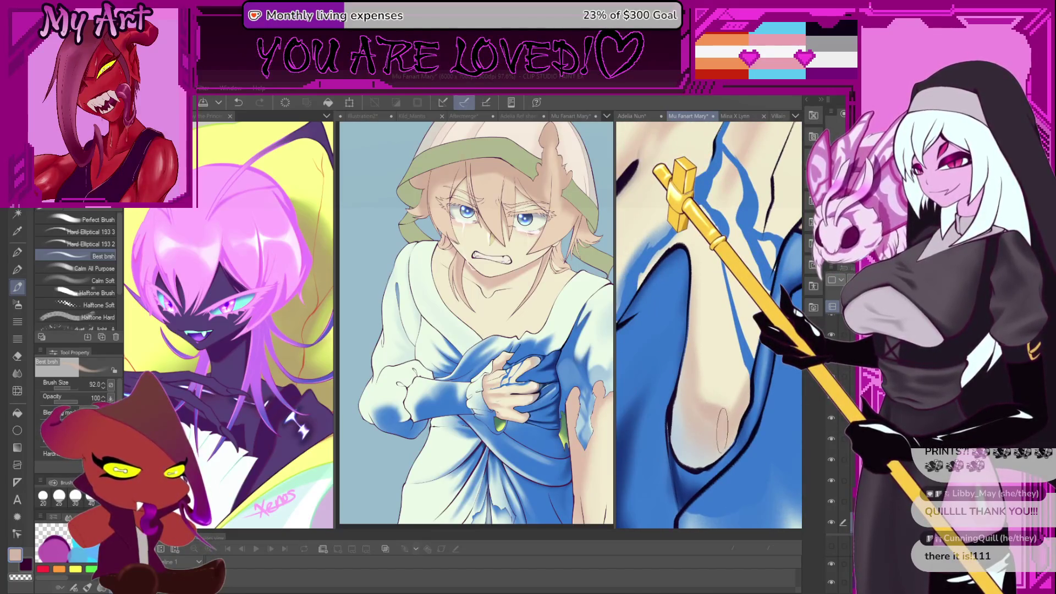
Eyedrop a pale blue-grey and paint a pale shading stroke on the arm.
{"action": "left_click", "coordinate": [706, 434], "text": "alt"}
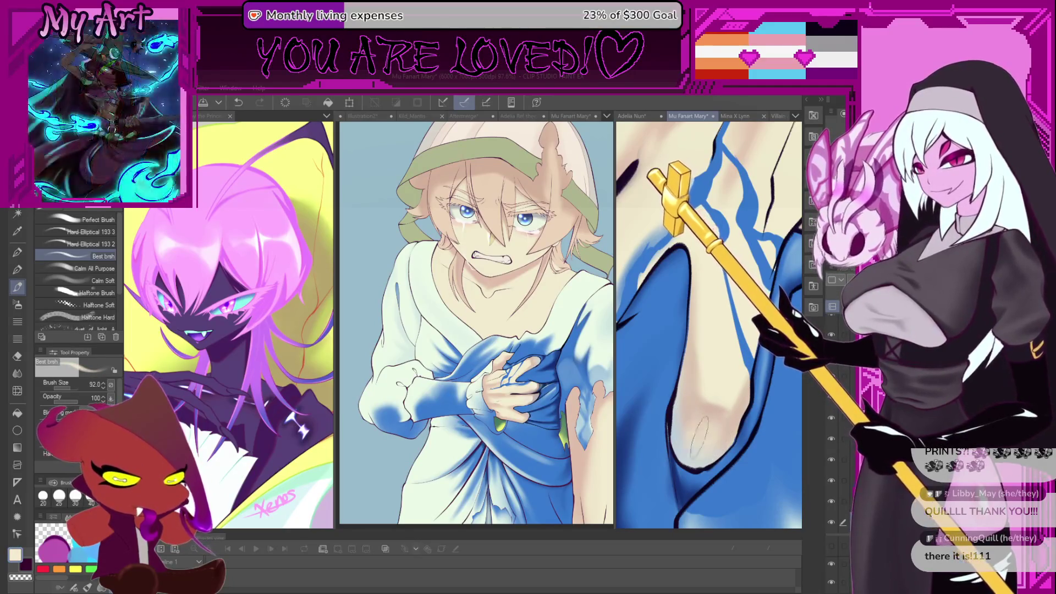
{"action": "scroll", "coordinate": [725, 363], "scroll_direction": "down", "scroll_amount": 3}
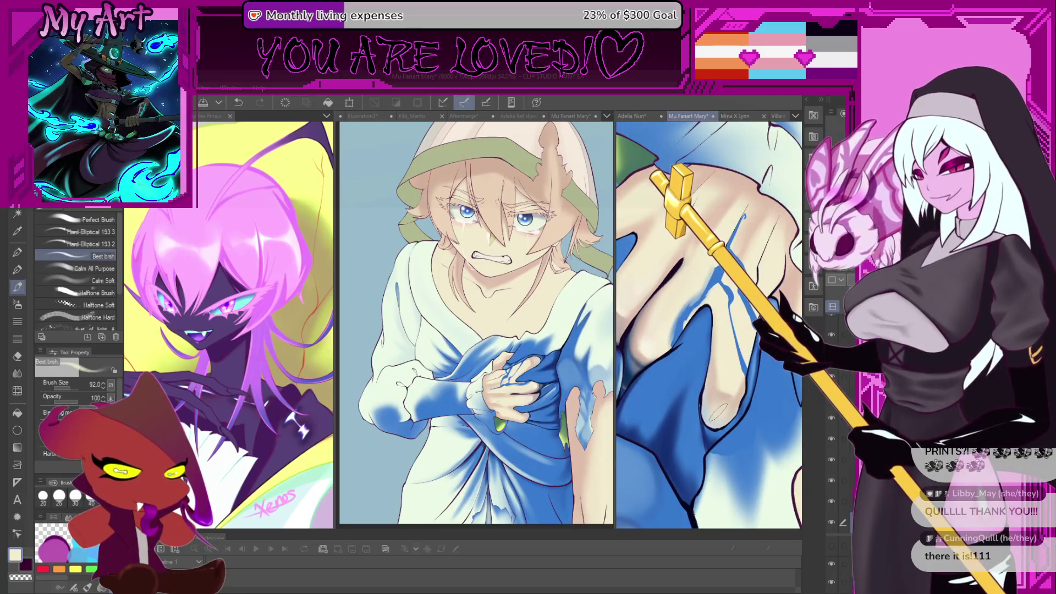
{"action": "left_click", "coordinate": [634, 365], "text": "alt"}
{"action": "scroll", "coordinate": [634, 365], "scroll_direction": "up", "scroll_amount": 3}
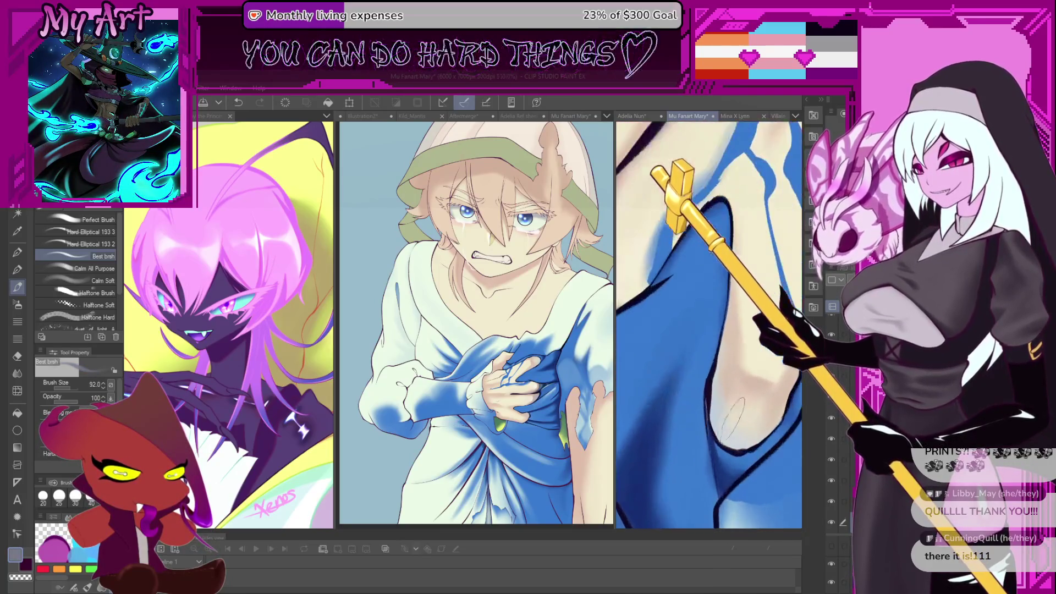
{"action": "key", "text": "ctrl+z"}
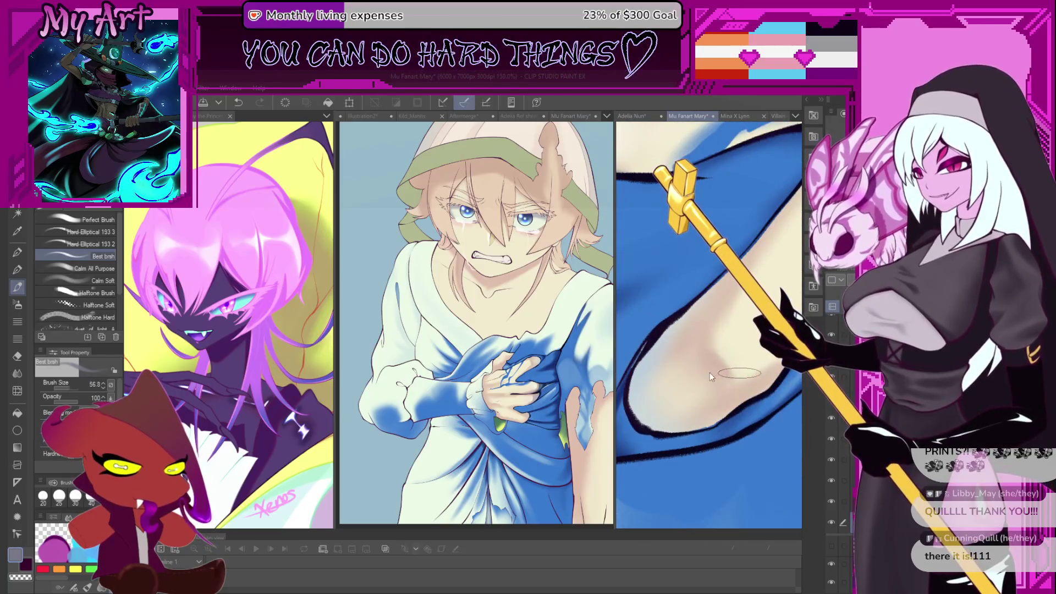
{"action": "left_click_drag", "start_coordinate": [720, 352], "coordinate": [709, 385]}
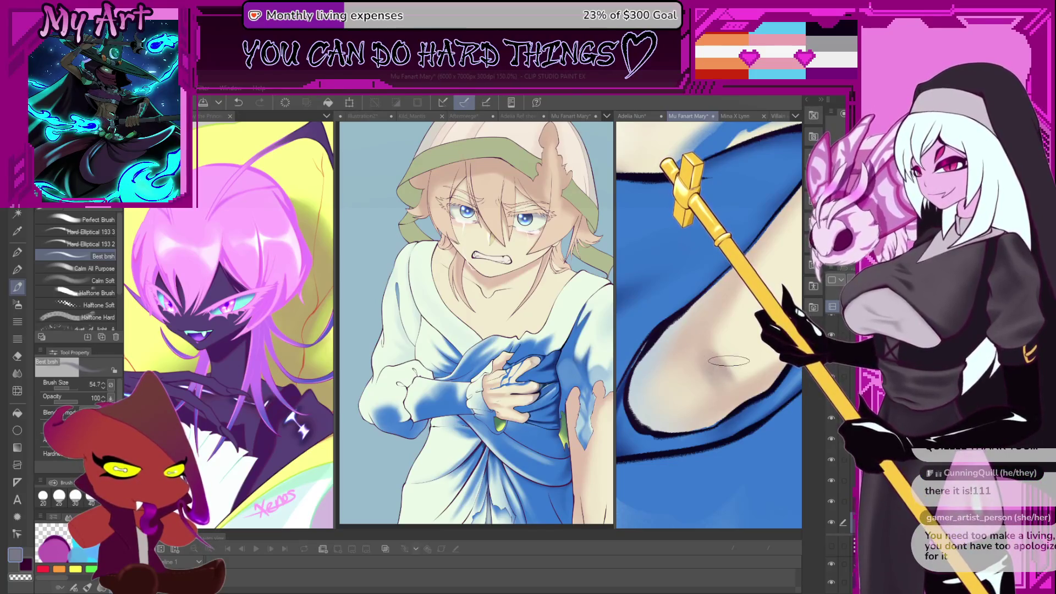
{"action": "mouse_move", "coordinate": [718, 377]}
{"action": "left_mouse_down"}
{"action": "mouse_move", "coordinate": [710, 420]}
{"action": "mouse_move", "coordinate": [675, 373]}
{"action": "mouse_move", "coordinate": [687, 355]}
{"action": "left_mouse_up"}
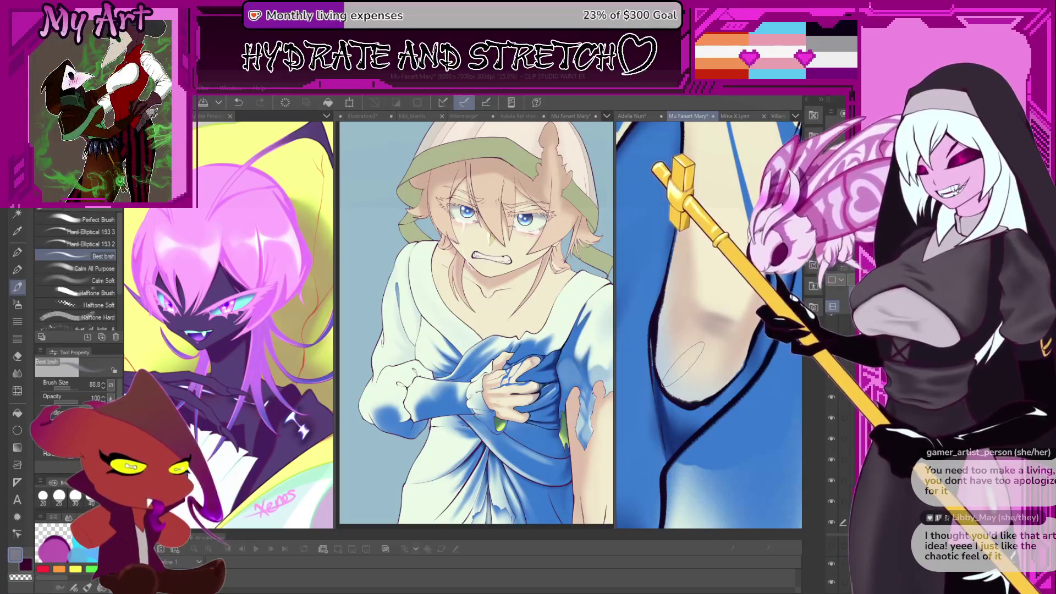
Reduce the brush size for fine skin detail work on the arm close-up.
{"action": "left_click_drag", "start_coordinate": [698, 357], "coordinate": [737, 380]}
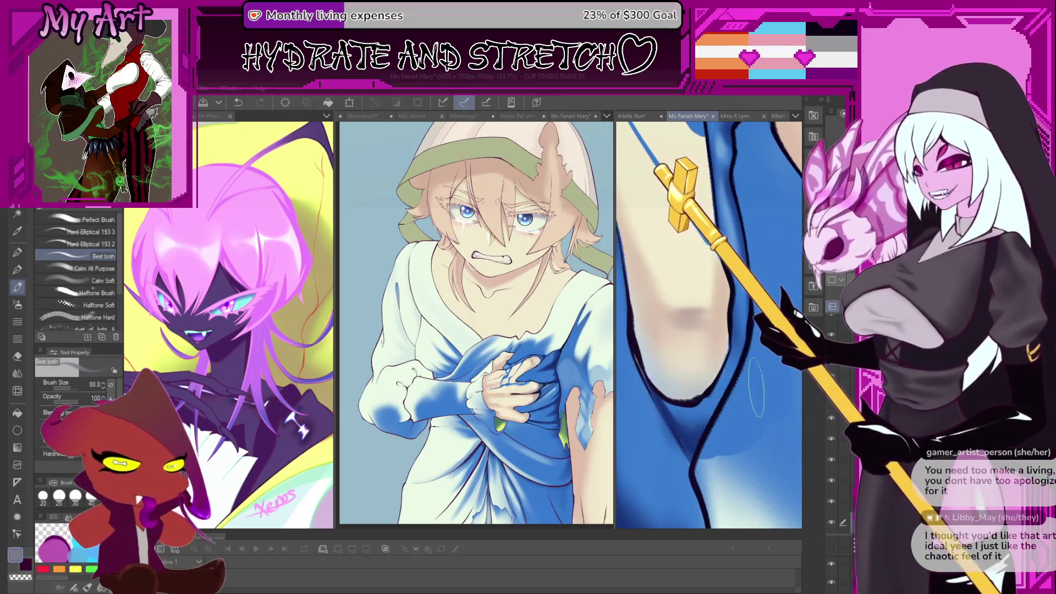
{"action": "scroll", "coordinate": [751, 353], "scroll_direction": "up", "scroll_amount": 2}
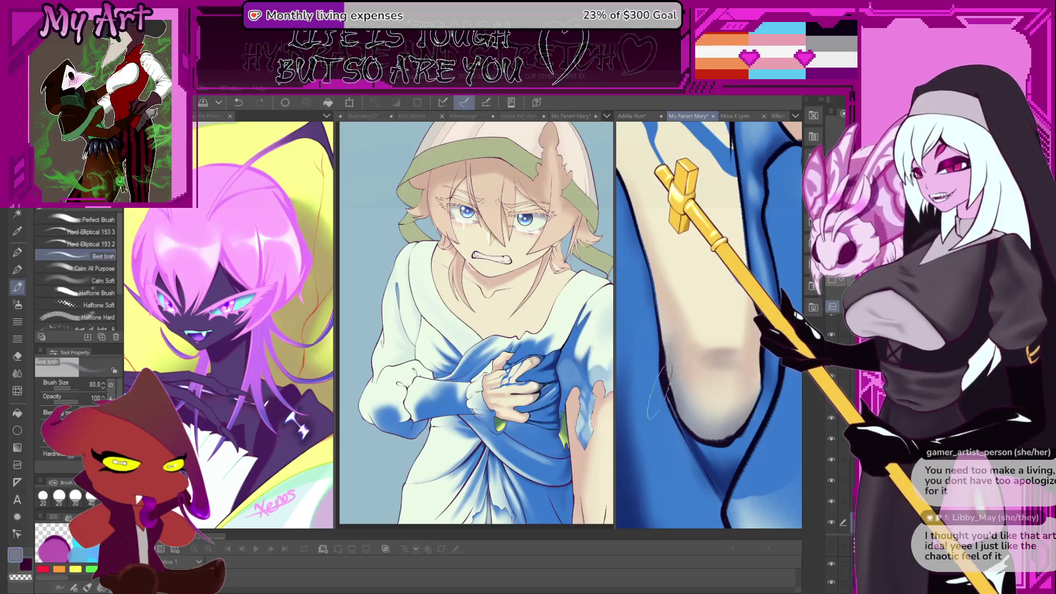
{"action": "left_click_drag", "start_coordinate": [687, 418], "coordinate": [679, 423]}
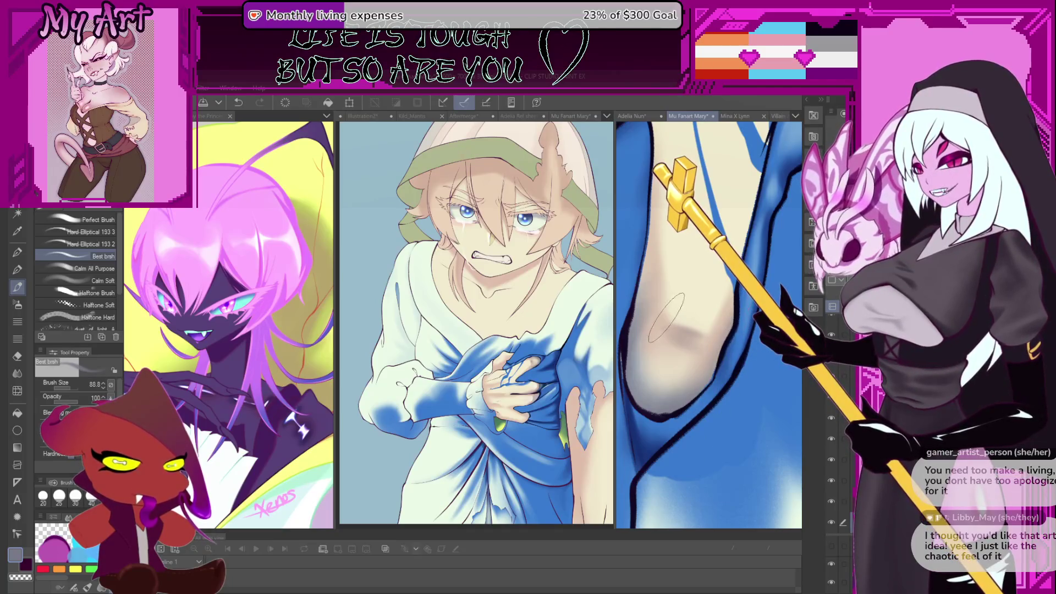
{"action": "mouse_move", "coordinate": [700, 330]}
{"action": "left_mouse_down"}
{"action": "mouse_move", "coordinate": [688, 301]}
{"action": "mouse_move", "coordinate": [669, 336]}
{"action": "left_mouse_up"}
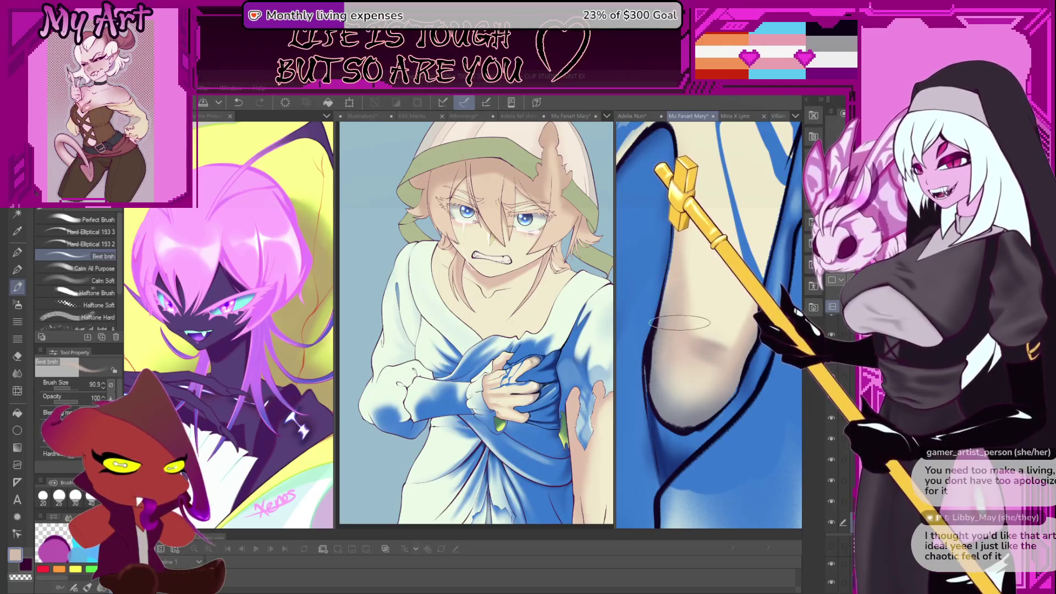
{"action": "left_click_drag", "start_coordinate": [677, 379], "coordinate": [662, 361]}
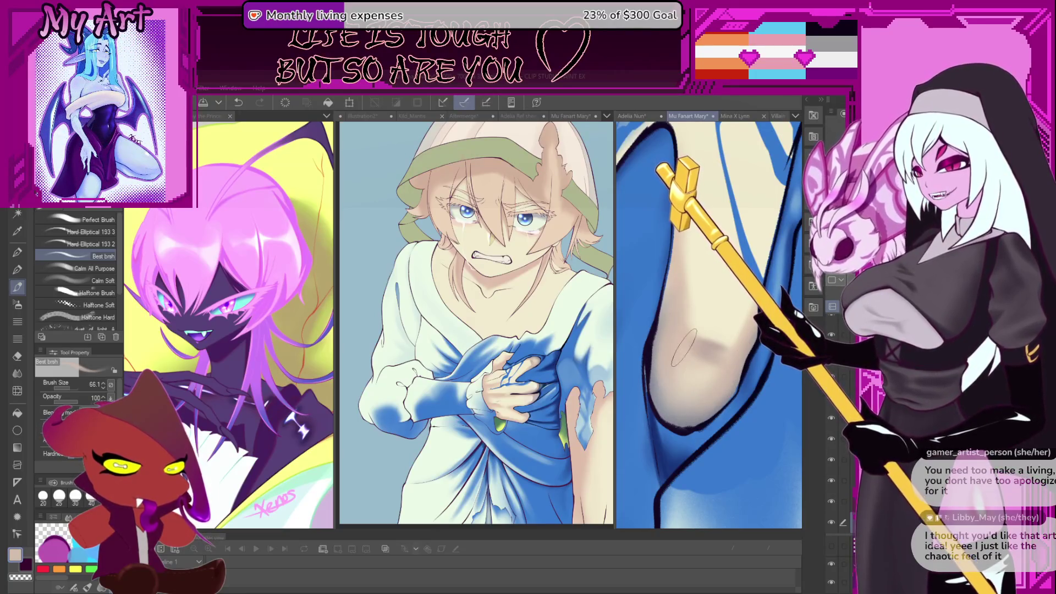
Frame the shaded leg and blue robe up close and dab a faint skin-shading touch.
{"action": "mouse_move", "coordinate": [707, 375]}
{"action": "left_mouse_down"}
{"action": "mouse_move", "coordinate": [708, 340]}
{"action": "mouse_move", "coordinate": [696, 384]}
{"action": "left_mouse_up"}
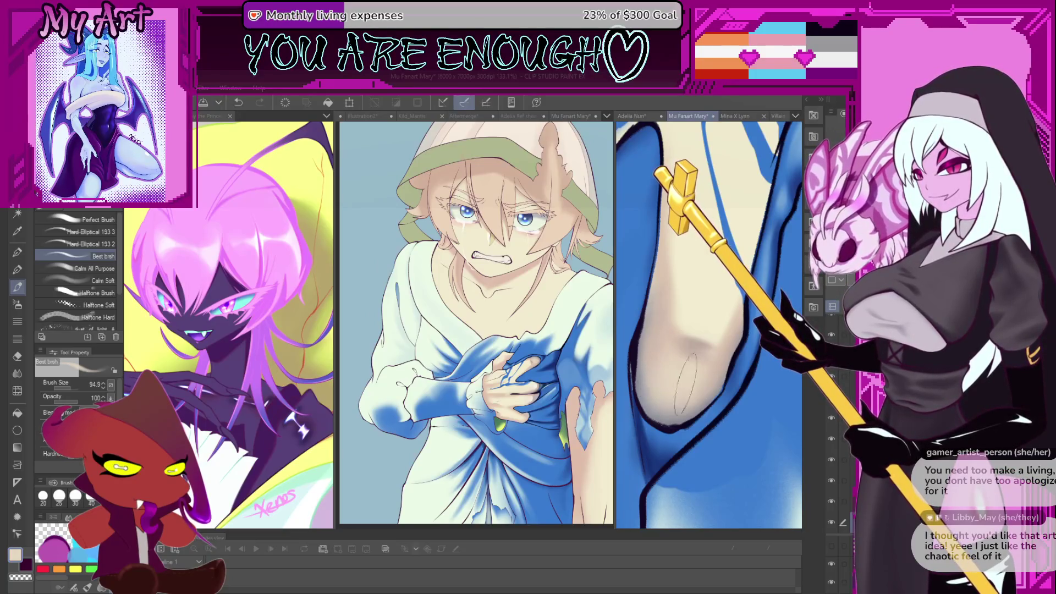
{"action": "mouse_move", "coordinate": [731, 322]}
{"action": "left_mouse_down"}
{"action": "mouse_move", "coordinate": [702, 366]}
{"action": "mouse_move", "coordinate": [675, 375]}
{"action": "mouse_move", "coordinate": [684, 352]}
{"action": "left_mouse_up"}
{"action": "scroll", "coordinate": [676, 365], "scroll_direction": "up", "scroll_amount": 2}
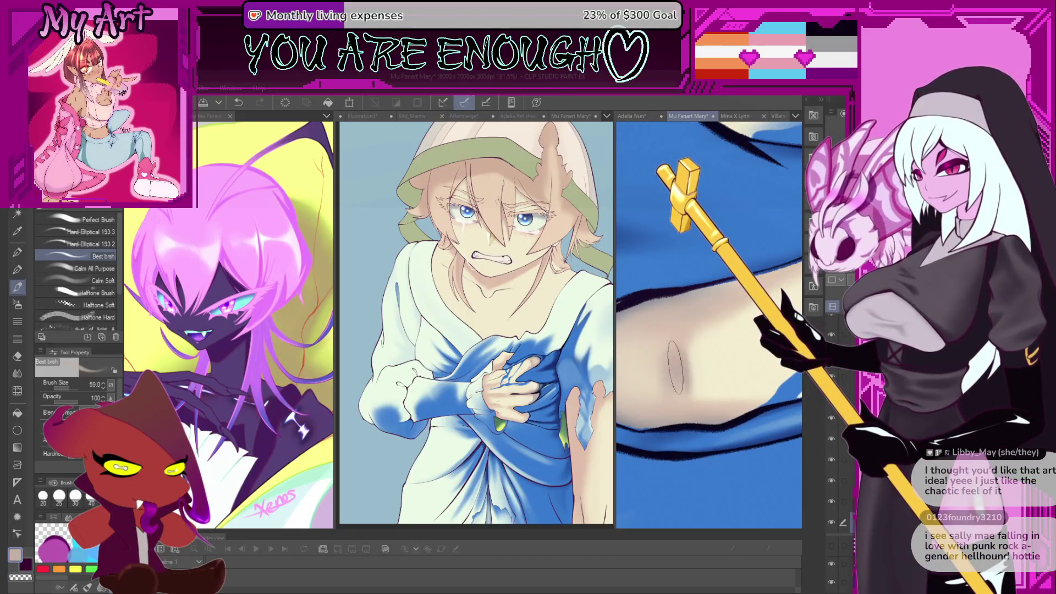
{"action": "left_click_drag", "start_coordinate": [699, 378], "coordinate": [720, 357]}
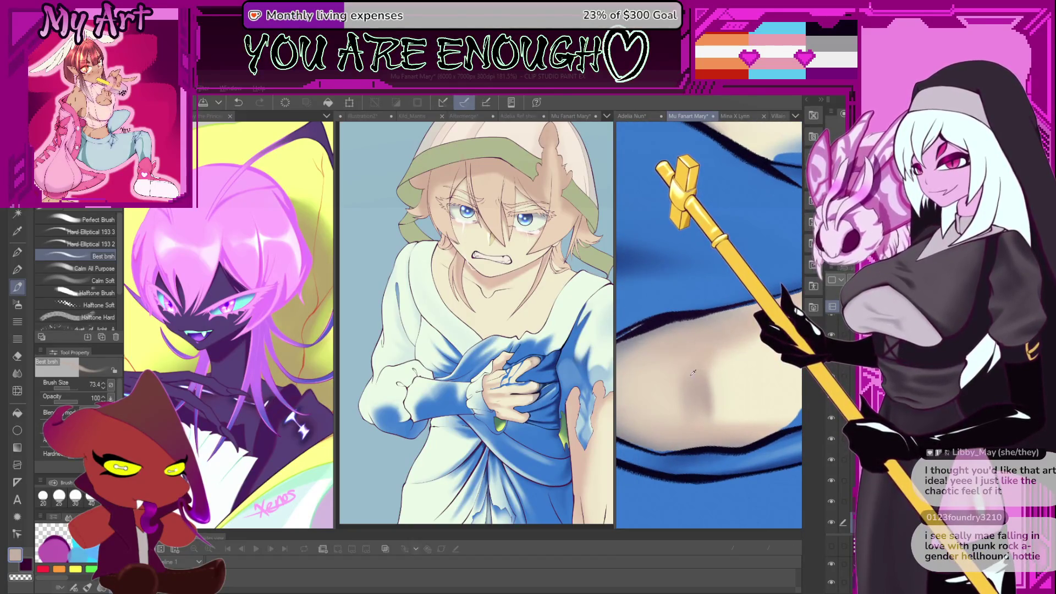
{"action": "scroll", "coordinate": [693, 372], "scroll_direction": "down", "scroll_amount": 3}
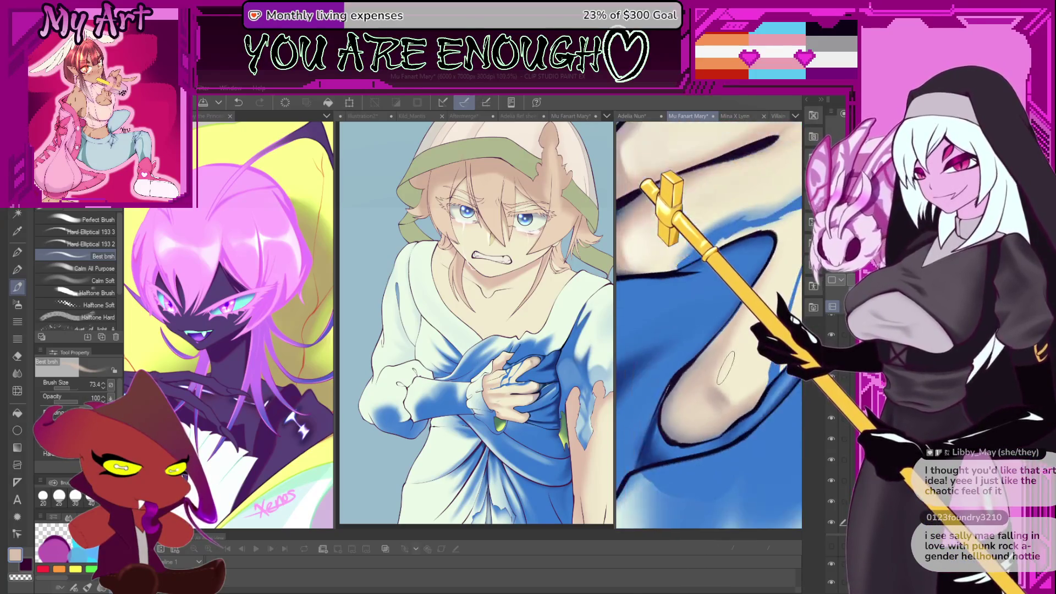
{"action": "scroll", "coordinate": [726, 368], "scroll_direction": "up", "scroll_amount": 3}
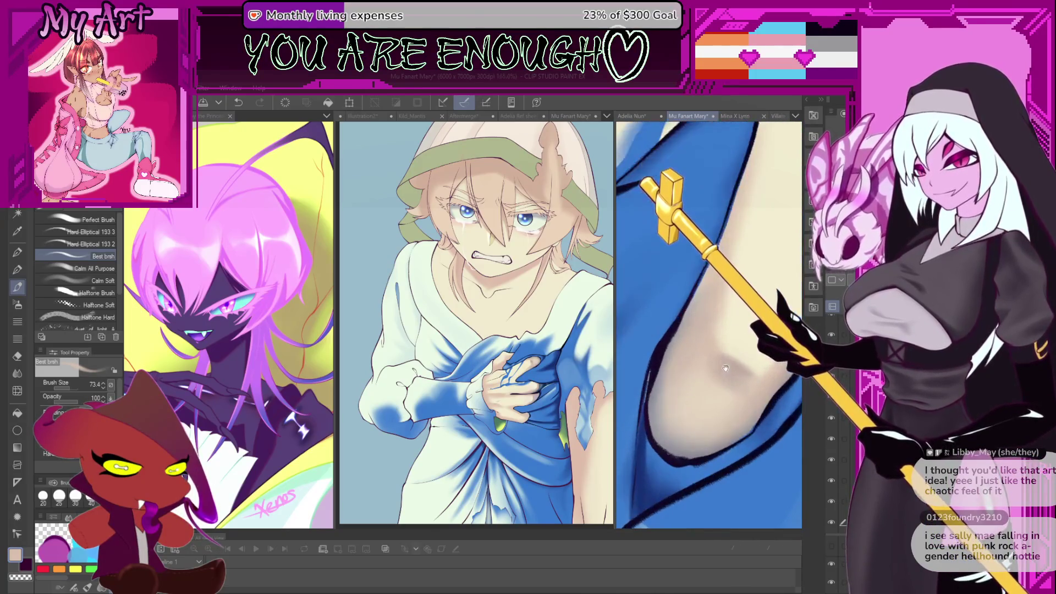
{"action": "mouse_move", "coordinate": [725, 369]}
{"action": "left_mouse_down"}
{"action": "mouse_move", "coordinate": [746, 338]}
{"action": "mouse_move", "coordinate": [692, 374]}
{"action": "left_mouse_up"}
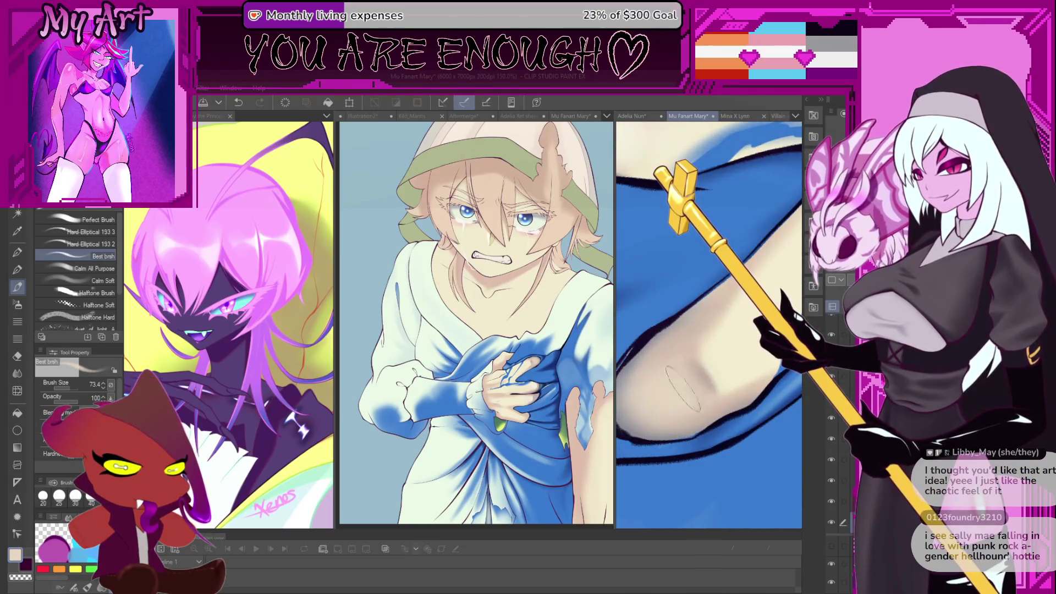
{"action": "mouse_move", "coordinate": [707, 354]}
{"action": "left_mouse_down"}
{"action": "mouse_move", "coordinate": [672, 268]}
{"action": "mouse_move", "coordinate": [680, 412]}
{"action": "left_mouse_up"}
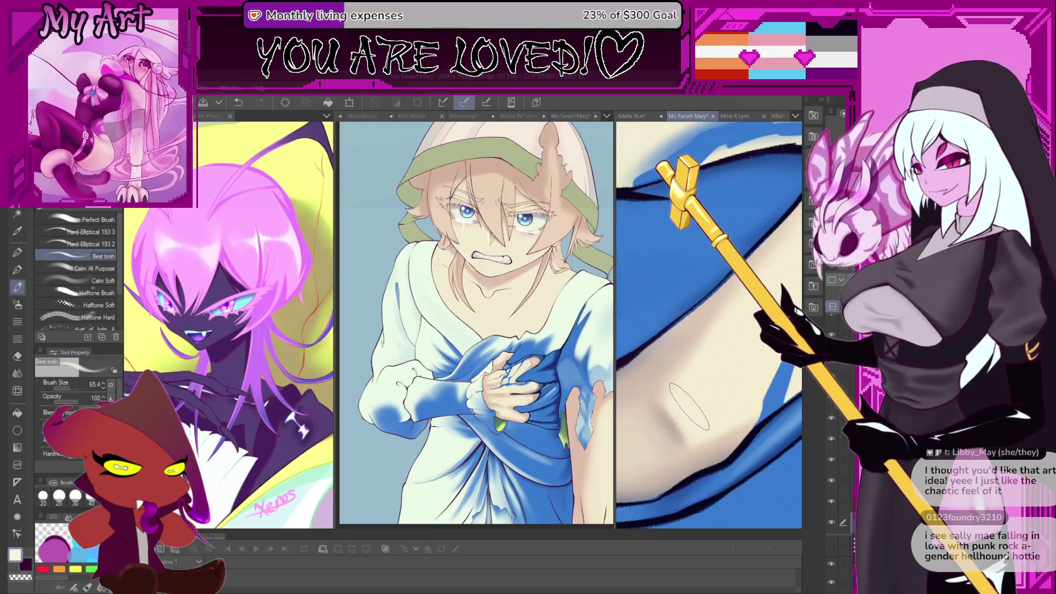
{"action": "left_click", "coordinate": [684, 421]}
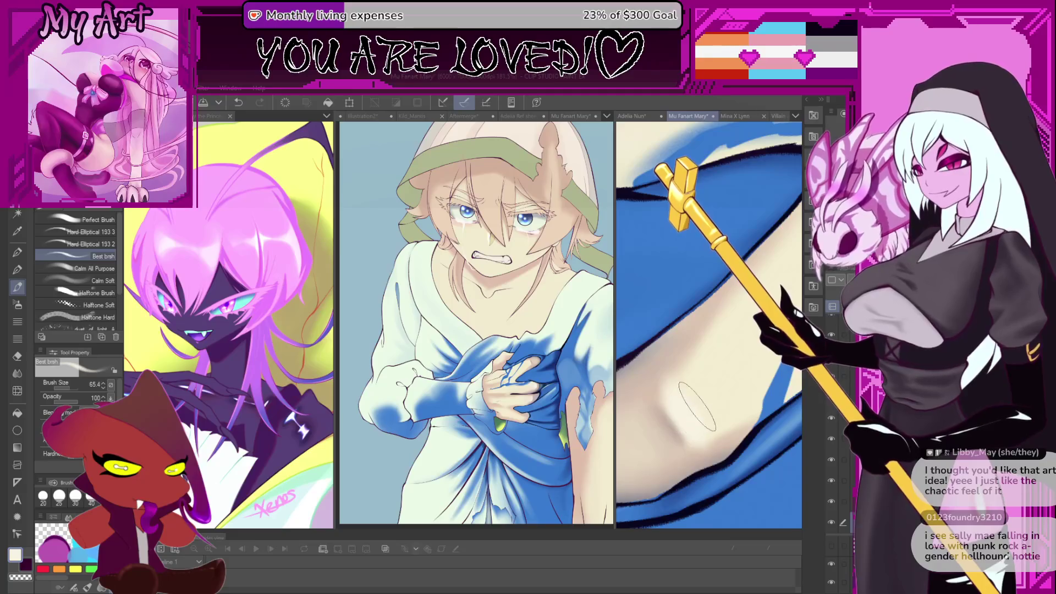
{"action": "left_click_drag", "start_coordinate": [706, 387], "coordinate": [693, 367]}
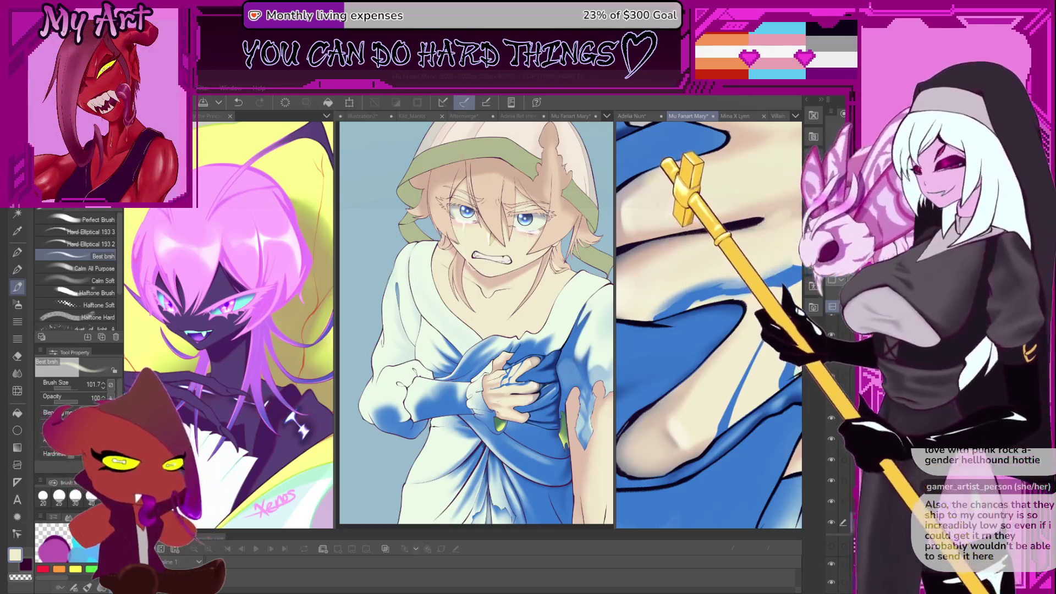
Shrink the brush and line up the blue sleeve folds and edge up close.
{"action": "mouse_move", "coordinate": [706, 390]}
{"action": "left_mouse_down"}
{"action": "mouse_move", "coordinate": [665, 403]}
{"action": "mouse_move", "coordinate": [673, 408]}
{"action": "left_mouse_up"}
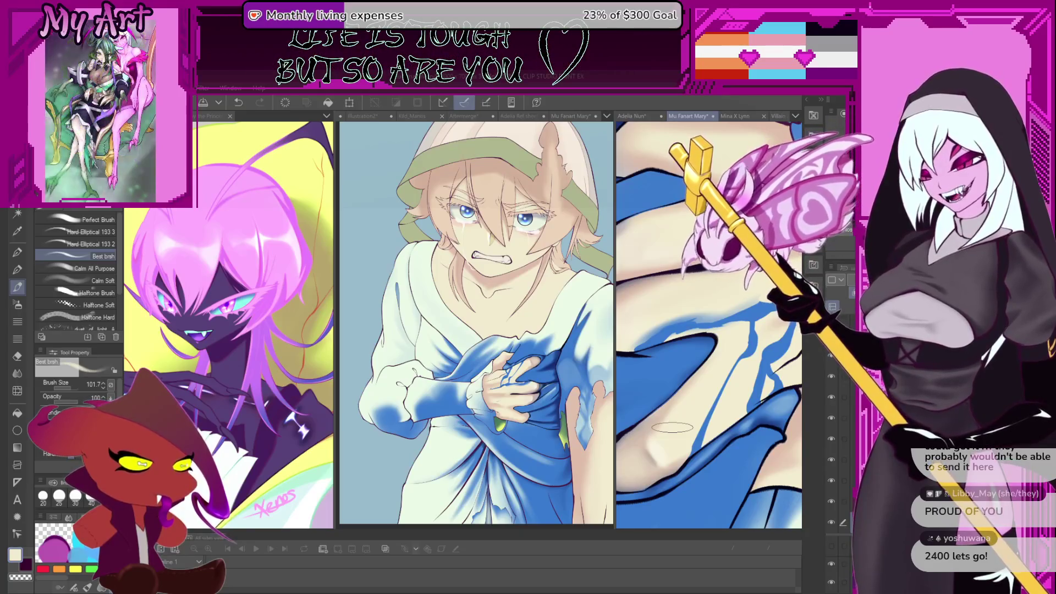
{"action": "key", "text": "asciicircum"}
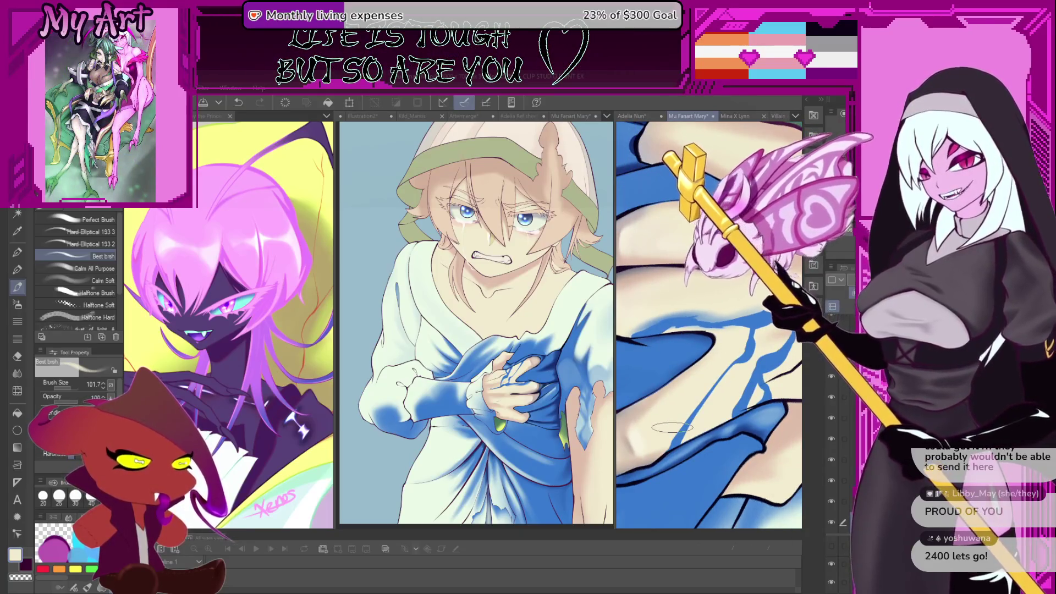
{"action": "mouse_move", "coordinate": [715, 396]}
{"action": "left_mouse_down"}
{"action": "mouse_move", "coordinate": [704, 373]}
{"action": "mouse_move", "coordinate": [731, 352]}
{"action": "mouse_move", "coordinate": [707, 347]}
{"action": "mouse_move", "coordinate": [725, 327]}
{"action": "left_mouse_up"}
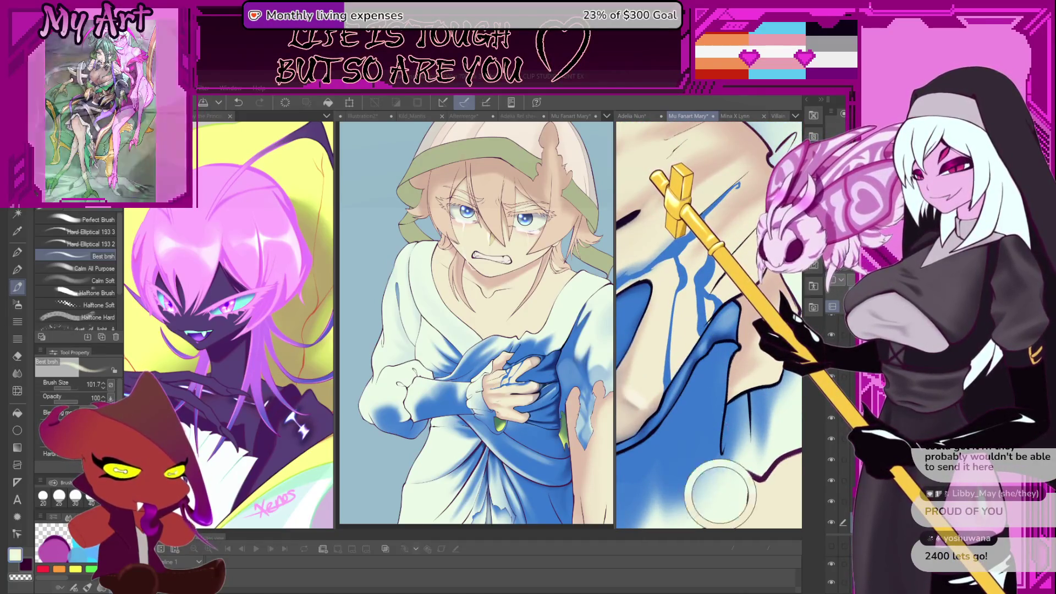
{"action": "mouse_move", "coordinate": [727, 478]}
{"action": "left_mouse_down"}
{"action": "mouse_move", "coordinate": [718, 352]}
{"action": "mouse_move", "coordinate": [763, 454]}
{"action": "left_mouse_up"}
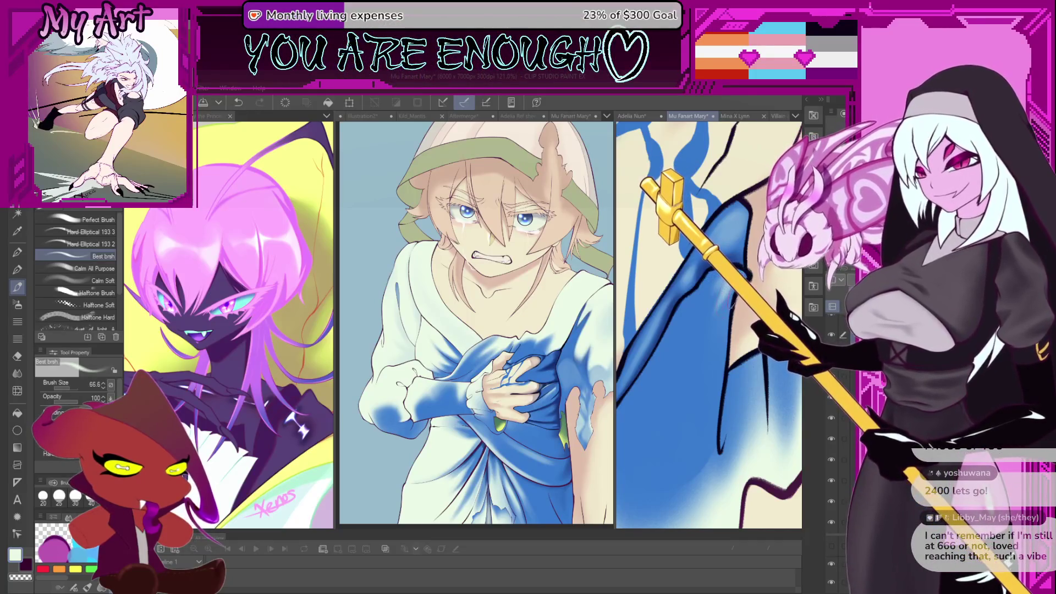
{"action": "left_click_drag", "start_coordinate": [731, 302], "coordinate": [758, 382]}
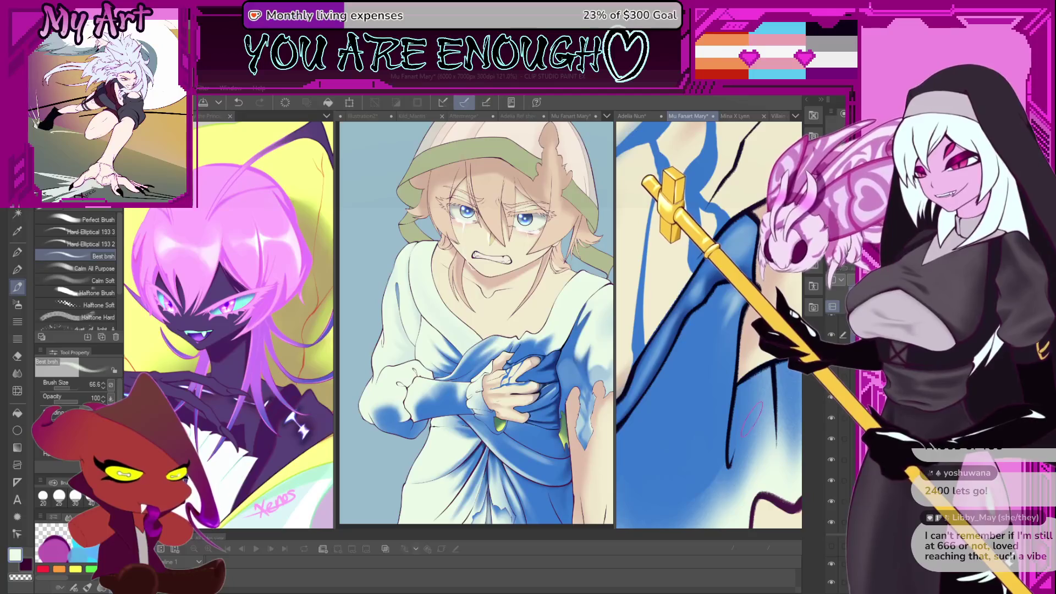
{"action": "left_click_drag", "start_coordinate": [751, 418], "coordinate": [743, 344]}
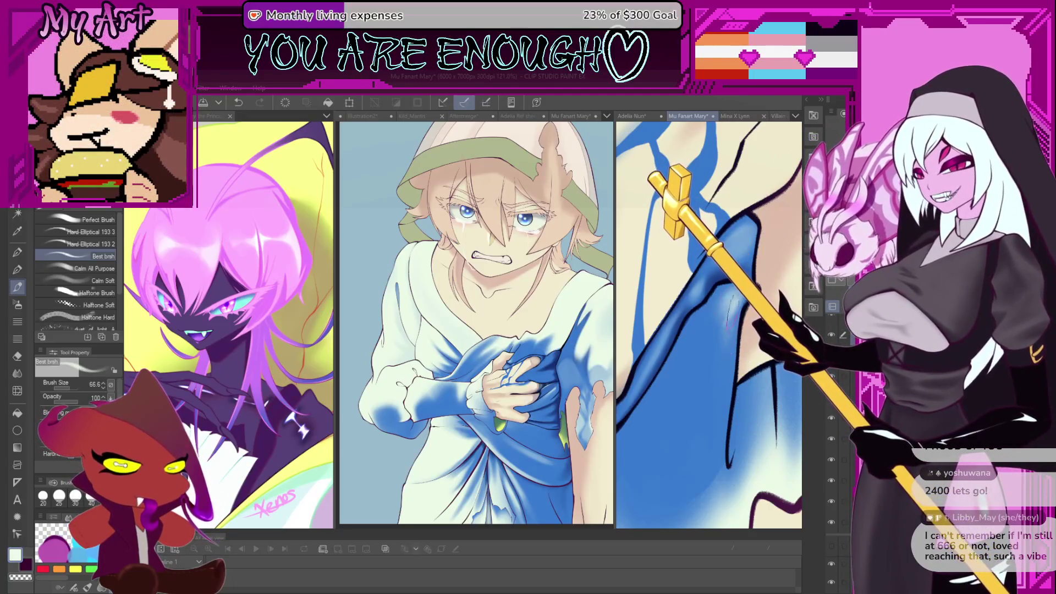
{"action": "left_click_drag", "start_coordinate": [734, 311], "coordinate": [704, 355]}
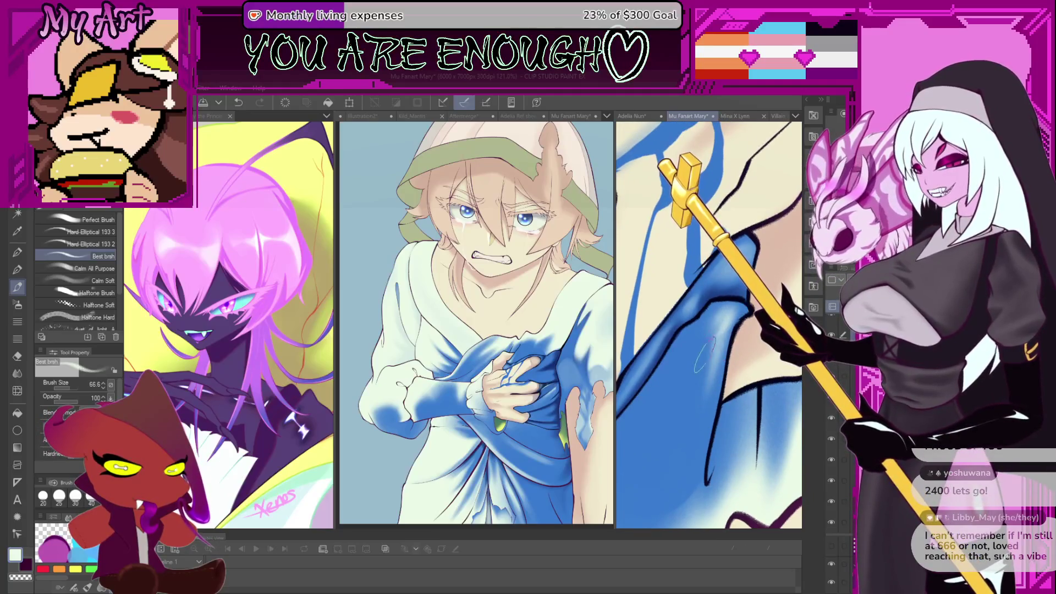
Undo the stray stroke and reposition the view across the blue fabric.
{"action": "key", "text": "ctrl+z"}
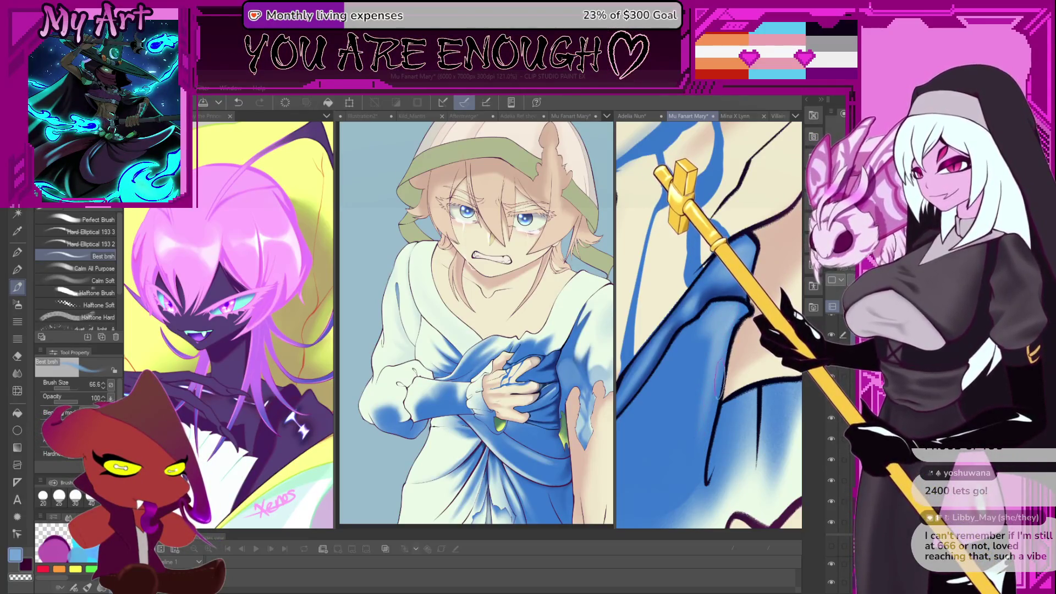
{"action": "left_click_drag", "start_coordinate": [719, 317], "coordinate": [735, 301]}
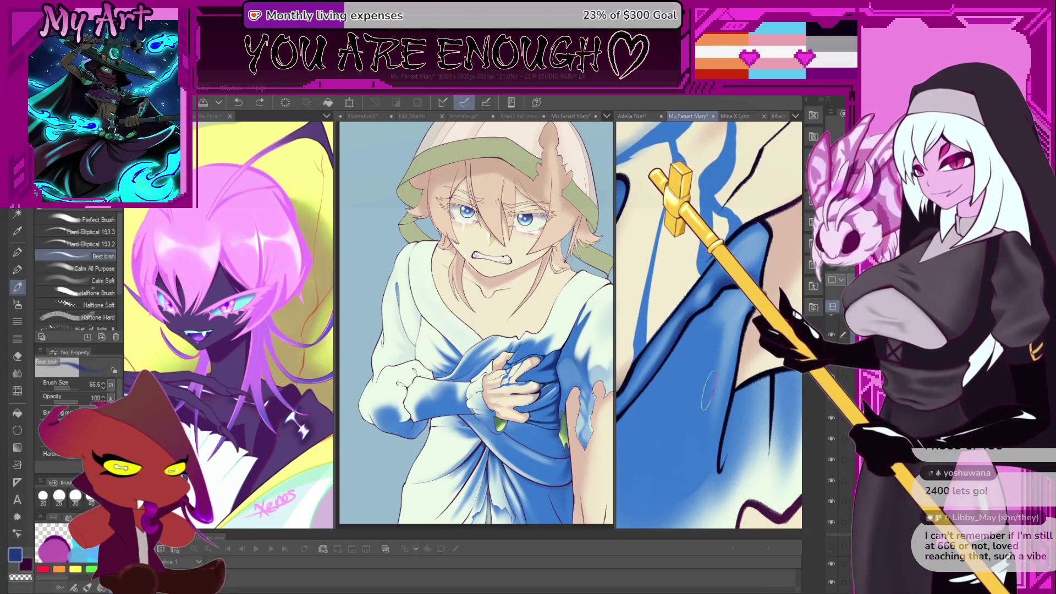
{"action": "left_click_drag", "start_coordinate": [709, 387], "coordinate": [681, 393]}
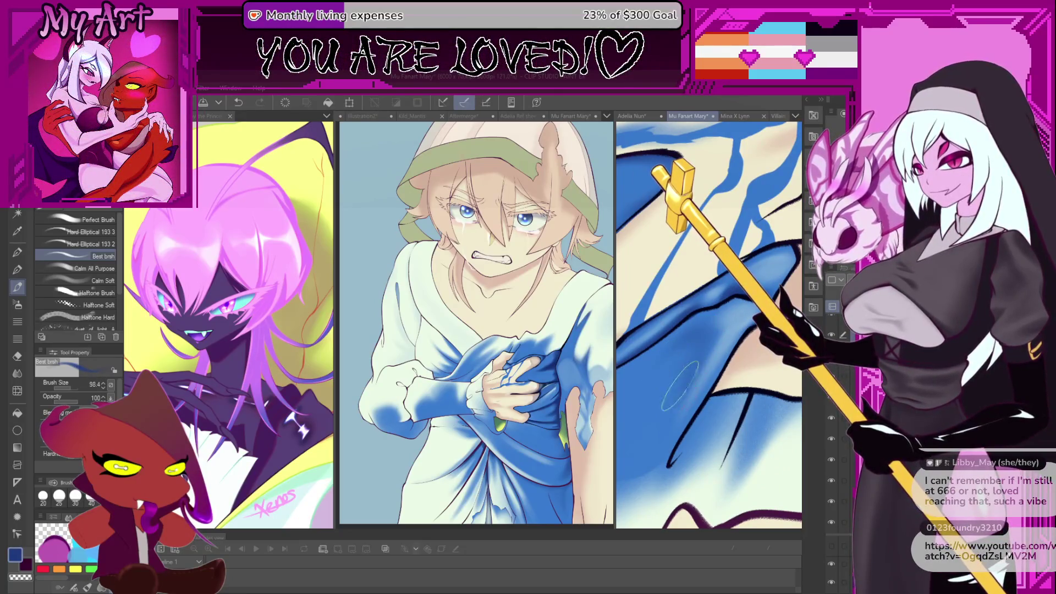
{"action": "left_click_drag", "start_coordinate": [688, 358], "coordinate": [706, 379]}
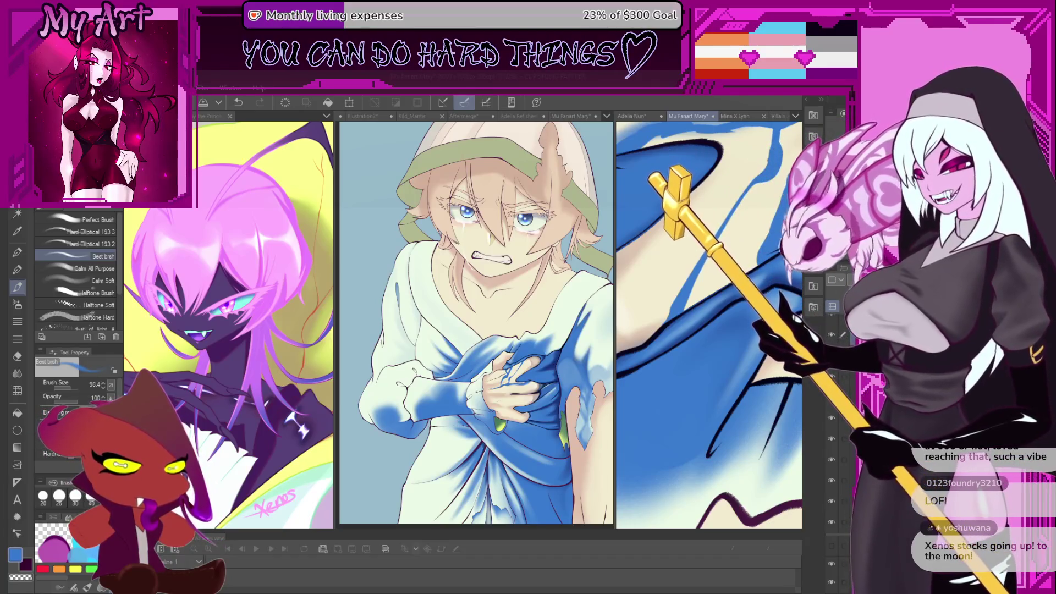
{"action": "scroll", "coordinate": [712, 336], "scroll_direction": "down", "scroll_amount": 5}
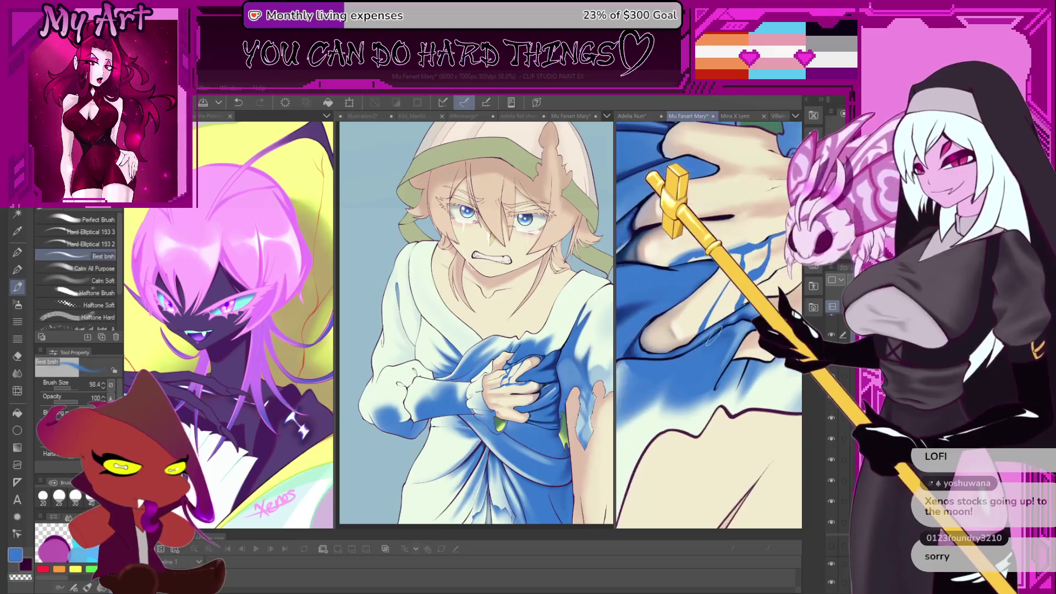
{"action": "scroll", "coordinate": [713, 334], "scroll_direction": "down", "scroll_amount": 2}
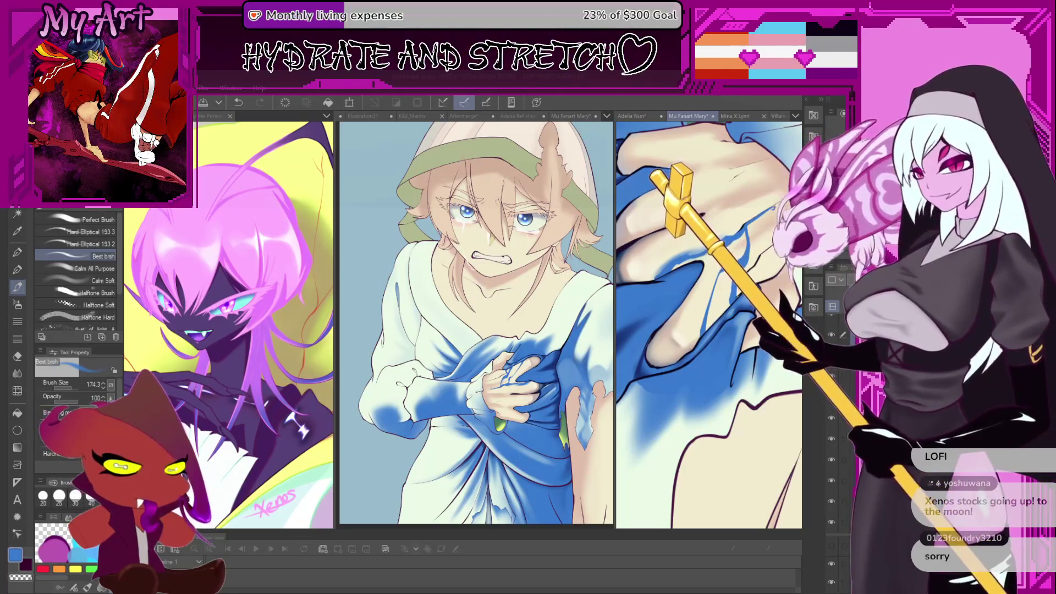
{"action": "scroll", "coordinate": [749, 385], "scroll_direction": "down", "scroll_amount": 2}
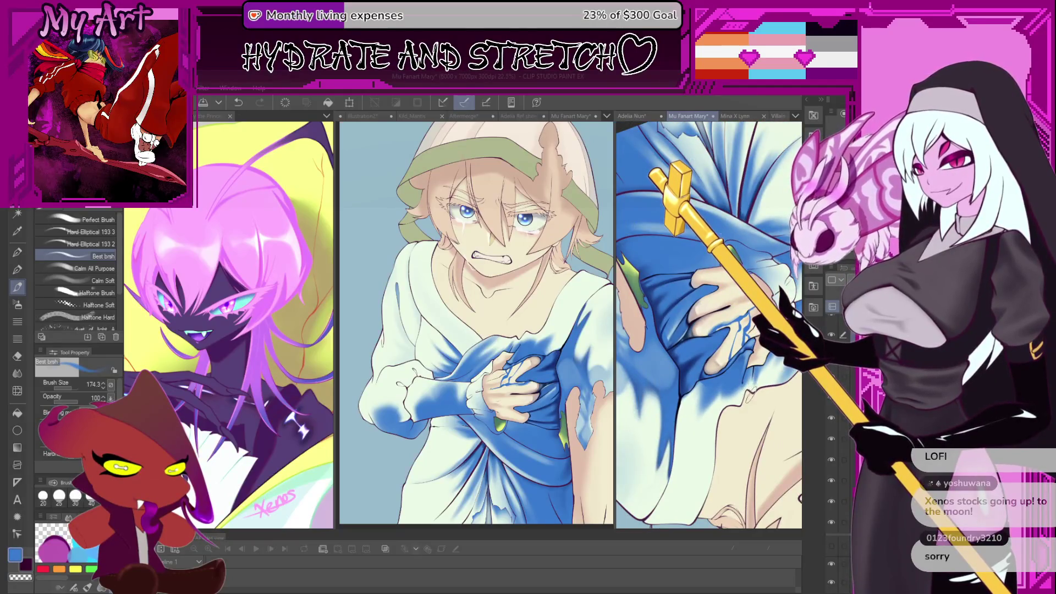
{"action": "scroll", "coordinate": [709, 380], "scroll_direction": "up", "scroll_amount": 4}
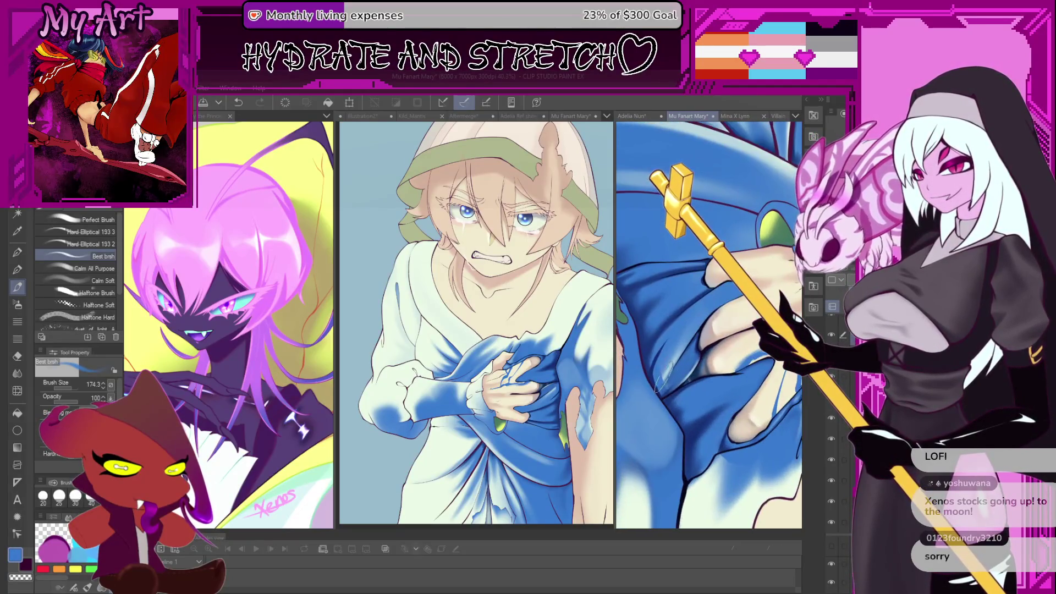
{"action": "scroll", "coordinate": [660, 380], "scroll_direction": "up", "scroll_amount": 3}
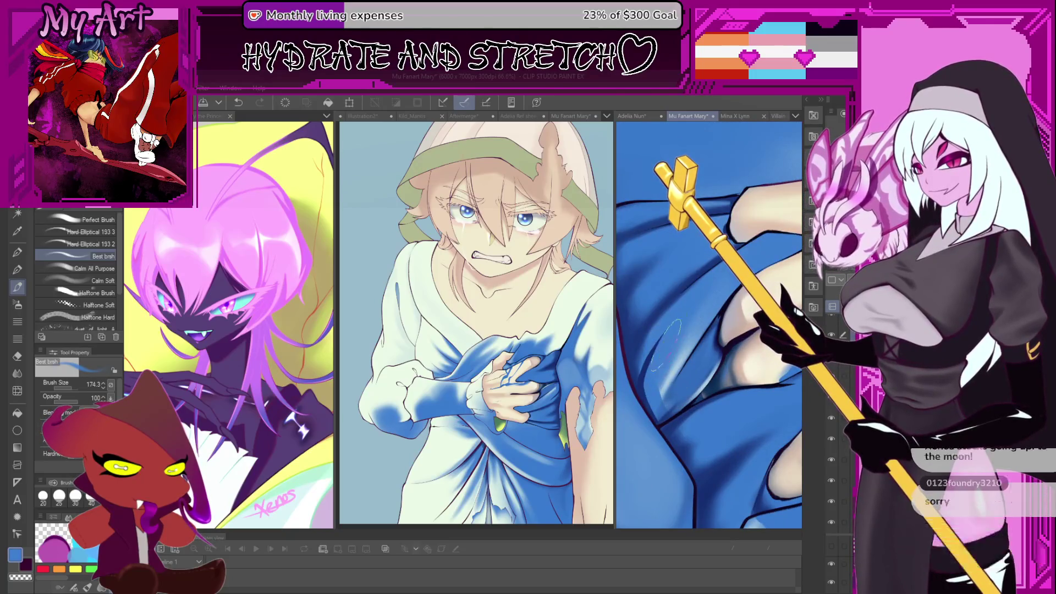
{"action": "key", "text": "bracketleft"}
{"action": "key", "text": "bracketleft"}
{"action": "key", "text": "bracketleft"}
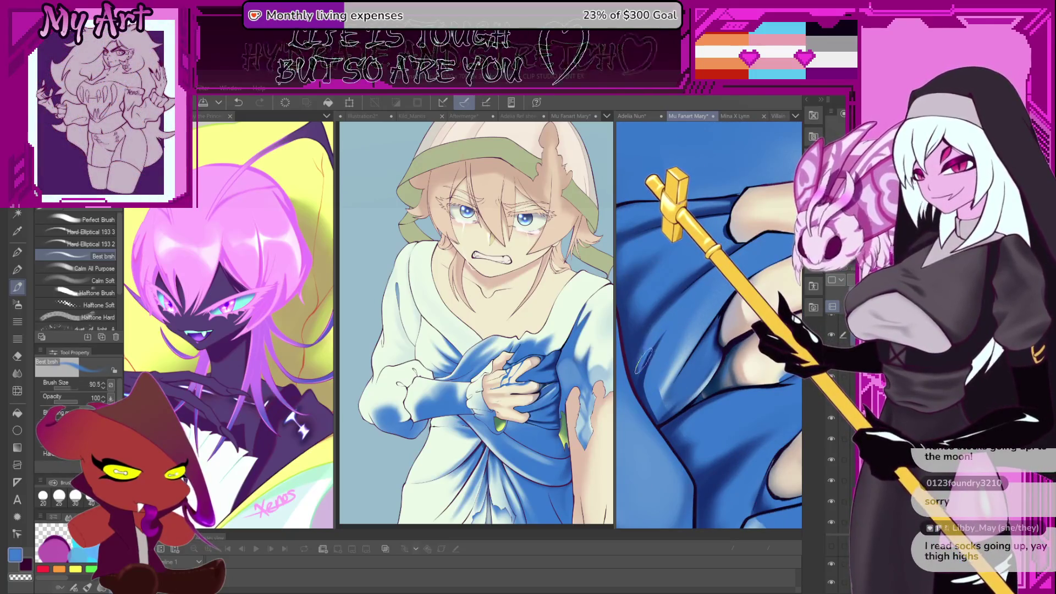
{"action": "left_click_drag", "start_coordinate": [669, 364], "coordinate": [663, 362]}
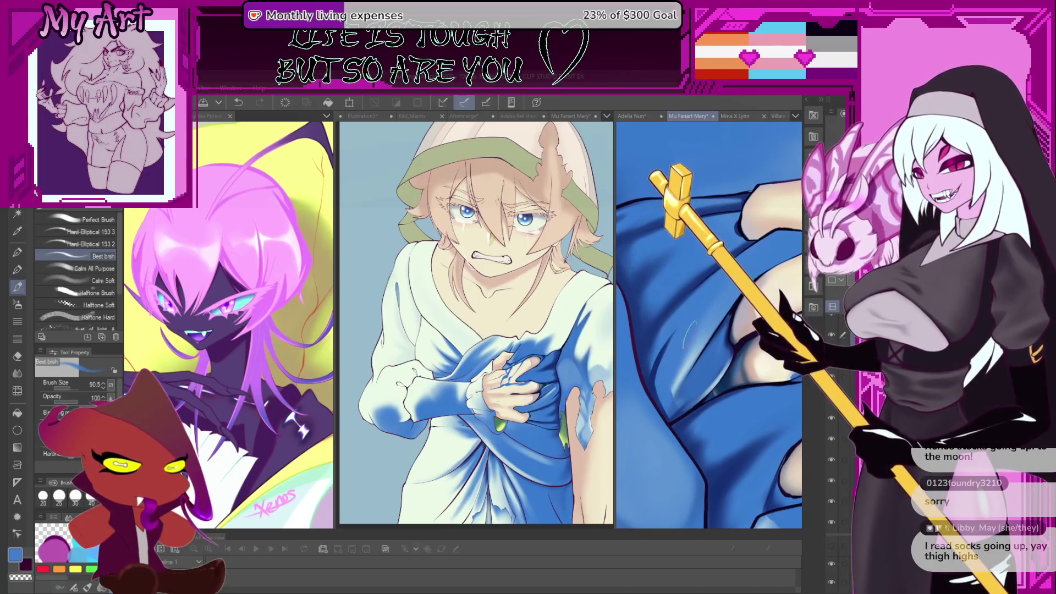
{"action": "left_click_drag", "start_coordinate": [673, 357], "coordinate": [667, 396]}
{"action": "key", "text": "bracketright"}
{"action": "key", "text": "bracketright"}
{"action": "key", "text": "bracketright"}
{"action": "key", "text": "bracketright"}
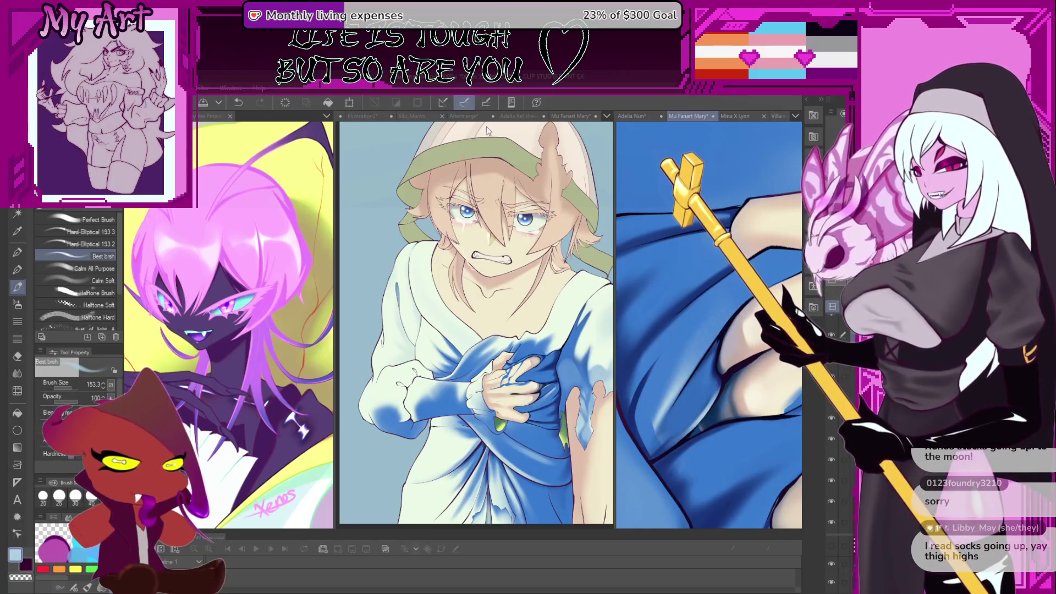
In the Aftermerge document, hide the dress layer and toggle the centre guide and stockings layers.
{"action": "left_click", "coordinate": [487, 116]}
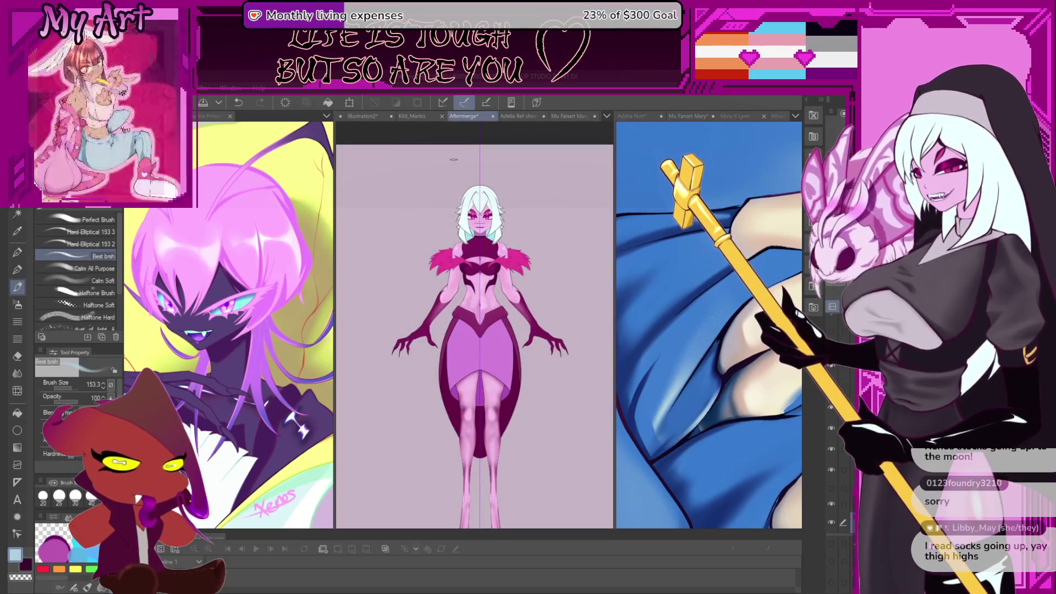
{"action": "key", "text": "F7"}
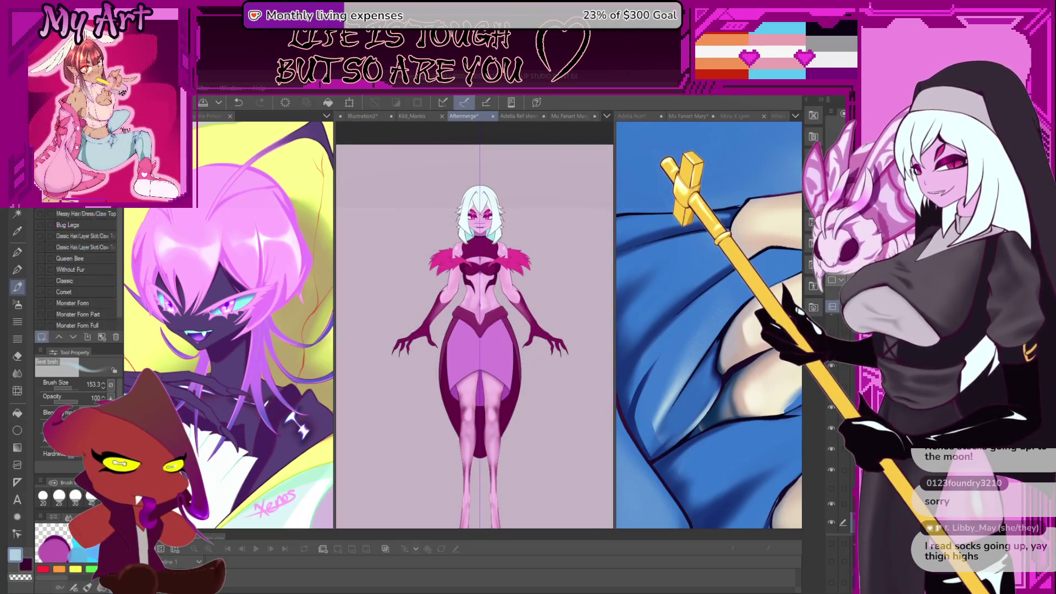
{"action": "left_click", "coordinate": [831, 469]}
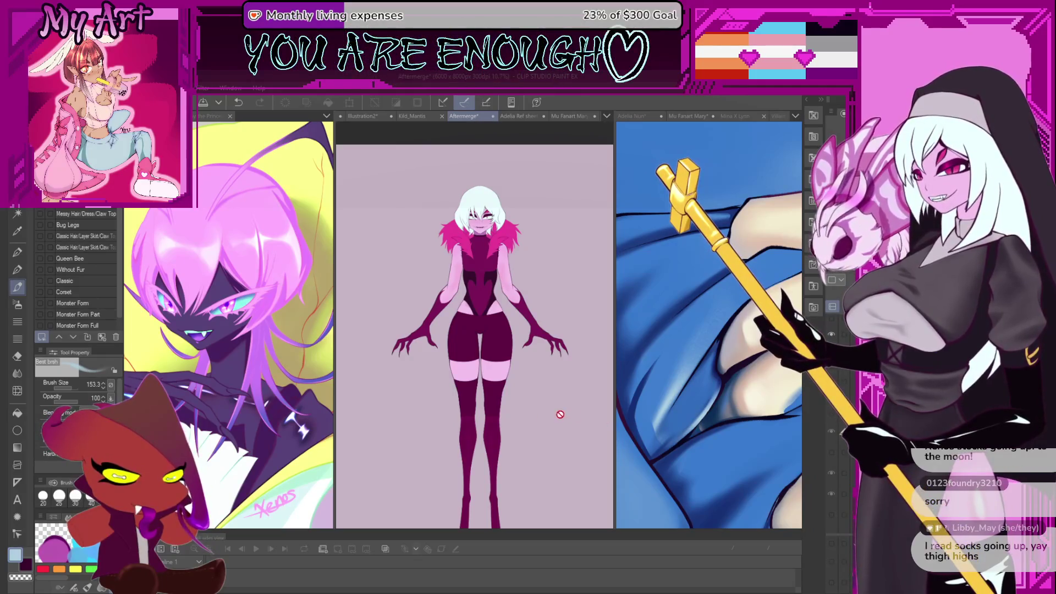
{"action": "left_click", "coordinate": [831, 465]}
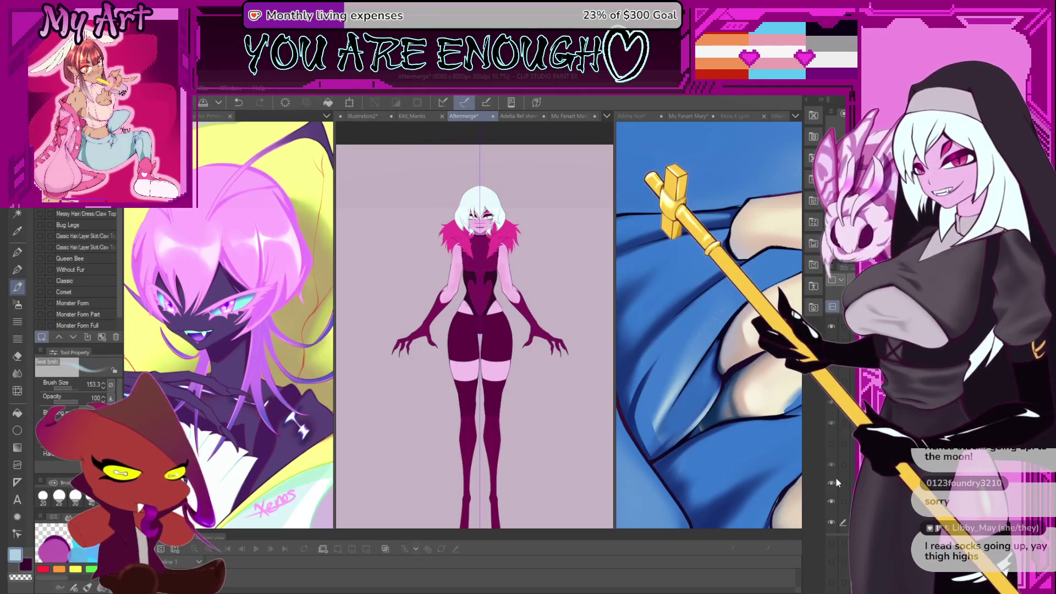
{"action": "left_click", "coordinate": [832, 484]}
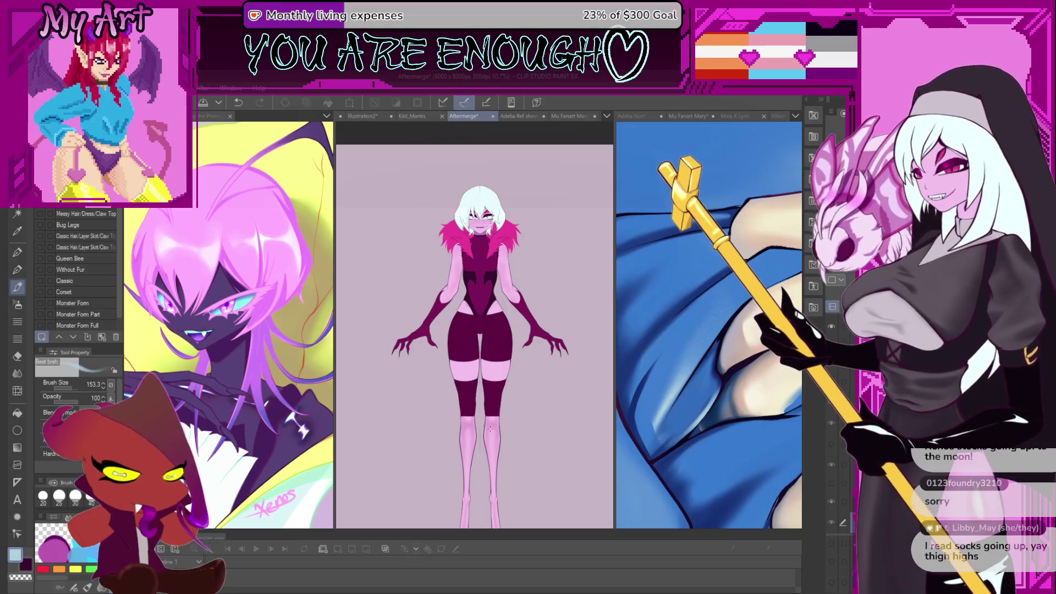
{"action": "key", "text": "ctrl+z"}
Show the long dark stockings, enlarge the figure, and return to Mu Fanart Mary.
{"action": "left_click_drag", "start_coordinate": [515, 444], "coordinate": [514, 418]}
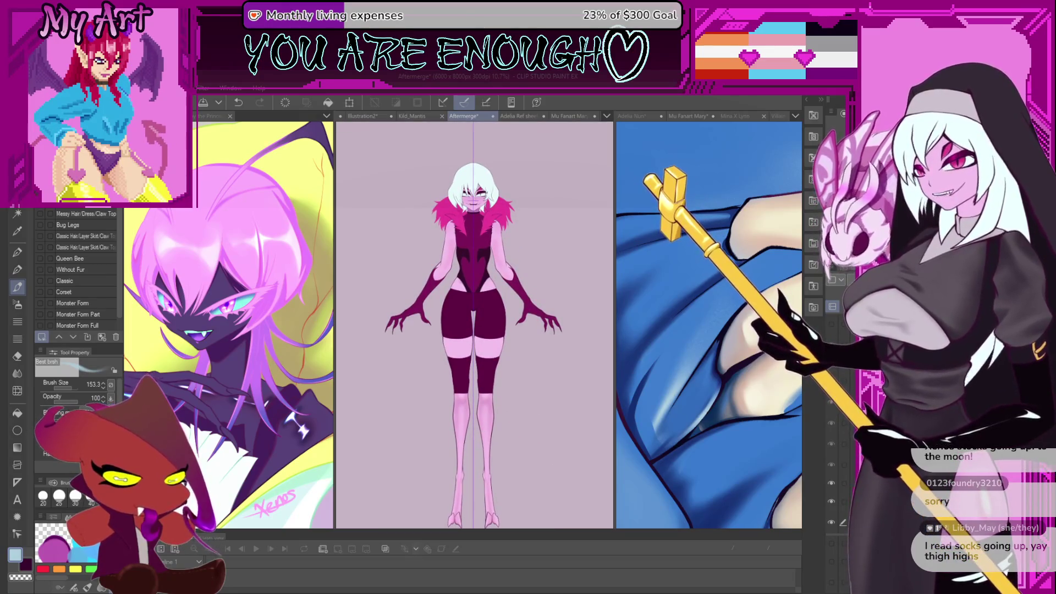
{"action": "left_click", "coordinate": [833, 367]}
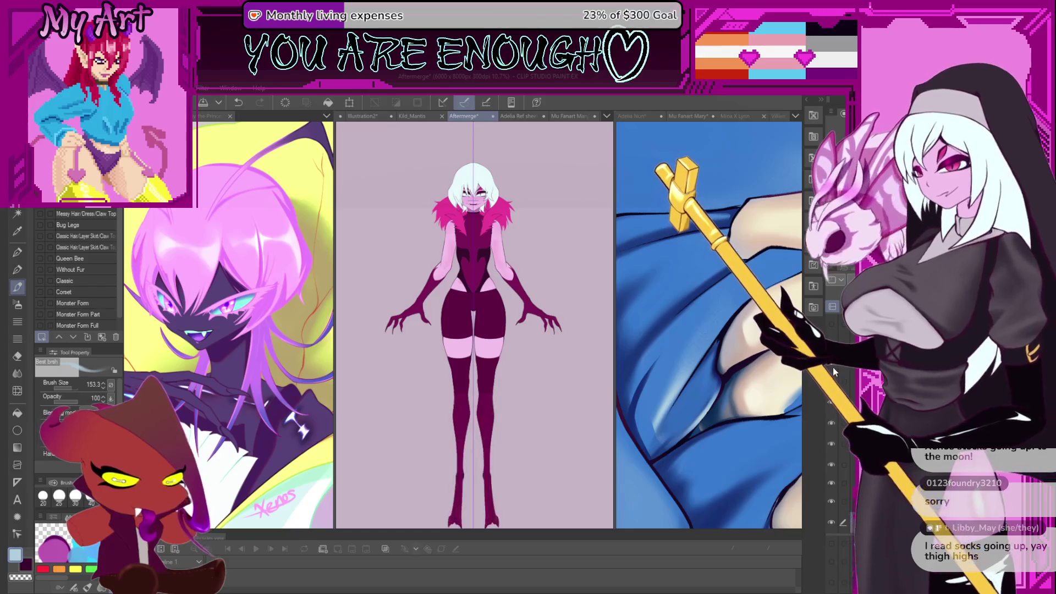
{"action": "mouse_move", "coordinate": [508, 387]}
{"action": "left_mouse_down"}
{"action": "mouse_move", "coordinate": [509, 283]}
{"action": "mouse_move", "coordinate": [511, 405]}
{"action": "left_mouse_up"}
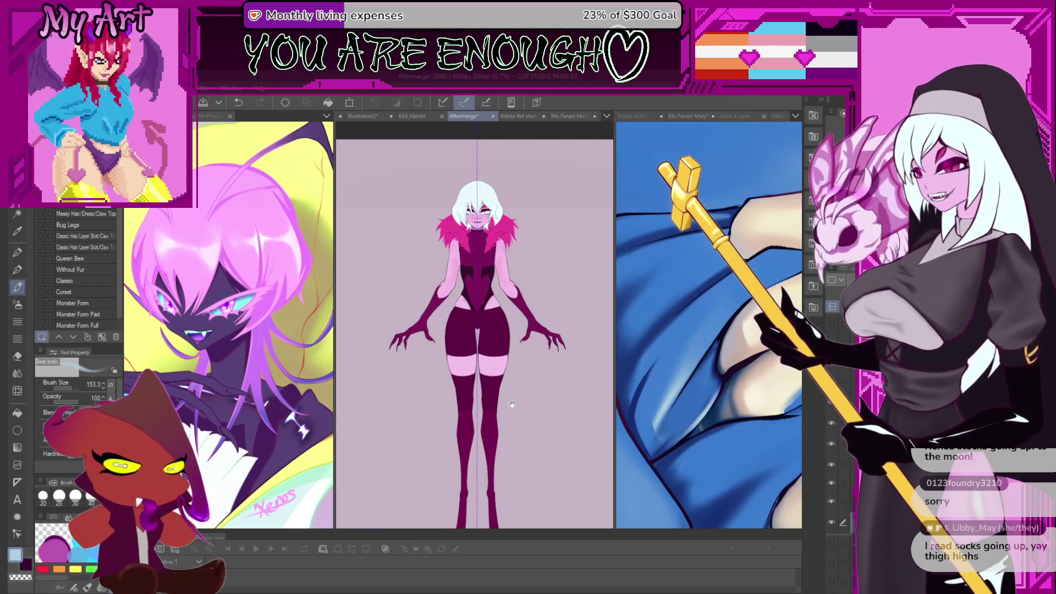
{"action": "scroll", "coordinate": [538, 361], "scroll_direction": "up", "scroll_amount": 2}
{"action": "scroll", "coordinate": [539, 361], "scroll_direction": "up", "scroll_amount": 2}
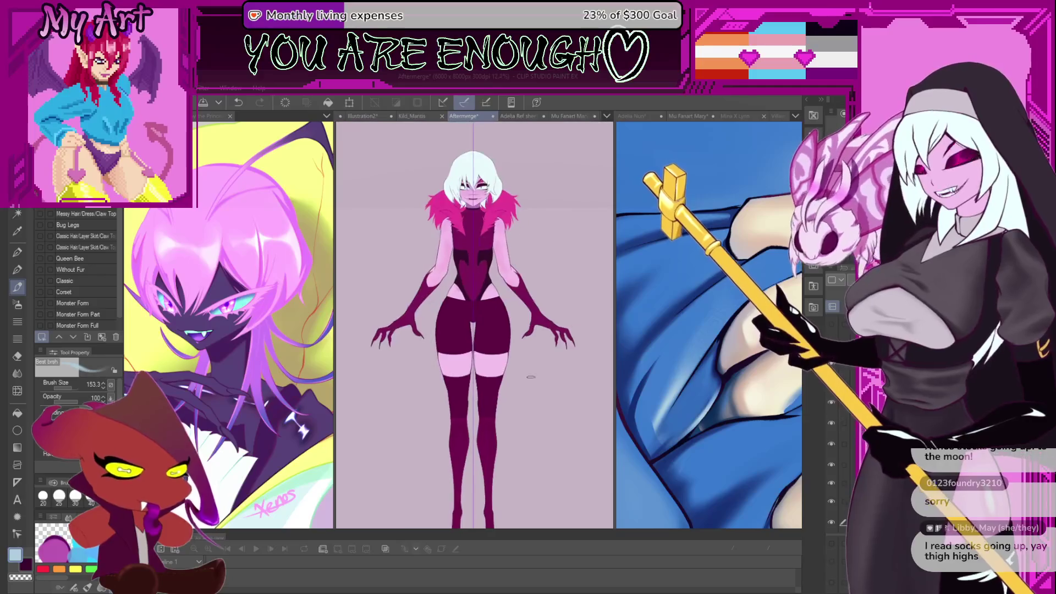
{"action": "left_click_drag", "start_coordinate": [508, 474], "coordinate": [538, 420]}
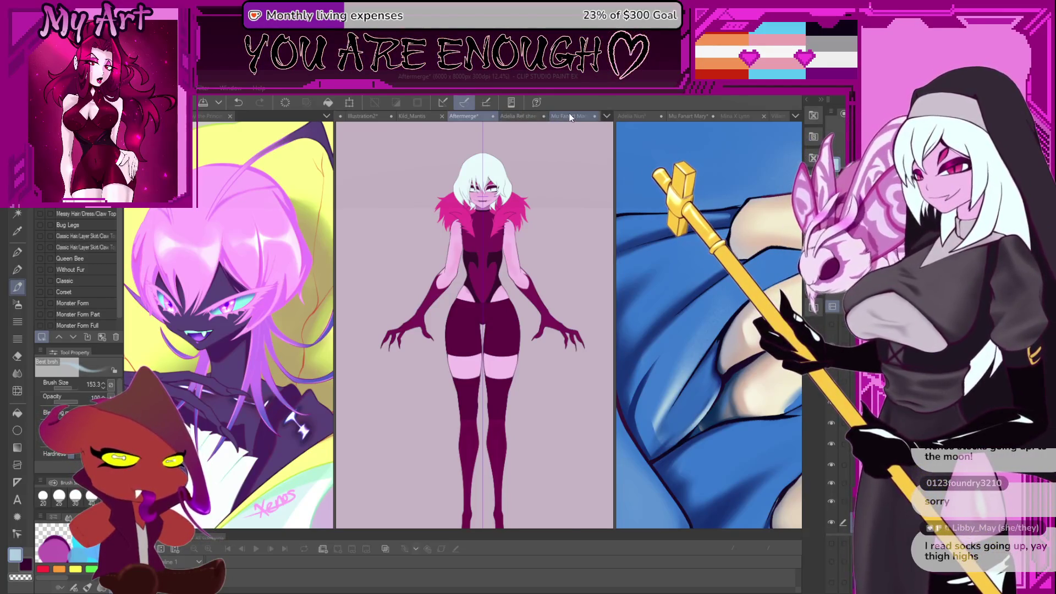
{"action": "left_click", "coordinate": [570, 116]}
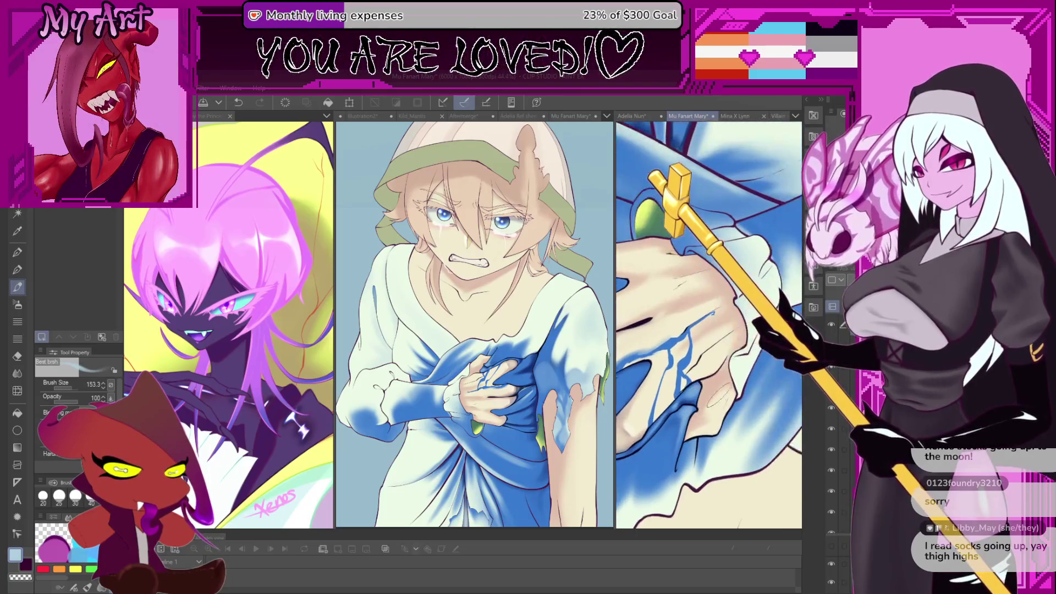
{"action": "scroll", "coordinate": [655, 324], "scroll_direction": "up", "scroll_amount": 5}
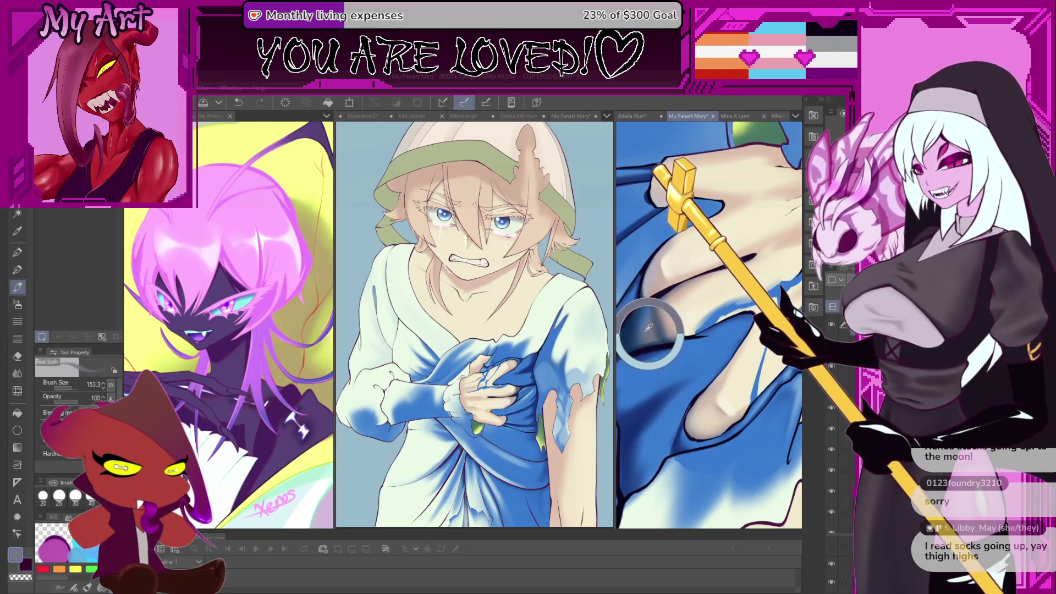
{"action": "mouse_move", "coordinate": [656, 323]}
{"action": "left_mouse_down"}
{"action": "mouse_move", "coordinate": [760, 363]}
{"action": "mouse_move", "coordinate": [720, 352]}
{"action": "left_mouse_up"}
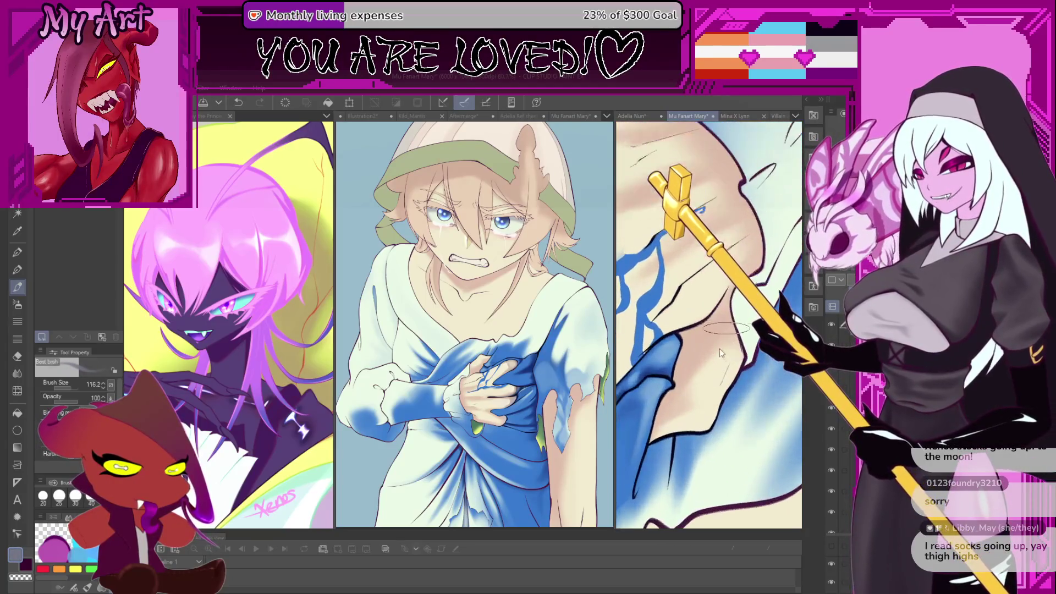
{"action": "scroll", "coordinate": [715, 355], "scroll_direction": "up", "scroll_amount": 2}
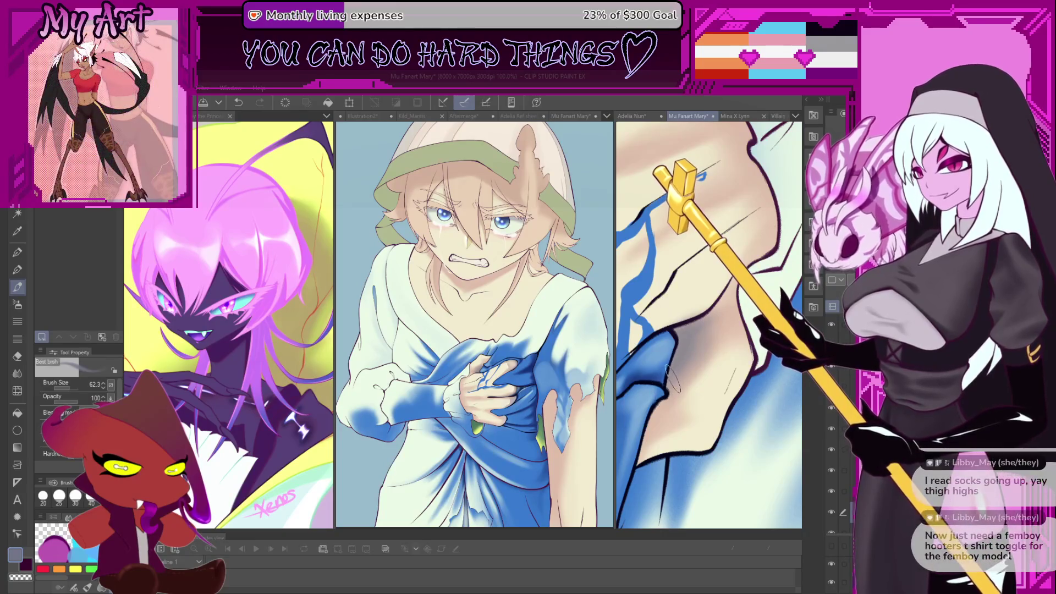
{"action": "mouse_move", "coordinate": [705, 336]}
{"action": "left_mouse_down"}
{"action": "mouse_move", "coordinate": [685, 359]}
{"action": "mouse_move", "coordinate": [727, 366]}
{"action": "mouse_move", "coordinate": [711, 368]}
{"action": "left_mouse_up"}
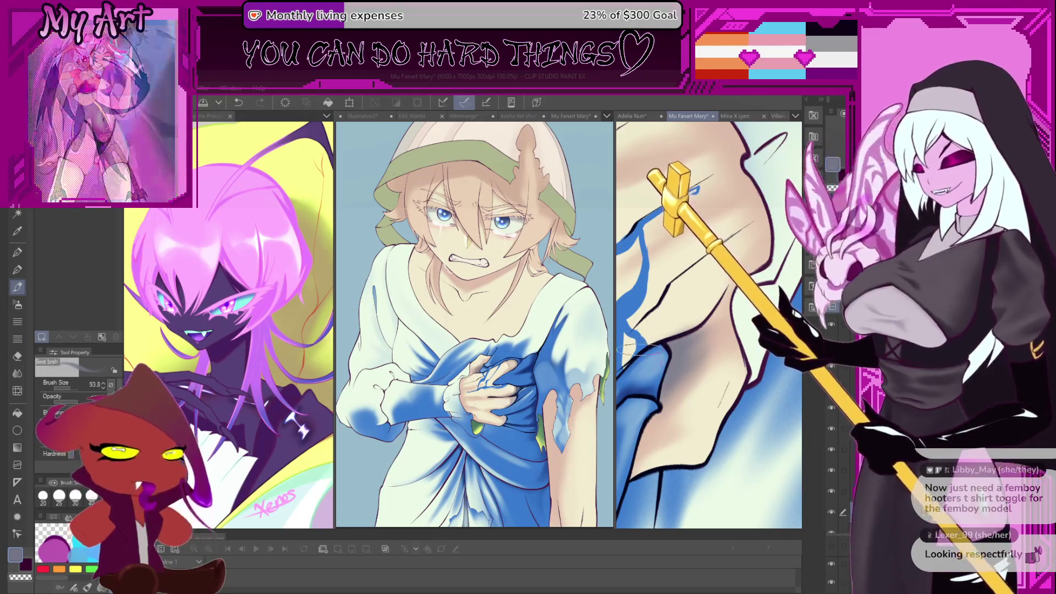
{"action": "left_click_drag", "start_coordinate": [660, 380], "coordinate": [707, 341]}
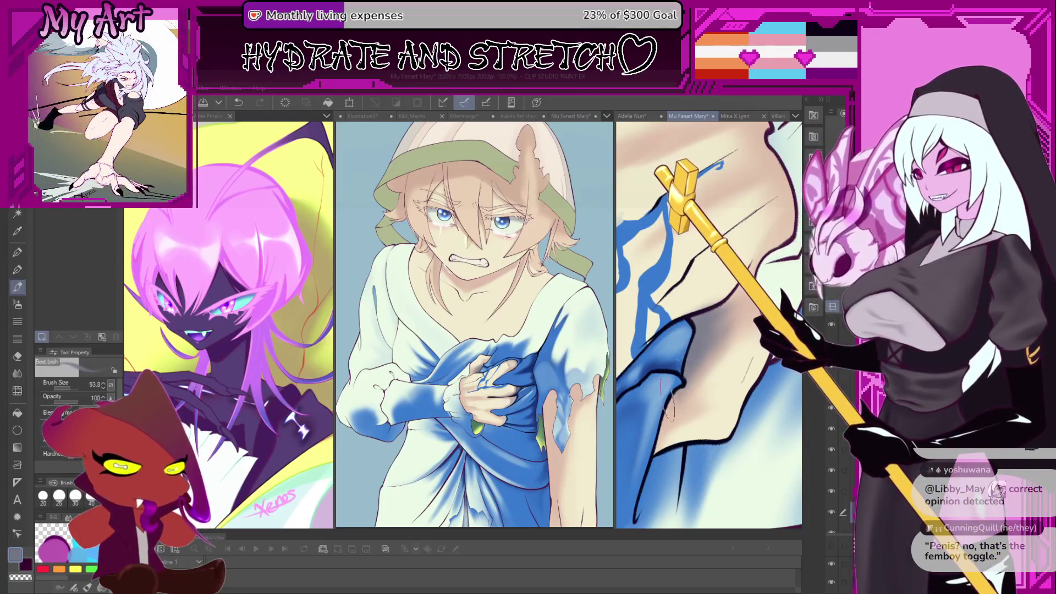
{"action": "scroll", "coordinate": [668, 410], "scroll_direction": "down", "scroll_amount": 3}
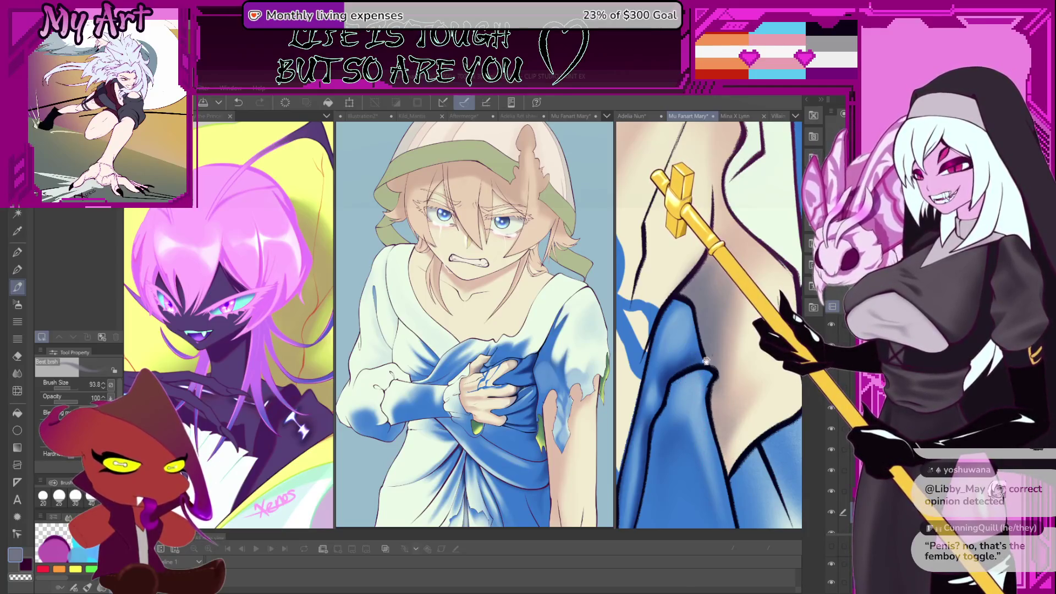
Pick a peach skin colour and frame the collar skin beside the blue dress.
{"action": "left_click_drag", "start_coordinate": [706, 360], "coordinate": [689, 450]}
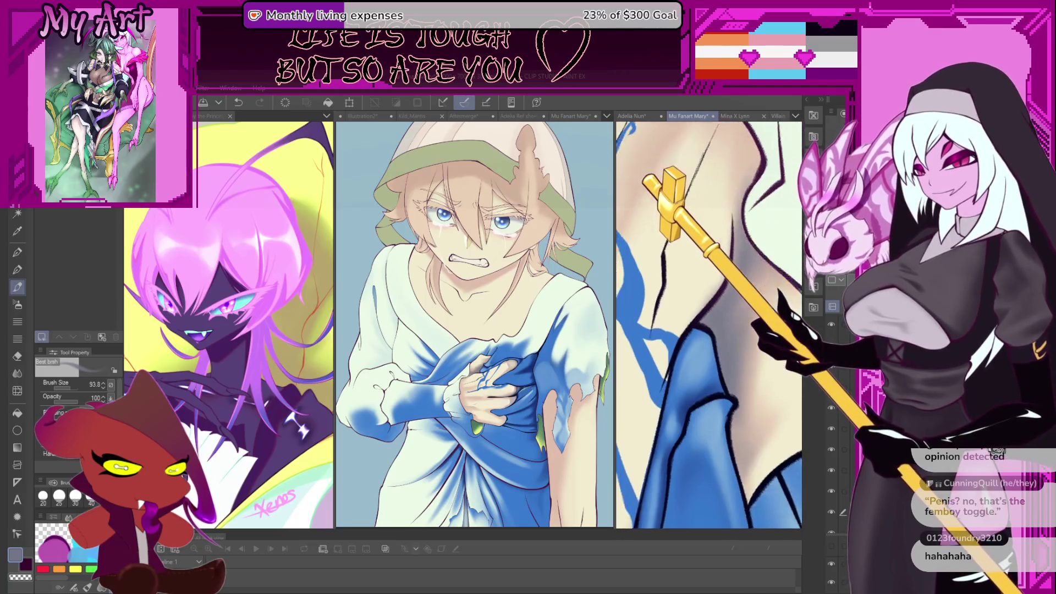
{"action": "mouse_move", "coordinate": [787, 362]}
{"action": "left_mouse_down"}
{"action": "mouse_move", "coordinate": [759, 389]}
{"action": "mouse_move", "coordinate": [704, 352]}
{"action": "left_mouse_up"}
{"action": "left_click", "coordinate": [708, 350], "text": "alt"}
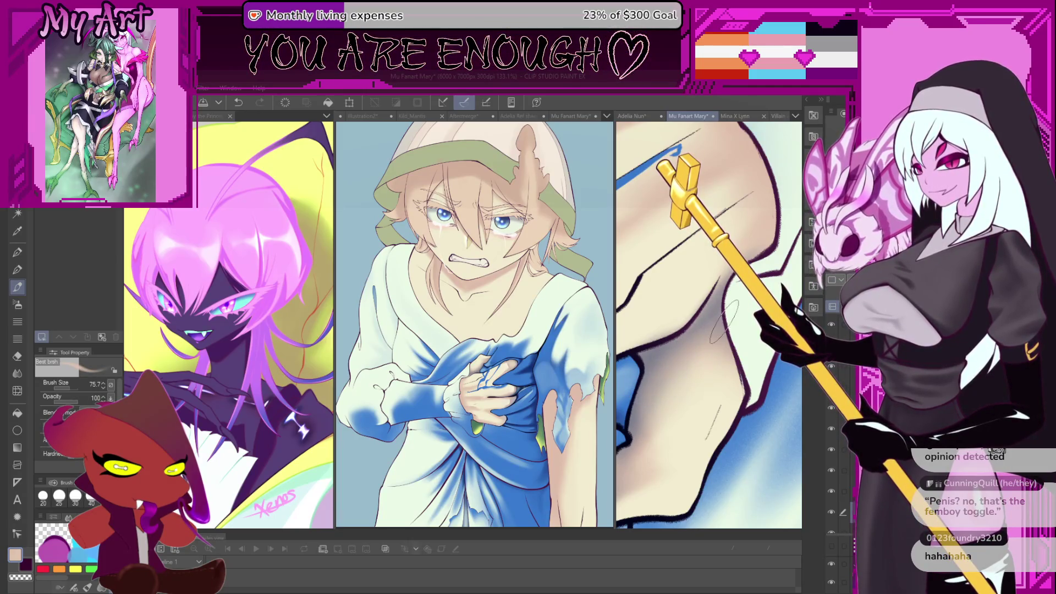
{"action": "scroll", "coordinate": [705, 341], "scroll_direction": "up", "scroll_amount": 3}
{"action": "scroll", "coordinate": [704, 341], "scroll_direction": "down", "scroll_amount": 2}
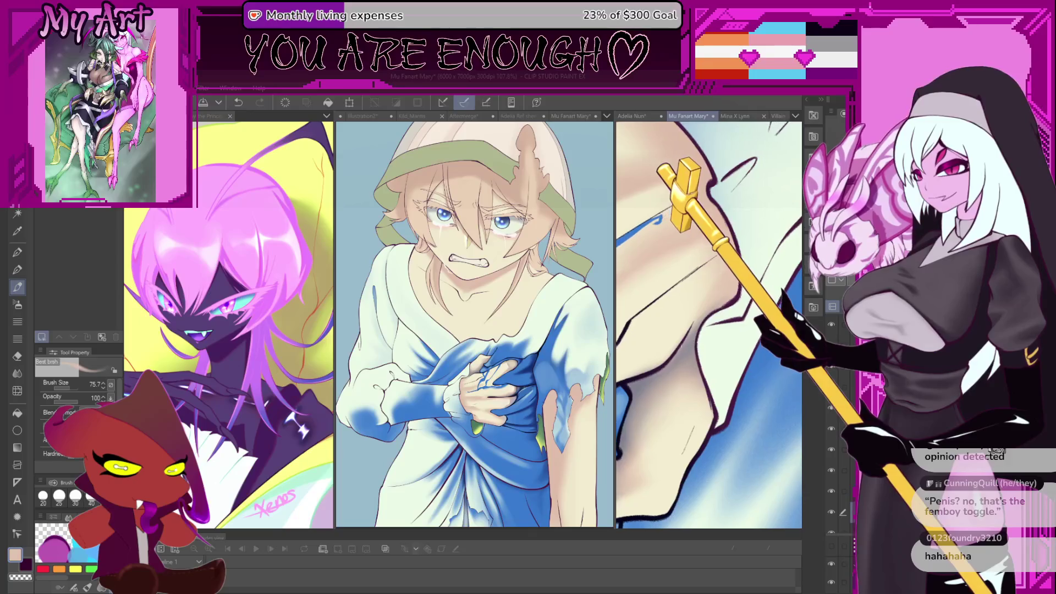
{"action": "scroll", "coordinate": [634, 374], "scroll_direction": "down", "scroll_amount": 2}
{"action": "scroll", "coordinate": [633, 374], "scroll_direction": "up", "scroll_amount": 4}
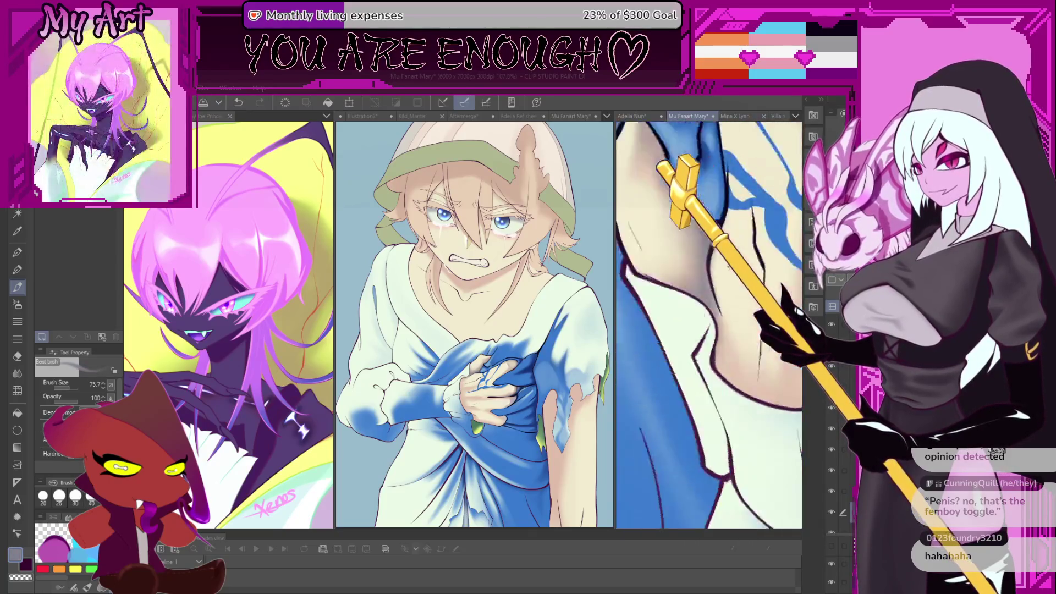
{"action": "left_click_drag", "start_coordinate": [736, 294], "coordinate": [655, 417]}
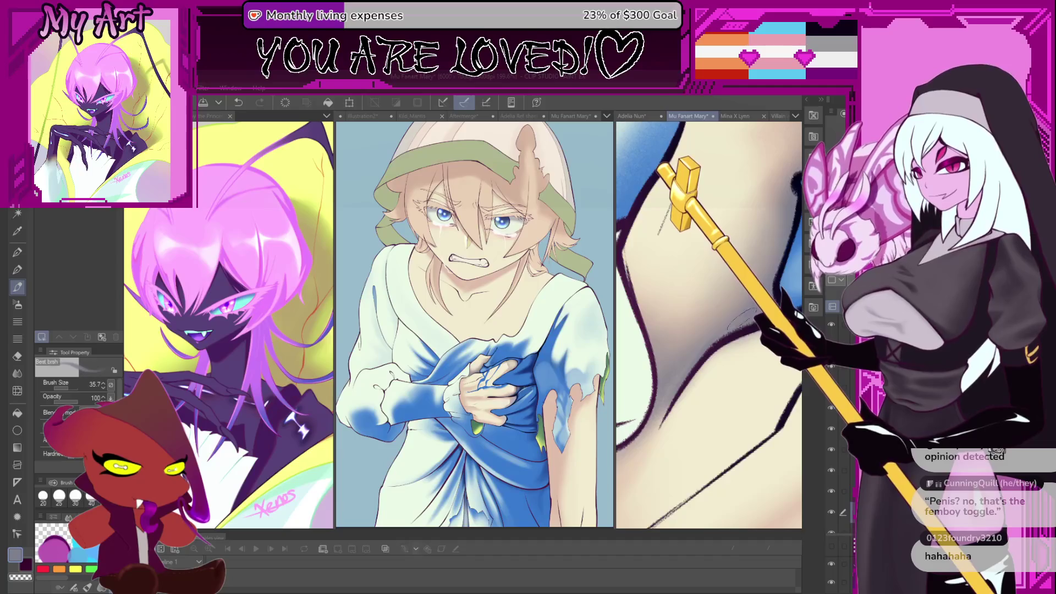
{"action": "mouse_move", "coordinate": [692, 365]}
{"action": "left_mouse_down"}
{"action": "mouse_move", "coordinate": [731, 312]}
{"action": "mouse_move", "coordinate": [701, 277]}
{"action": "left_mouse_up"}
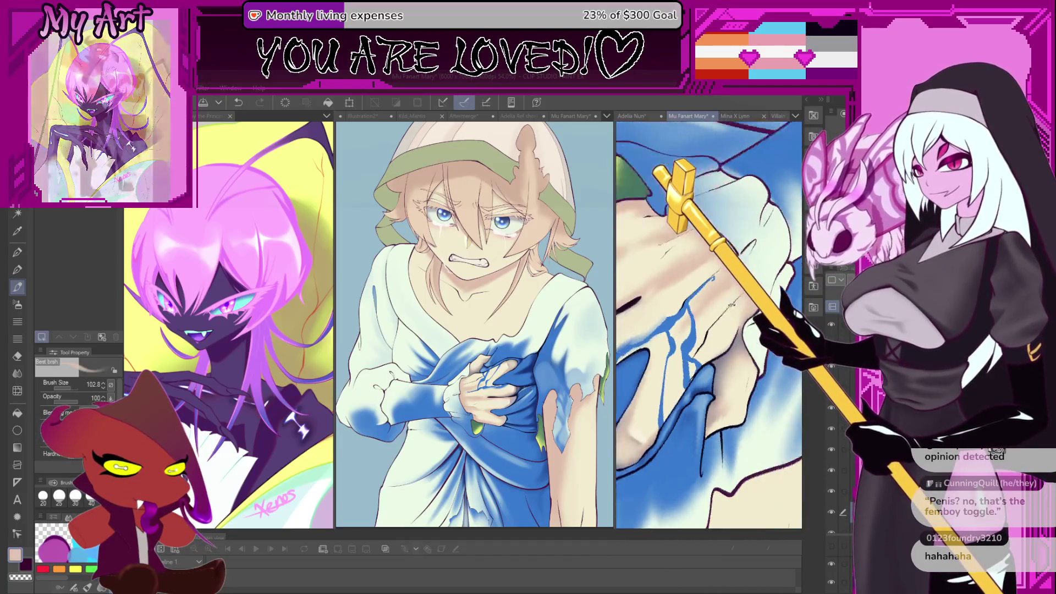